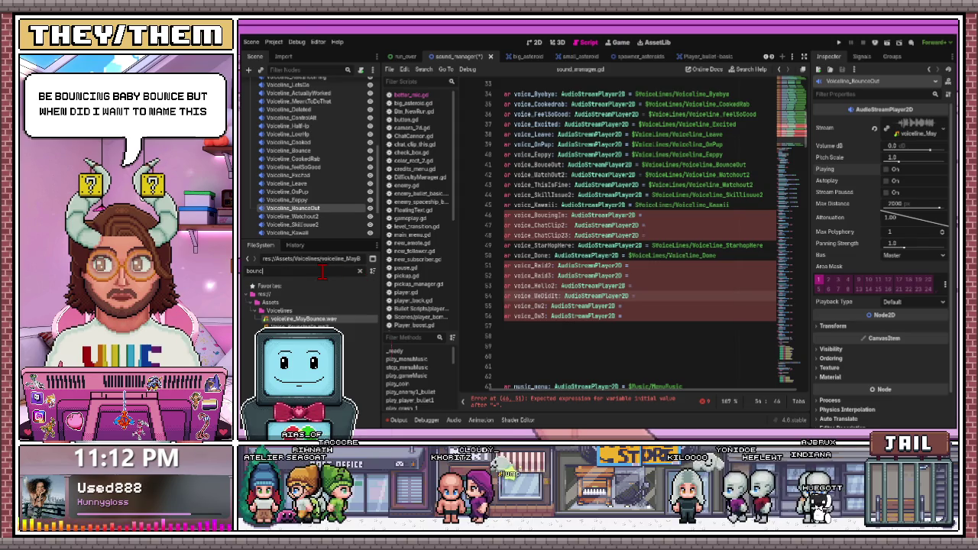
Filter the FileSystem to mp3 files and pick the bouncing voice clip in Voicelines
key("ctrl+a")
type("m")
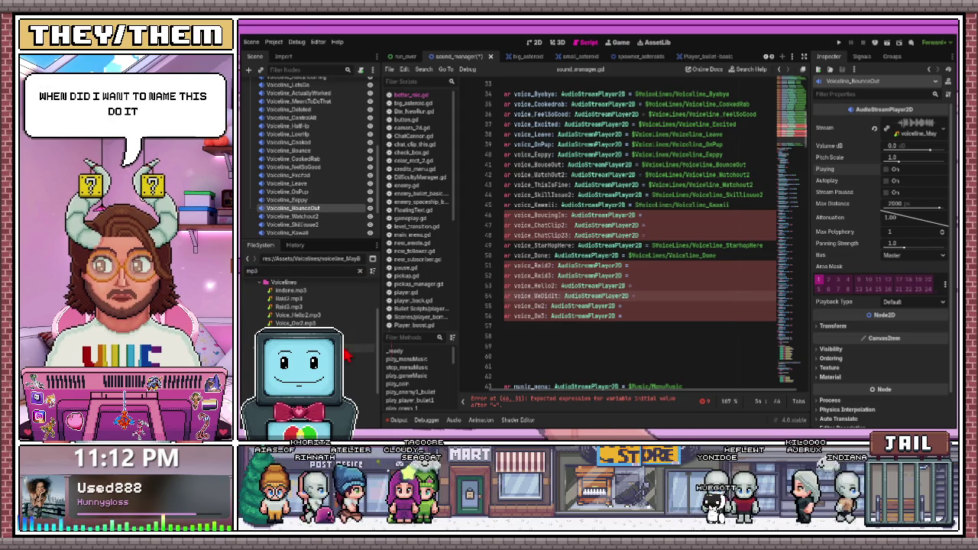
scroll(313, 298, "down", 2)
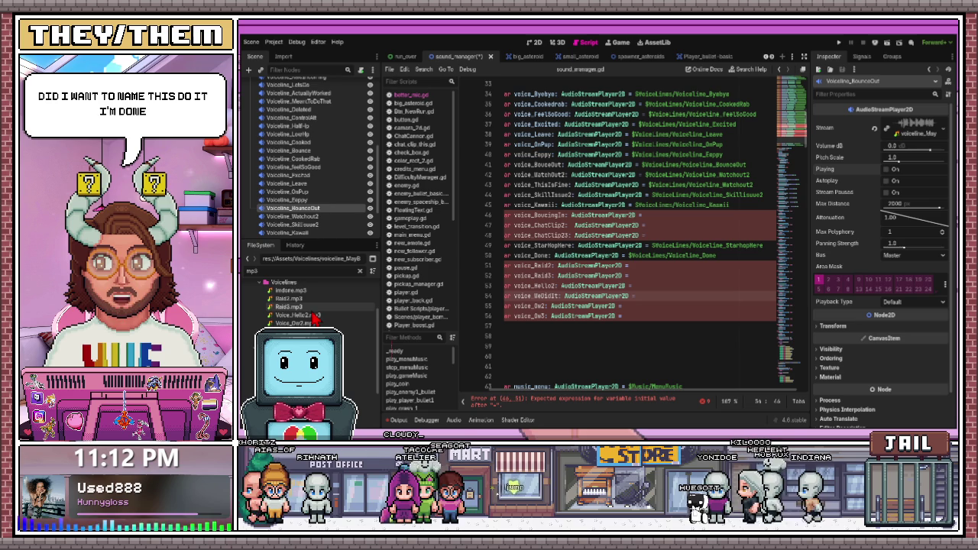
scroll(313, 301, "down", 2)
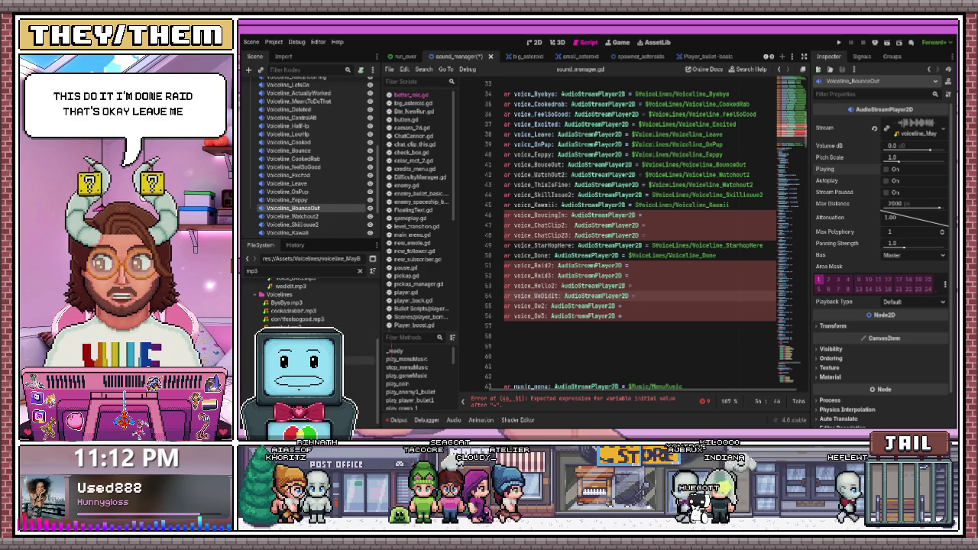
scroll(314, 302, "down", 1)
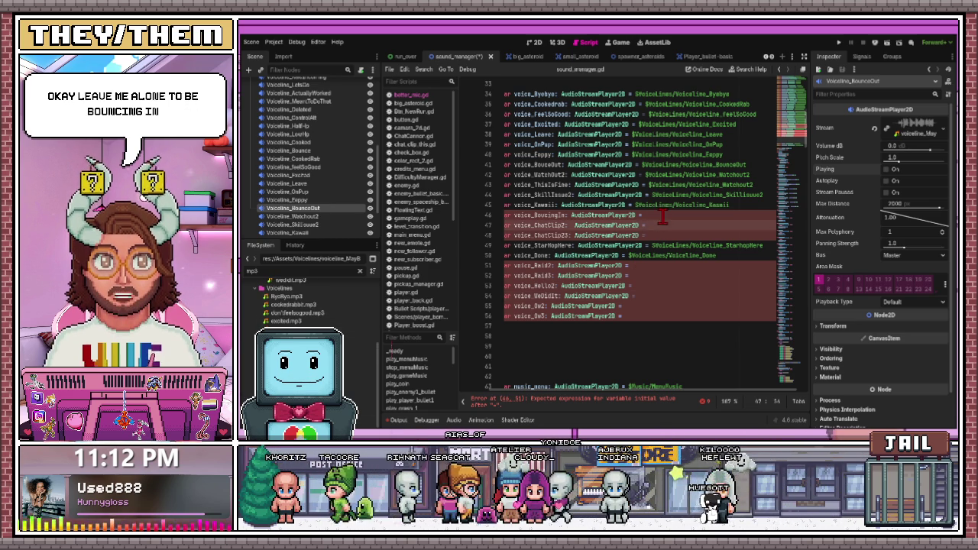
left_click_drag(686, 215, 477, 215)
left_click(359, 337)
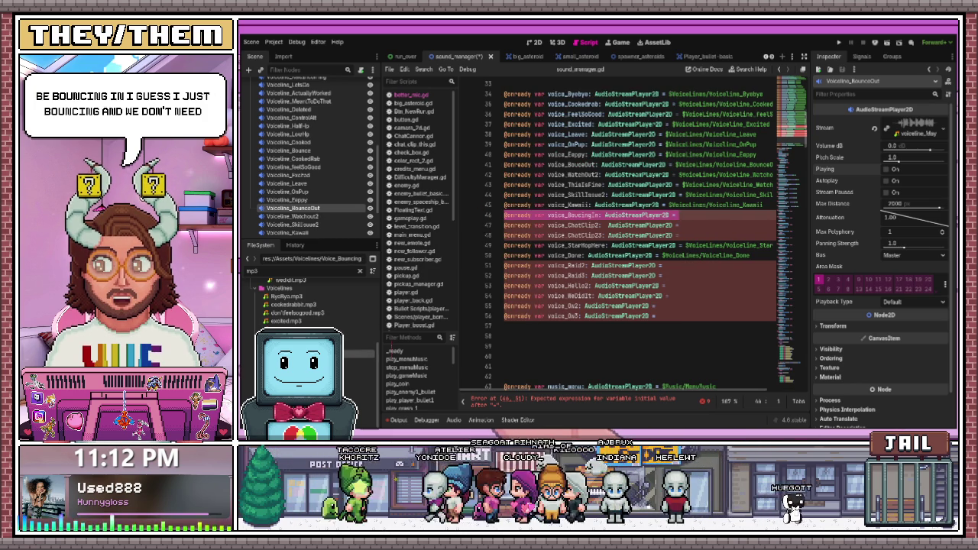
Try pasting the clip path into line 46, undo it, and inspect the VoiceLines players
scroll(312, 232, "down", 3)
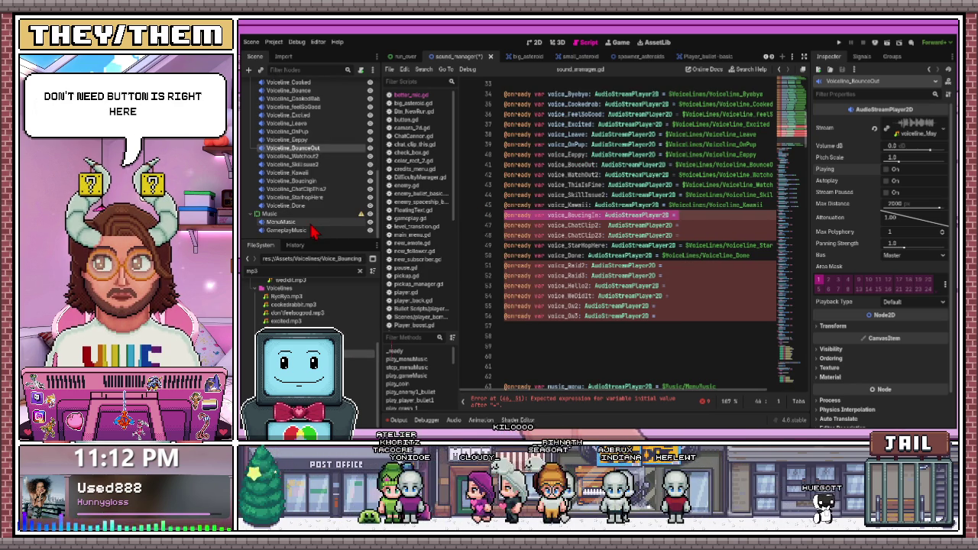
type("\"res://Assets/Voicelines/Voice_BouncingIn.mp3\"")
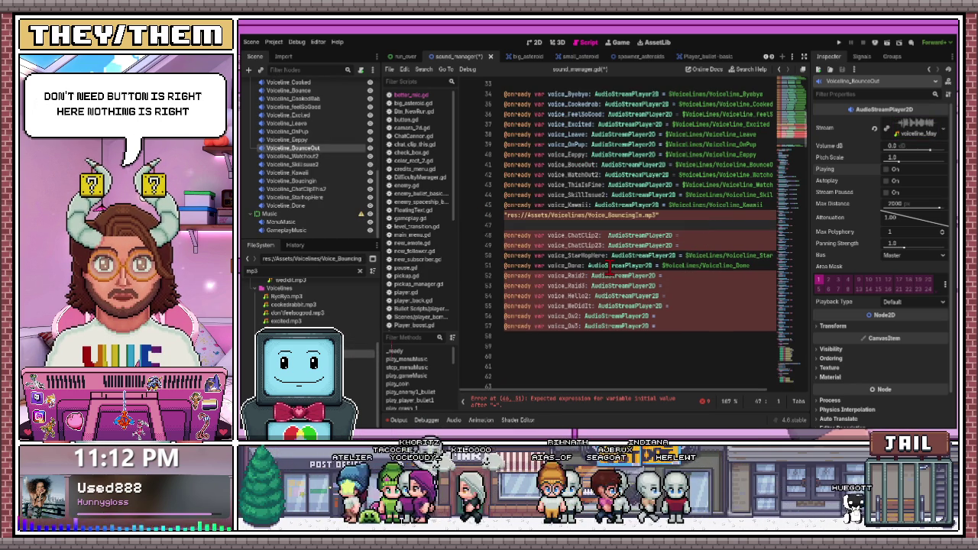
key("ctrl+z")
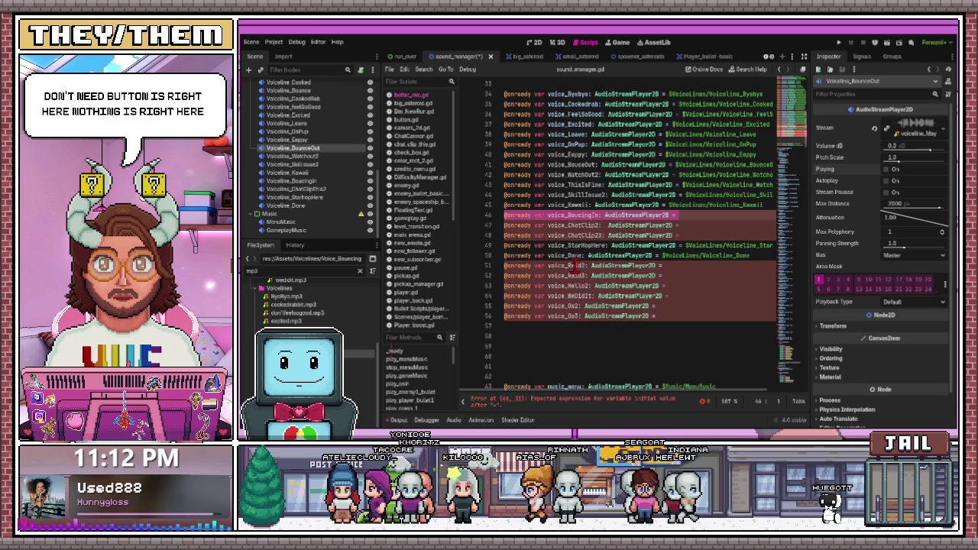
scroll(312, 137, "up", 6)
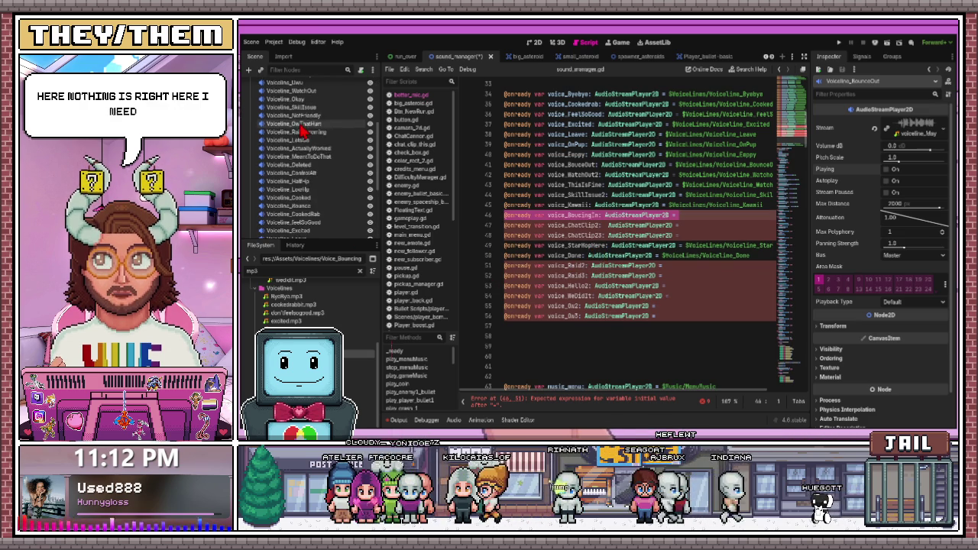
scroll(301, 131, "up", 3)
left_click(286, 108)
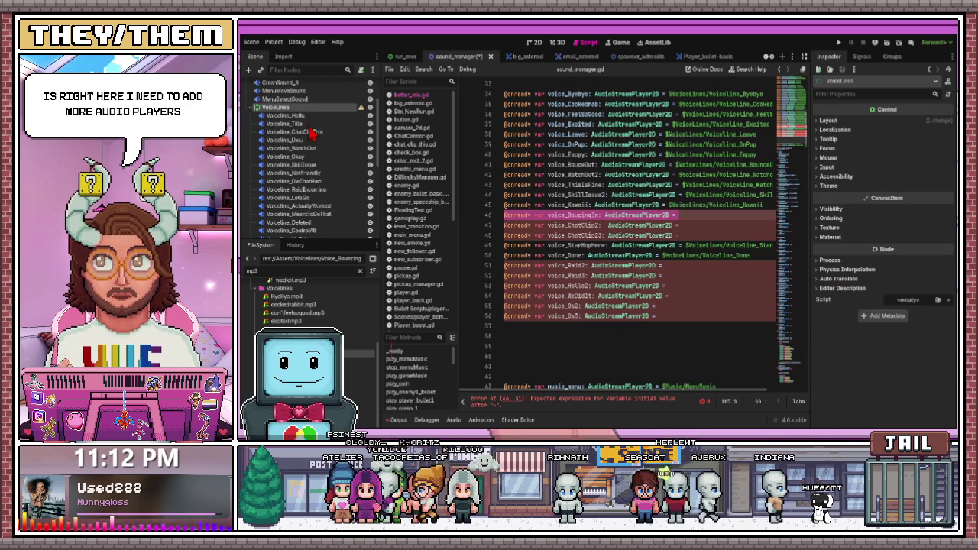
left_click(290, 158)
scroll(324, 177, "down", 5)
scroll(324, 178, "up", 8)
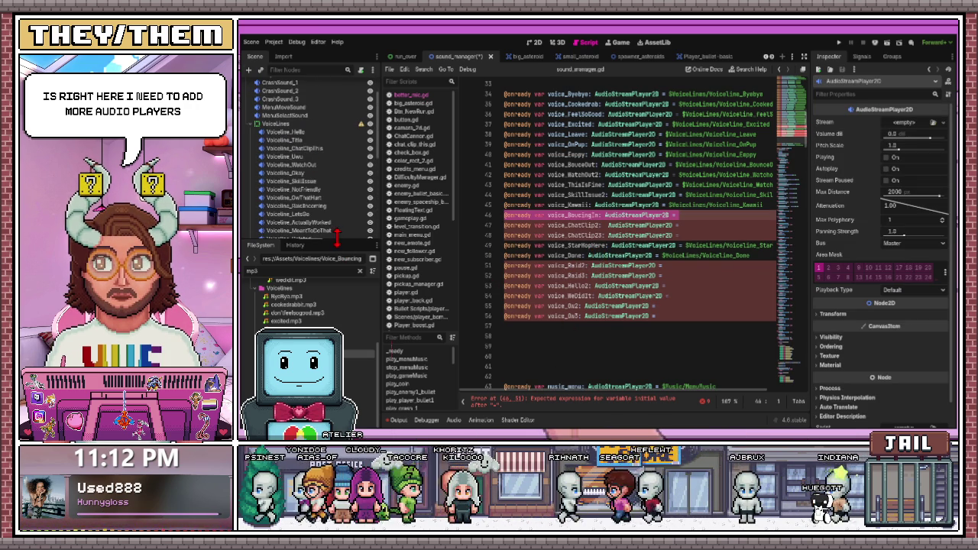
Enlarge the Scene dock and duplicate a voice-line audio player with Ctrl+D
left_click_drag(336, 239, 336, 364)
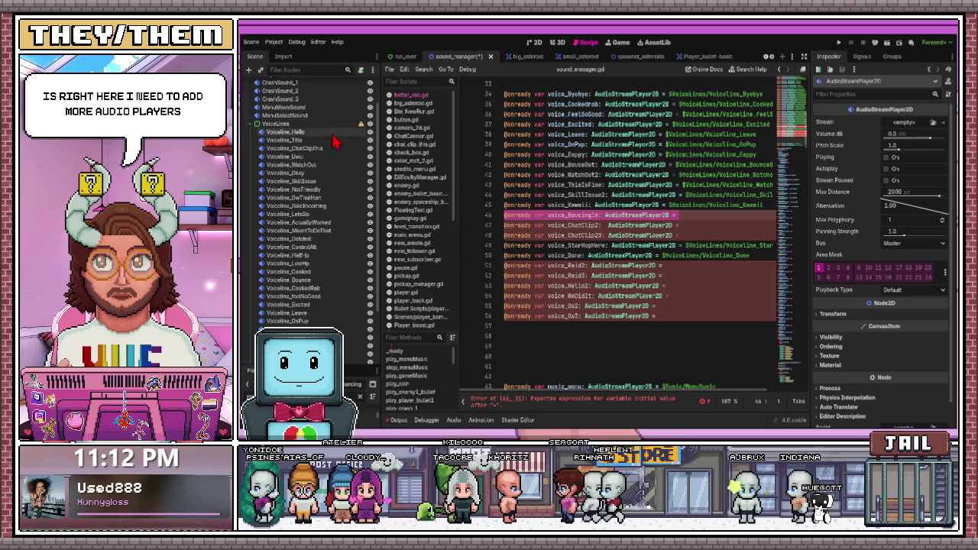
left_click(276, 123)
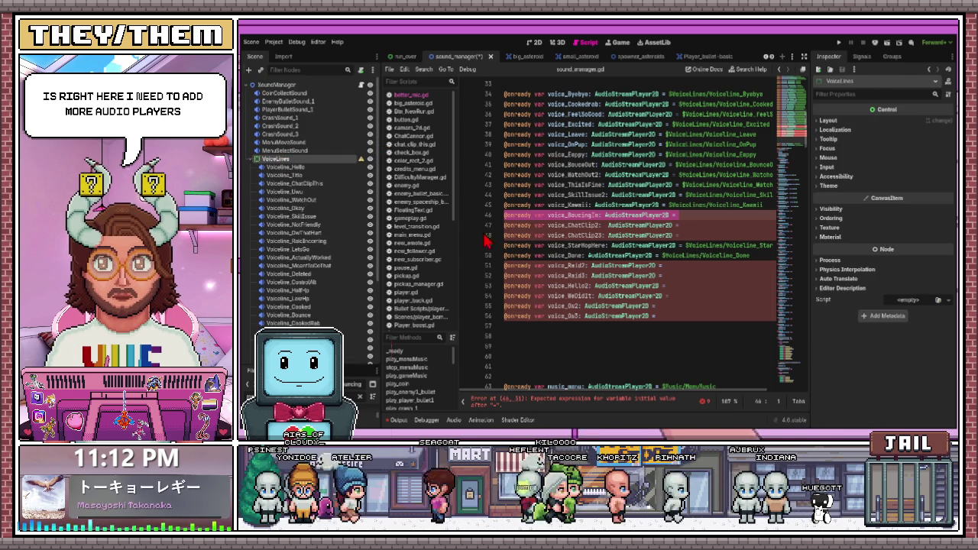
left_click(295, 166)
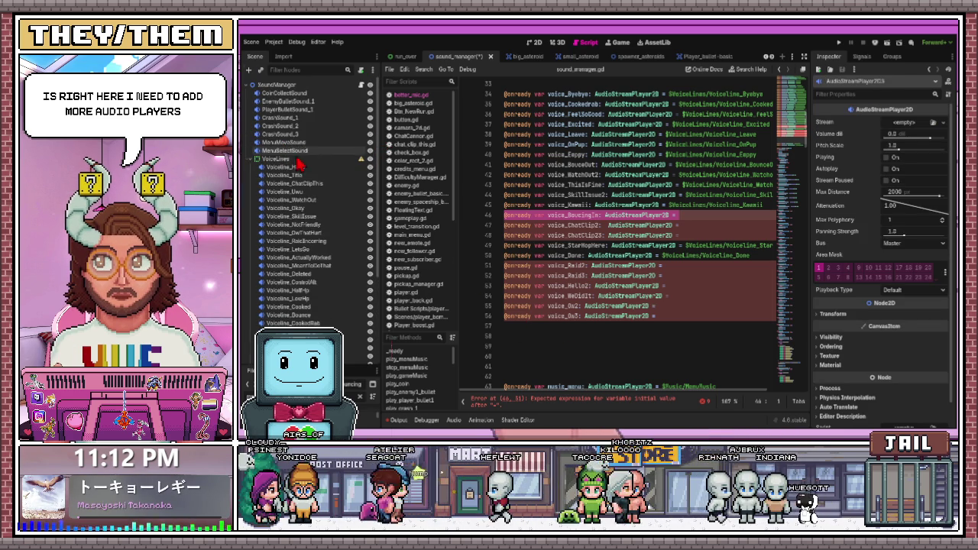
key("ctrl+d")
scroll(302, 162, "up", 10)
left_click(298, 158)
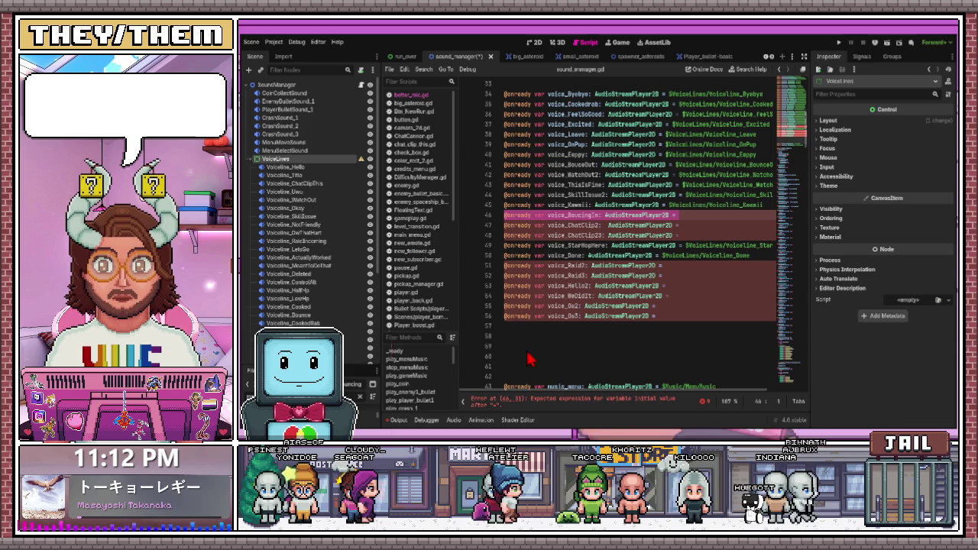
Rename the new player to Voiceline_BouncingIn and give it the Voice_BouncingIn.mp3 stream
scroll(302, 229, "down", 10)
left_click(294, 298)
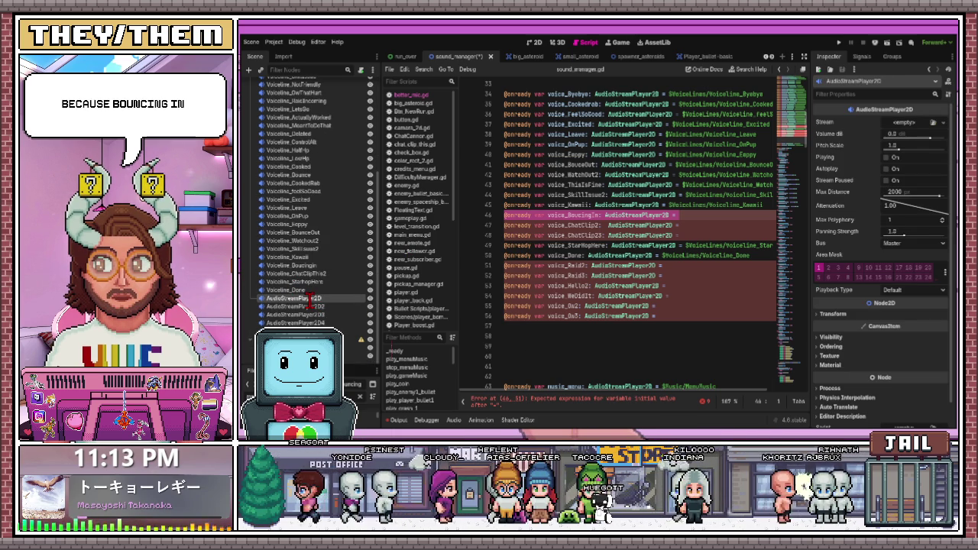
type("Voiceline_BouncingIn")
key("Return")
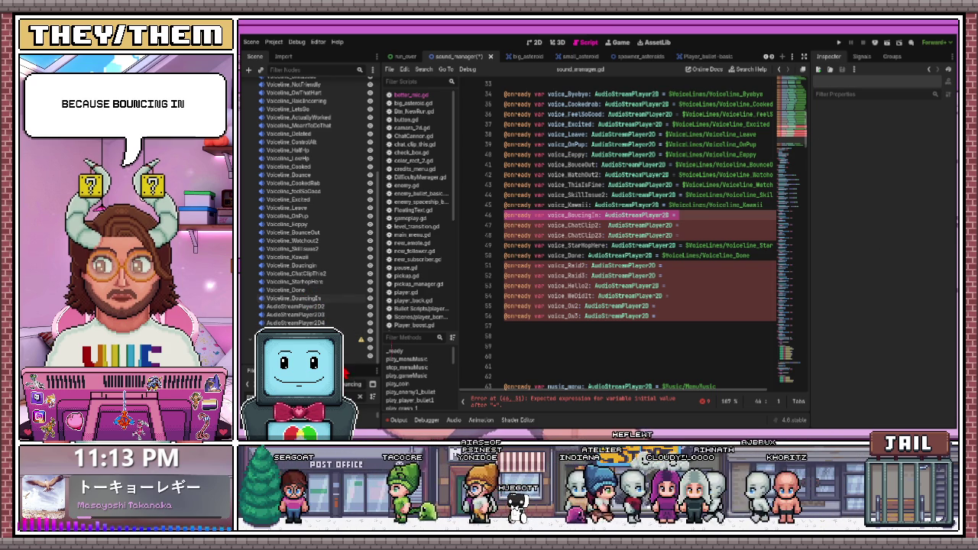
left_click_drag(355, 365, 339, 274)
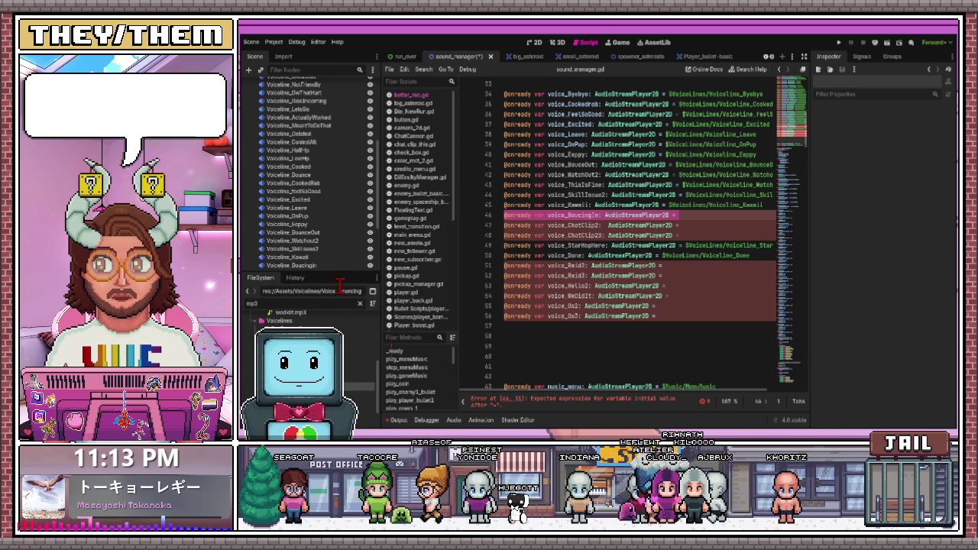
left_click(319, 267)
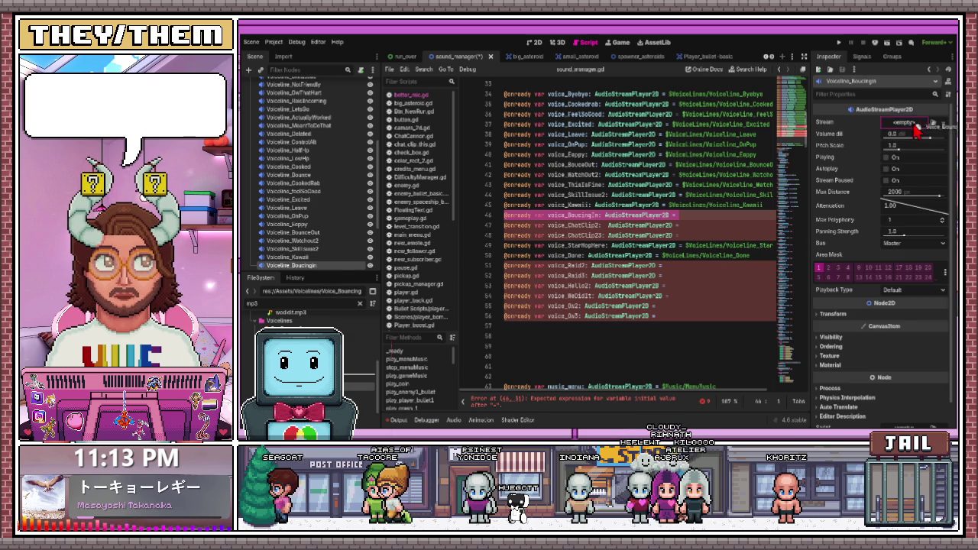
left_click(887, 170)
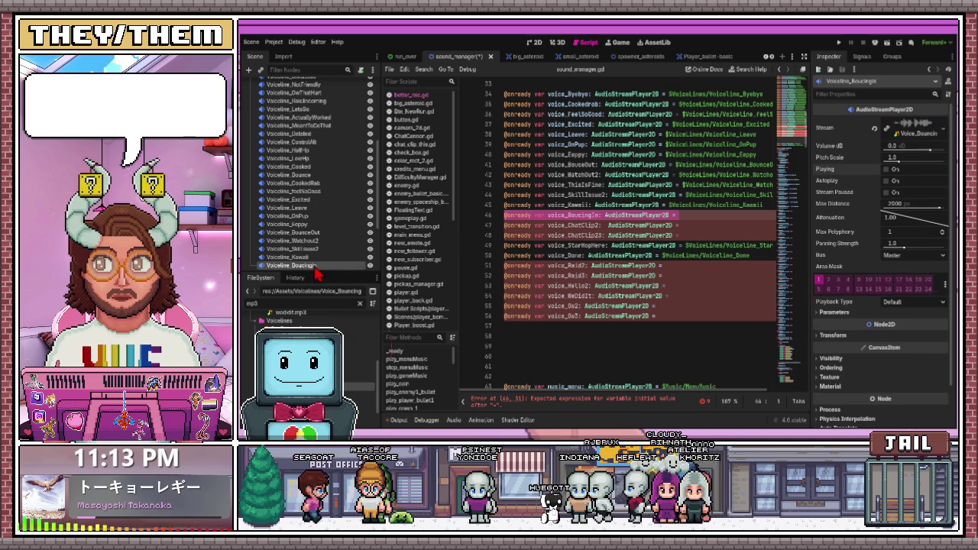
Reference the Voiceline_BouncingIn node path in the voice_BouncingIn declaration on line 46
left_click_drag(320, 274, 703, 219)
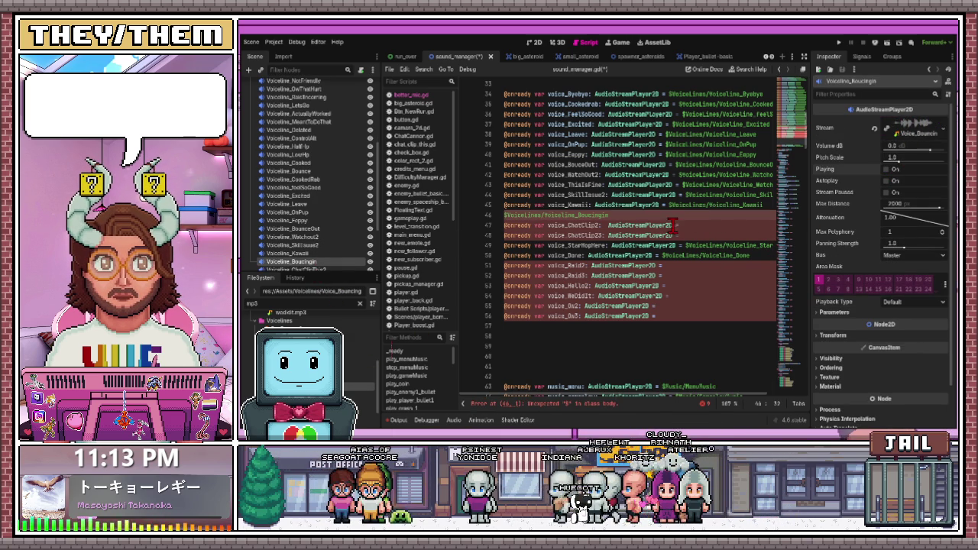
key("ctrl+z")
mouse_move(294, 262)
left_mouse_down()
mouse_move(636, 240)
mouse_move(688, 216)
left_mouse_up()
type("@onready var voice_BoucingIn: AudioStreamPlayer2D =")
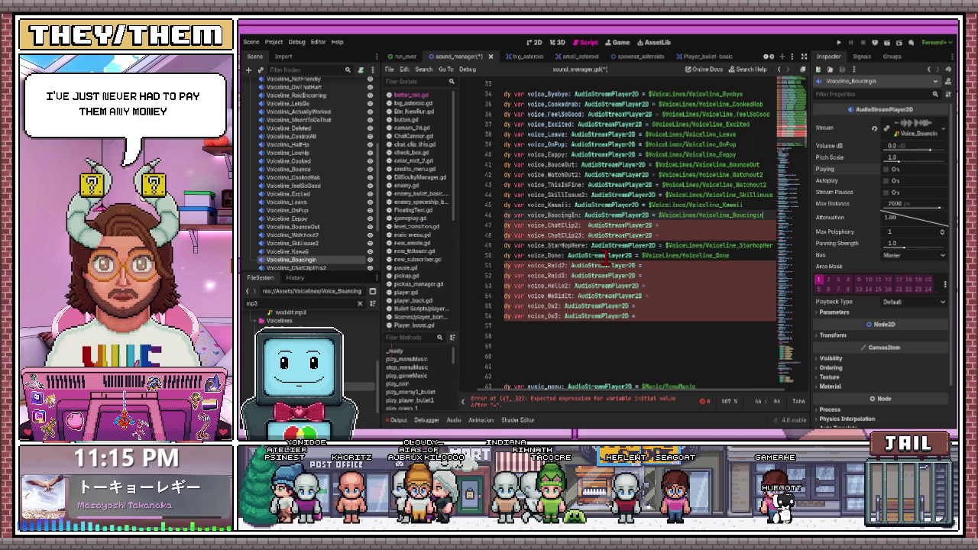
left_click(670, 227)
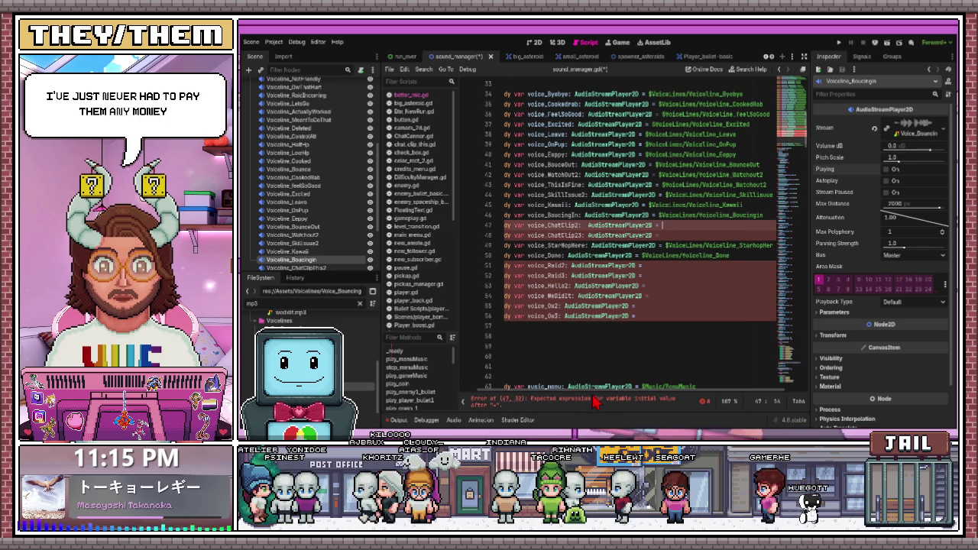
key("ctrl+z")
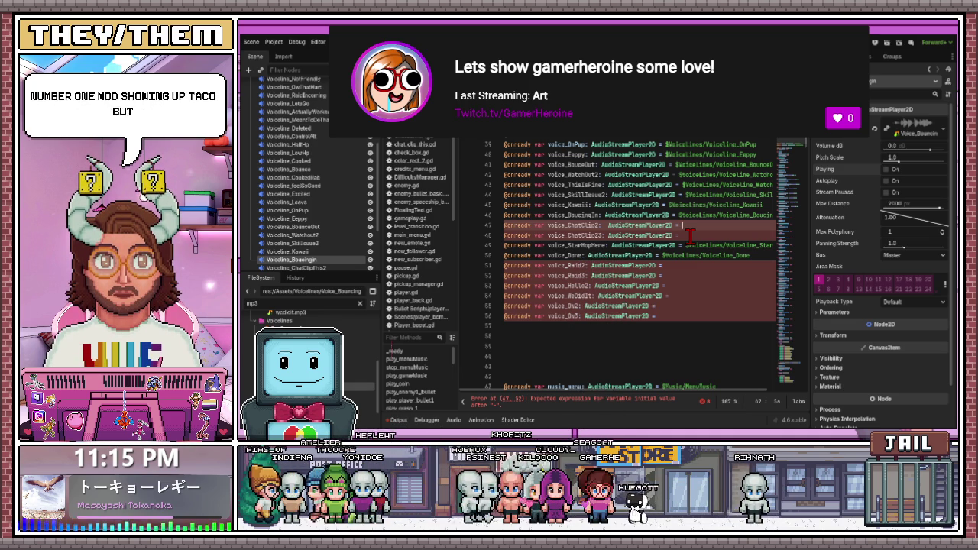
scroll(321, 252, "down", 1)
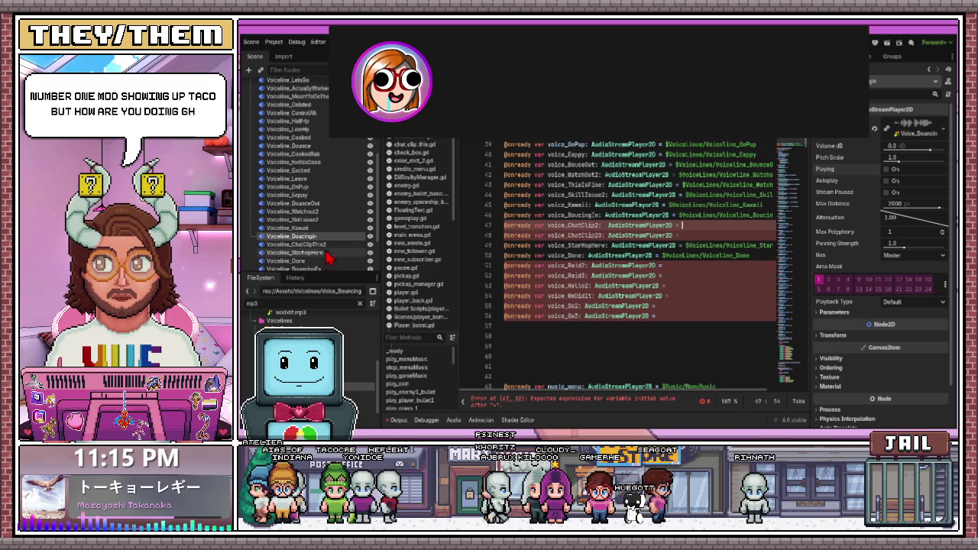
left_click(321, 247)
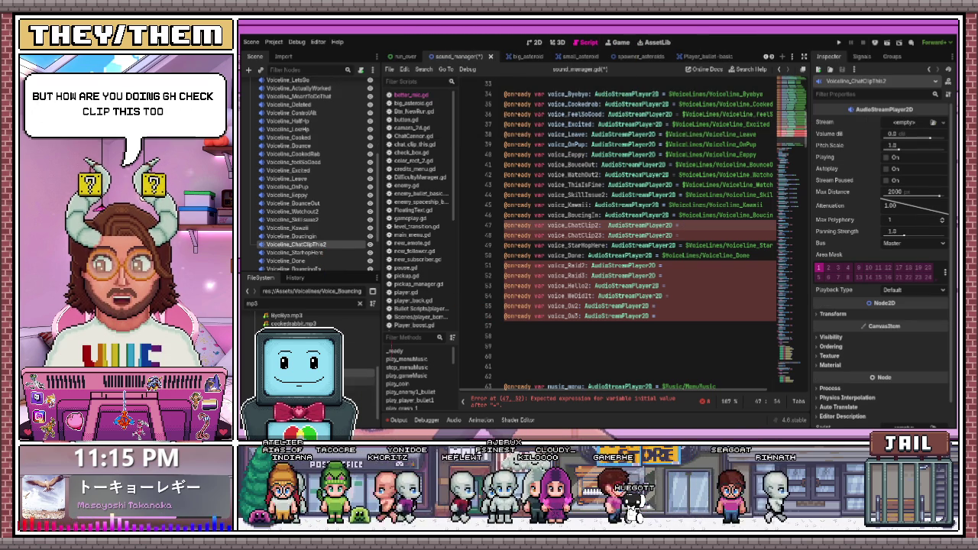
Load ChatClip2.mp3 into Voiceline_ChatClipThis2 and bind voice_ChatClip2 to its node path
scroll(306, 321, "down", 2)
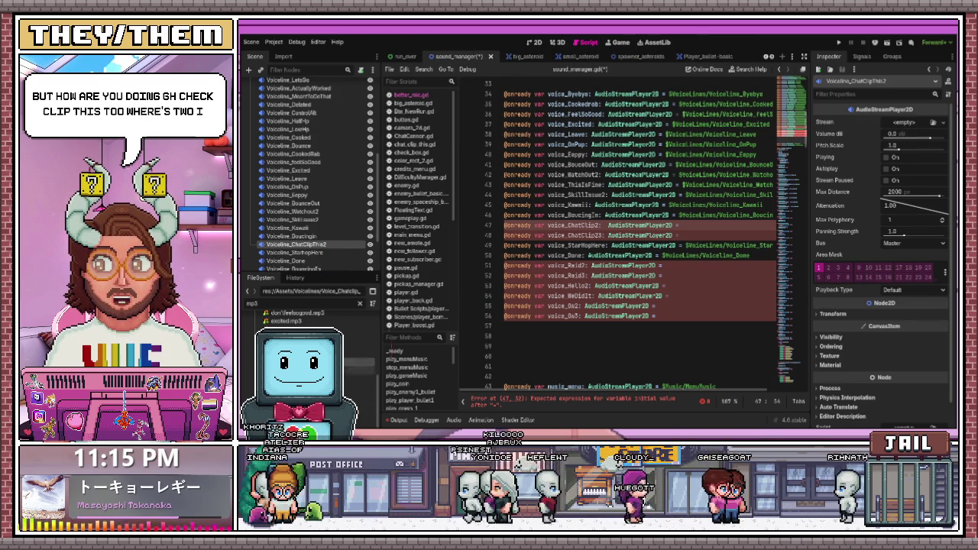
scroll(306, 317, "up", 2)
scroll(305, 317, "down", 2)
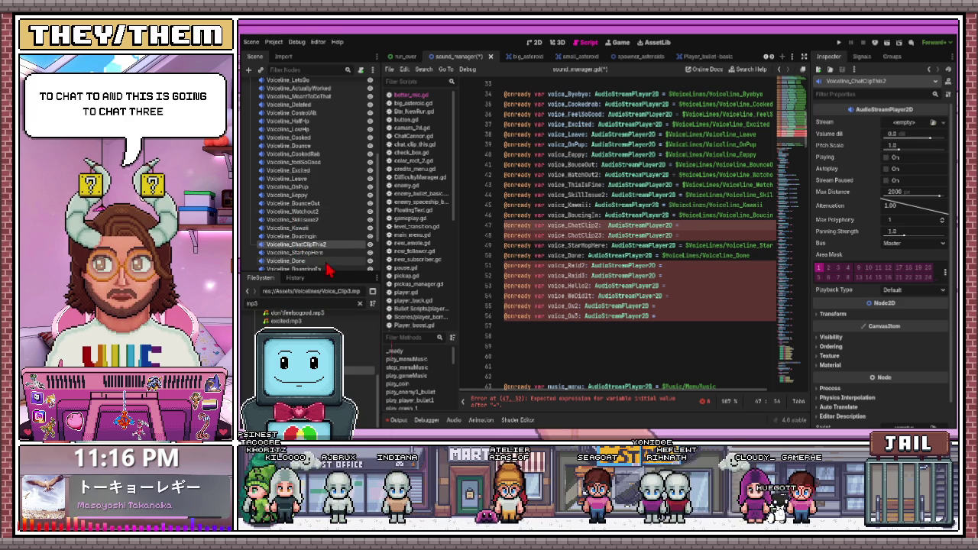
scroll(327, 264, "down", 1)
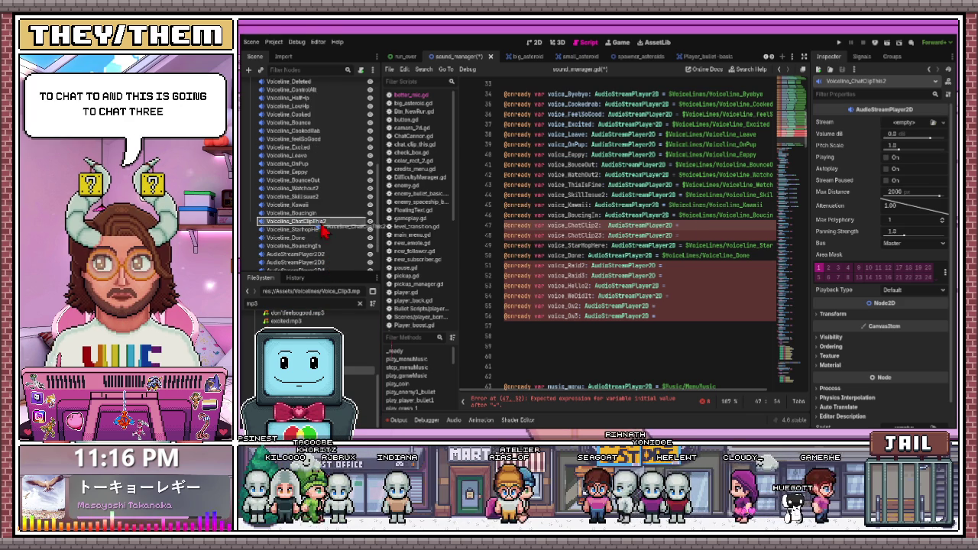
mouse_move(363, 337)
left_mouse_down()
mouse_move(655, 230)
mouse_move(871, 129)
mouse_move(912, 131)
left_mouse_up()
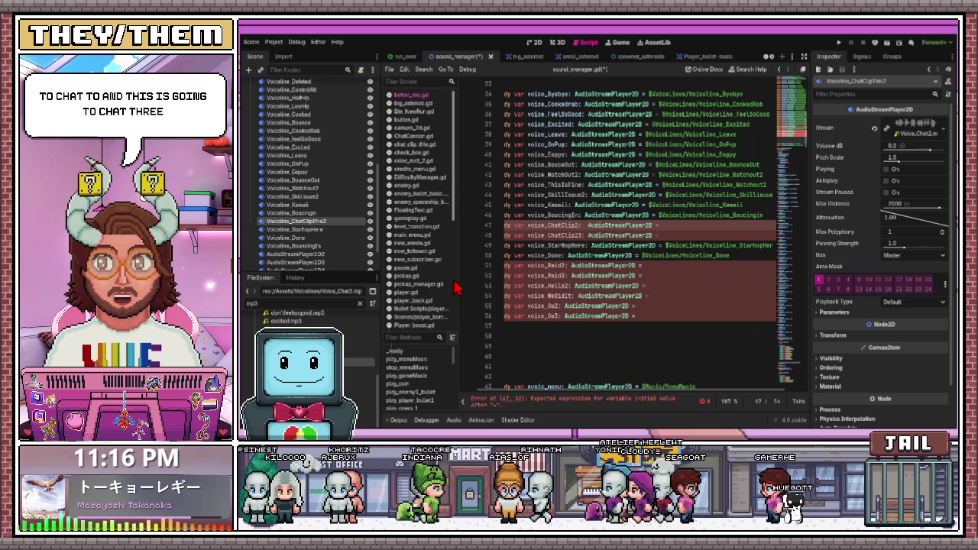
left_click_drag(295, 223, 660, 231)
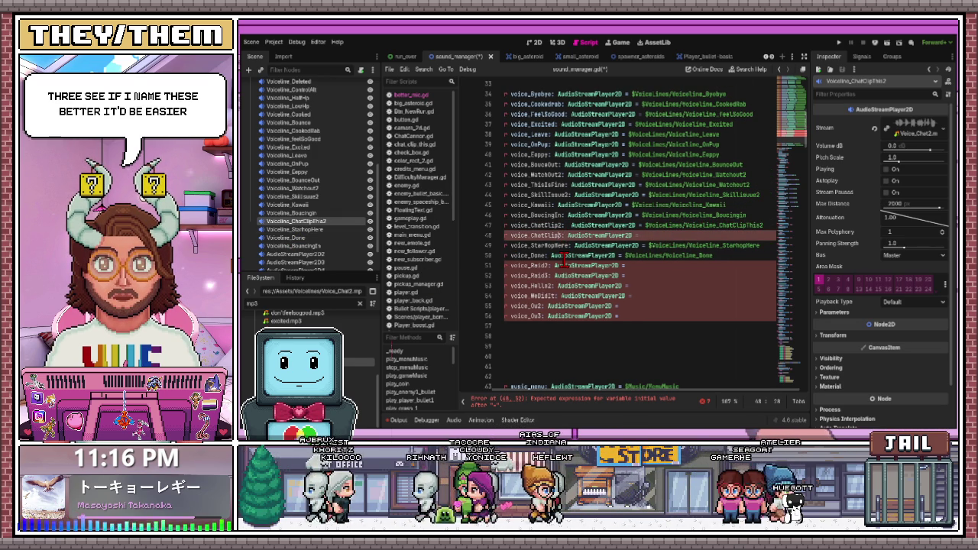
Pick the next unused audio player and move it below Voiceline_ChatClipThis2
left_click(611, 286)
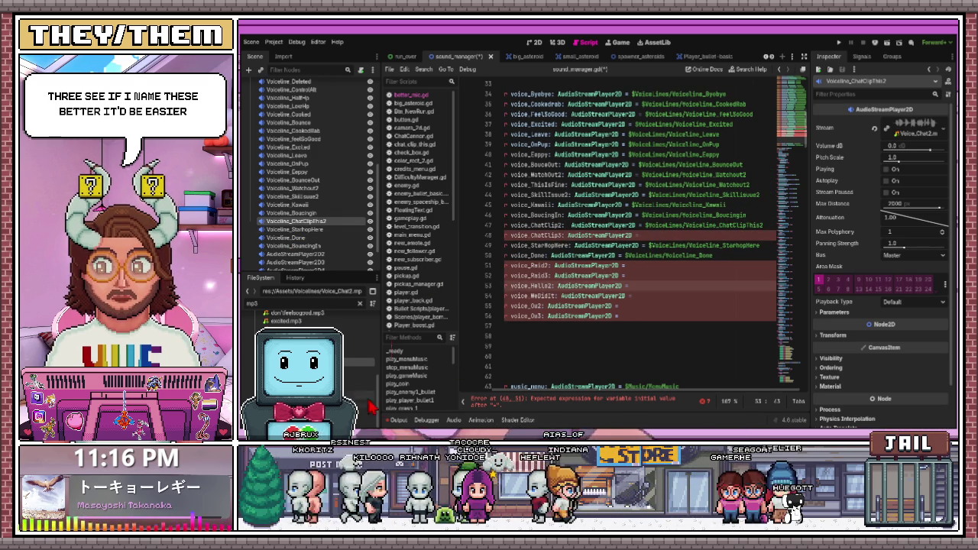
scroll(313, 229, "down", 2)
left_click(307, 215)
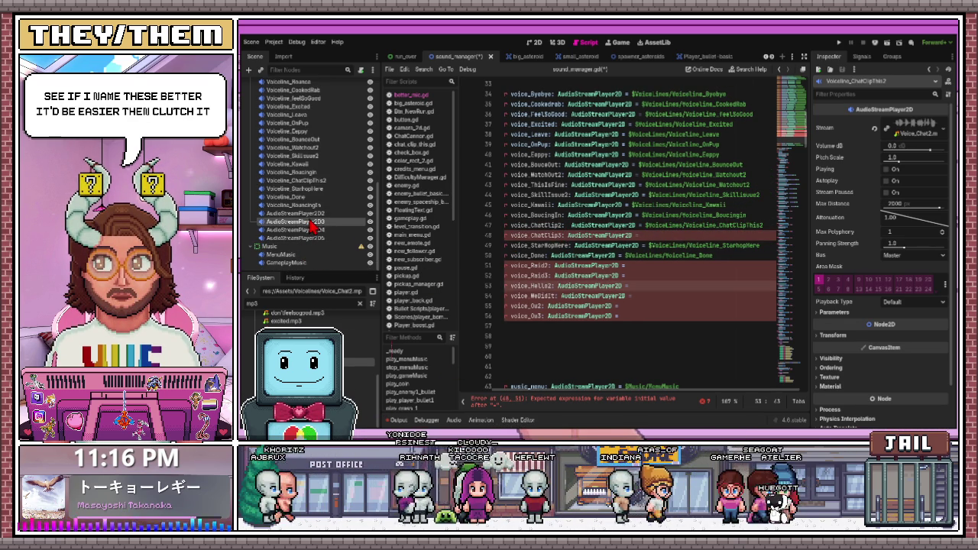
left_click_drag(322, 197, 320, 190)
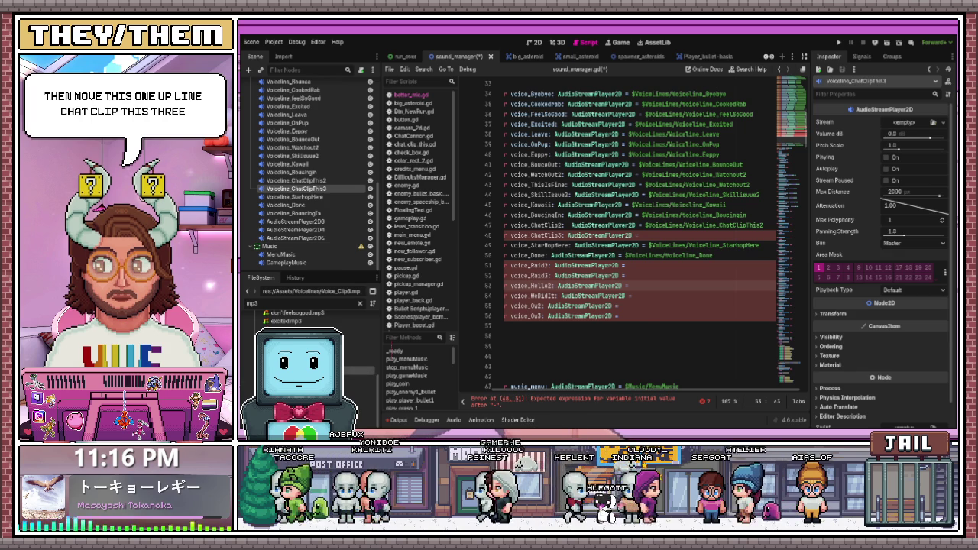
Assign Voice_Clip3.mp3 to Voiceline_ChatClipThis3 and reference that node from voice_ChatClip3 on line 48
key("ctrl+z")
key("ctrl+shift+z")
left_click_drag(697, 246, 669, 254)
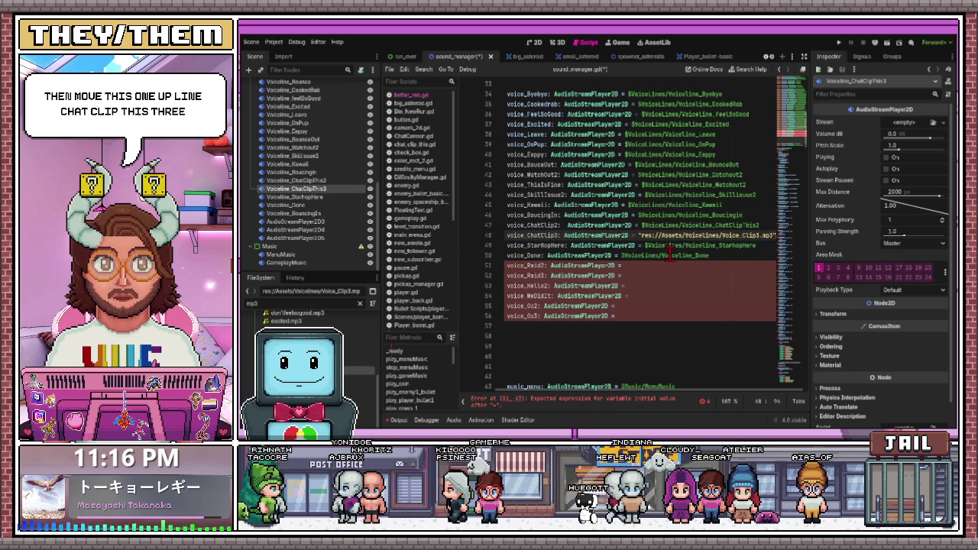
key("ctrl+z")
key("ctrl+z")
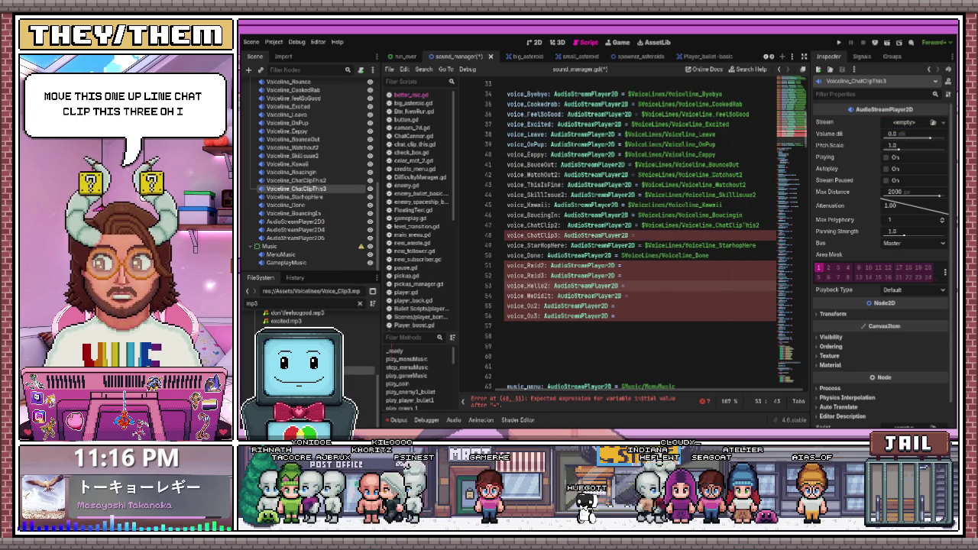
left_click_drag(875, 159, 905, 123)
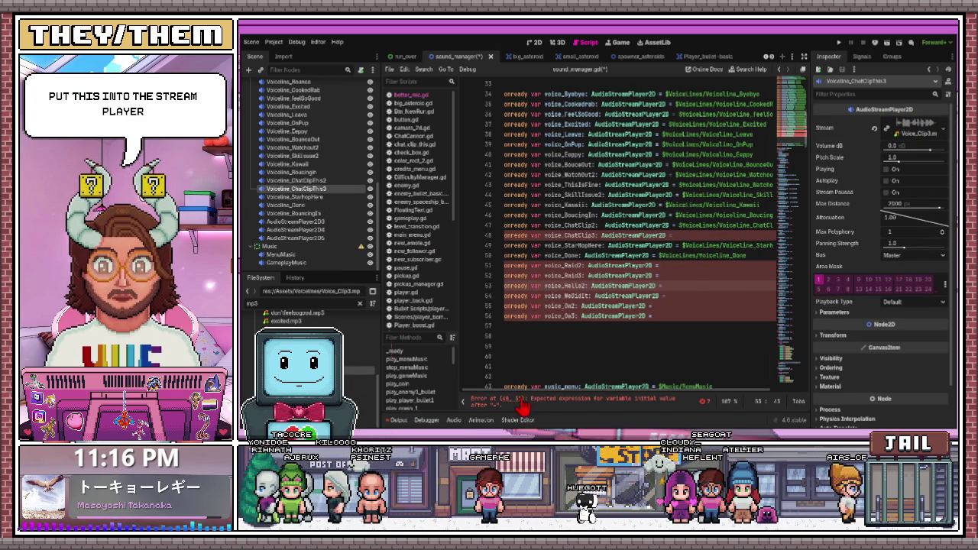
scroll(503, 395, "right", 2)
mouse_move(325, 196)
left_mouse_down()
mouse_move(666, 255)
mouse_move(696, 237)
left_mouse_up()
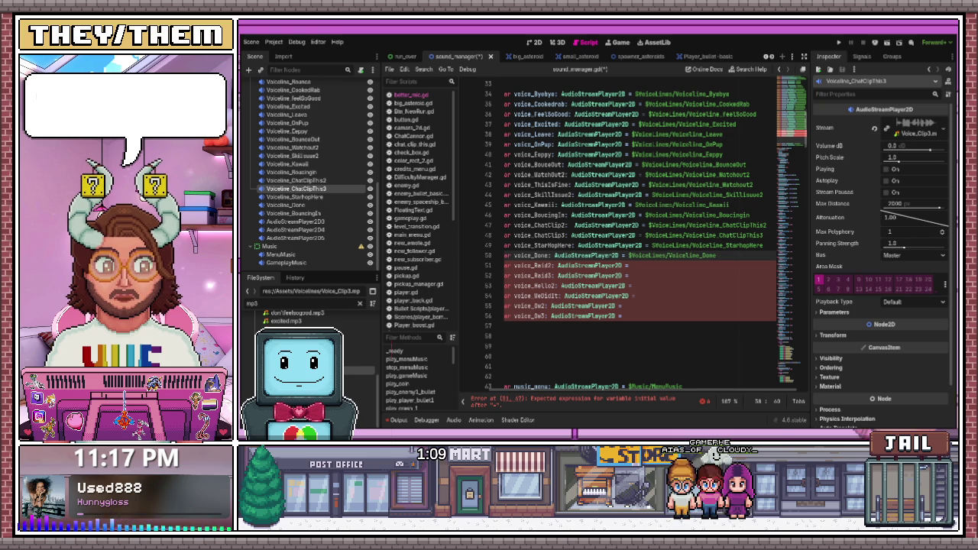
left_click(655, 268)
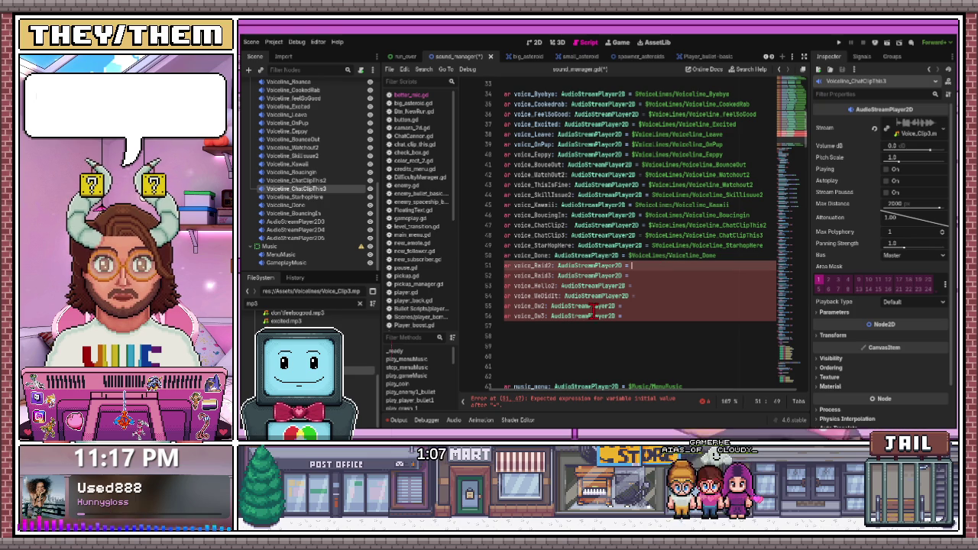
Rename a player node to Voiceline_Raid2 and set Raid2.mp3 as its stream
left_click(310, 215)
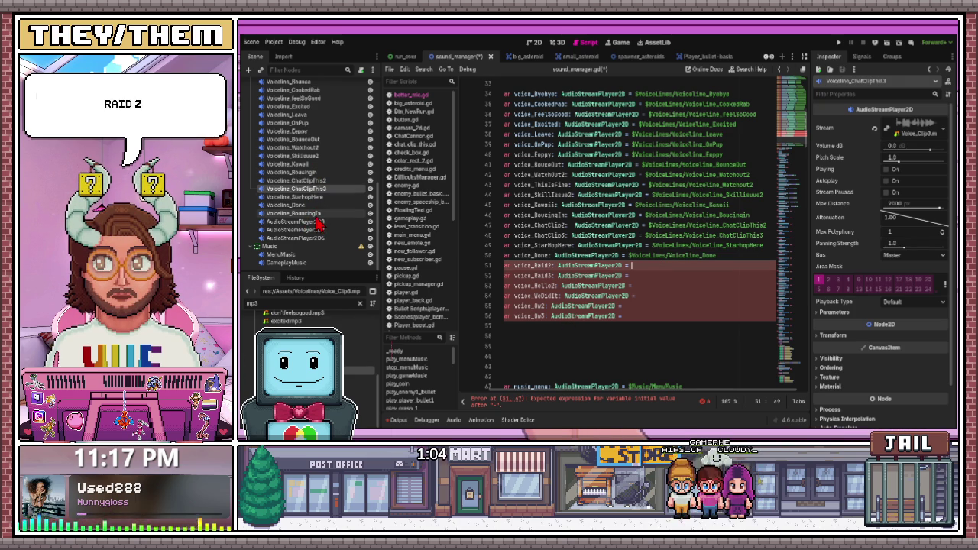
left_click(316, 214)
type("Raid2")
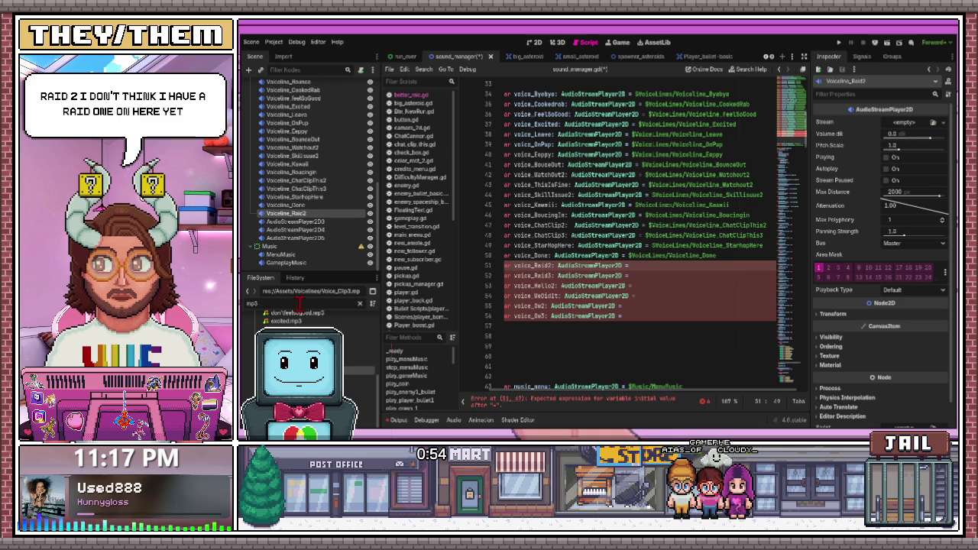
scroll(306, 319, "up", 2)
scroll(305, 319, "down", 2)
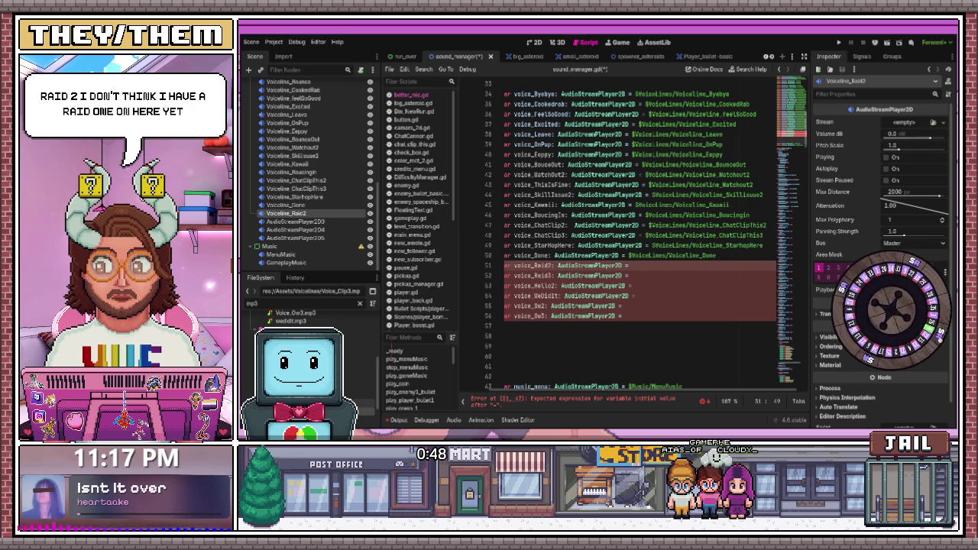
scroll(306, 319, "up", 1)
scroll(305, 319, "up", 2)
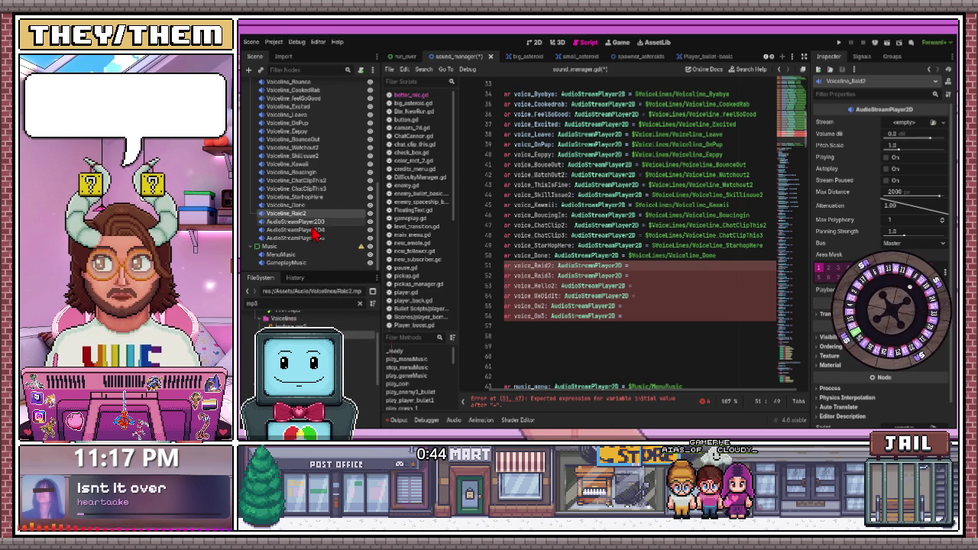
mouse_move(306, 327)
left_mouse_down()
mouse_move(683, 214)
mouse_move(900, 132)
left_mouse_up()
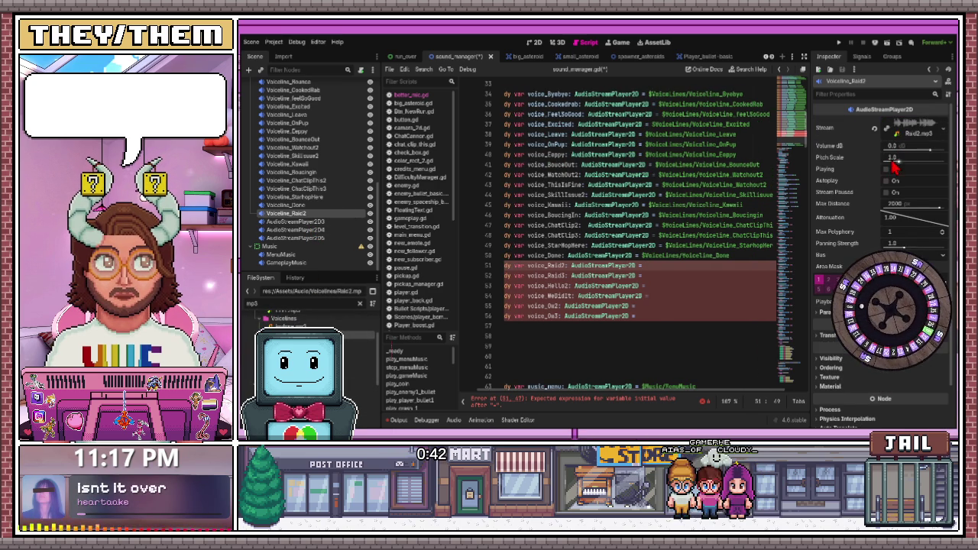
left_click(886, 169)
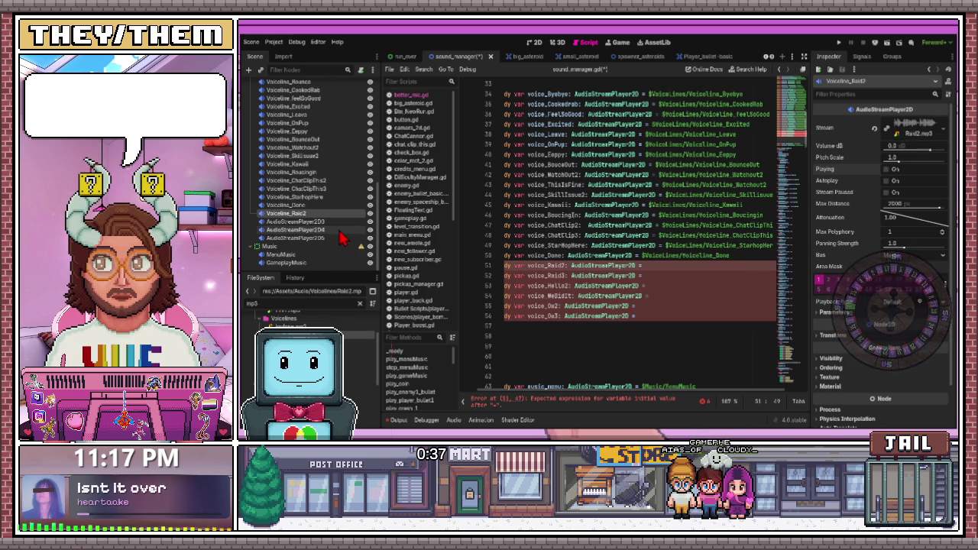
Place the $VoiceLines/Voiceline_Raid2 path on line 51 for voice_Raid2
mouse_move(297, 217)
left_mouse_down()
mouse_move(689, 273)
mouse_move(678, 272)
left_mouse_up()
left_click(666, 276)
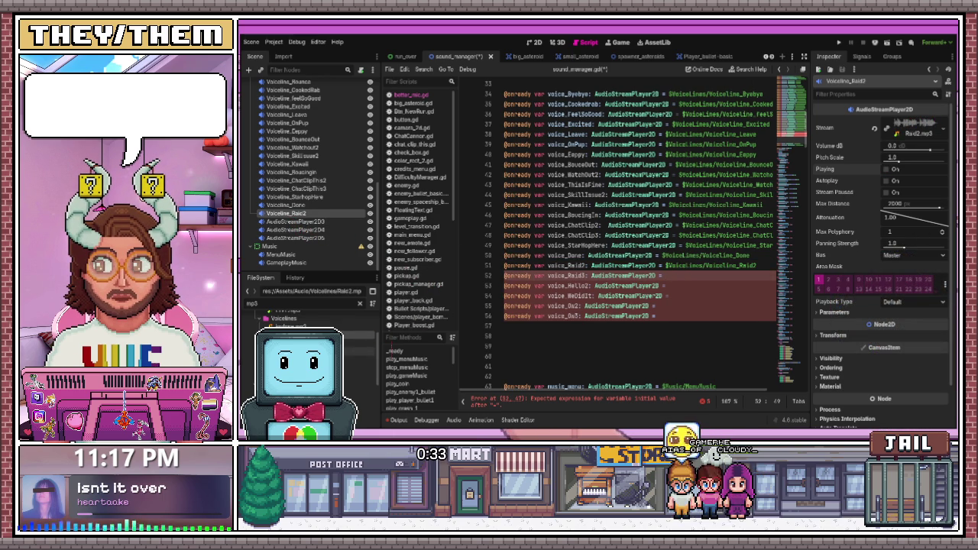
left_click(296, 221)
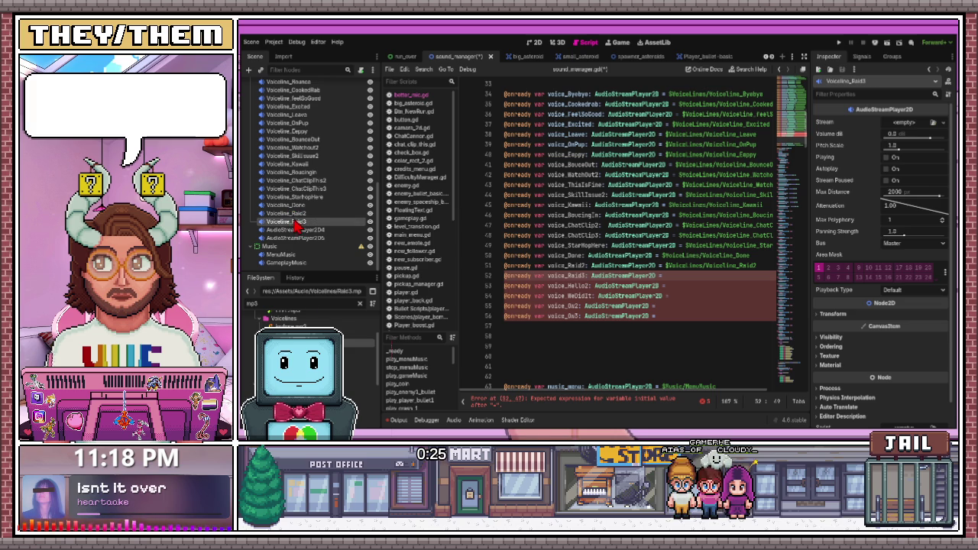
Give Voiceline_Raid3 the Raid3.mp3 stream and reference it from voice_Raid3 on line 52
mouse_move(328, 313)
left_mouse_down()
mouse_move(619, 317)
mouse_move(705, 283)
mouse_move(699, 276)
left_mouse_up()
key("ctrl+z")
mouse_move(328, 313)
left_mouse_down()
mouse_move(894, 124)
mouse_move(913, 128)
left_mouse_up()
left_click_drag(289, 220, 680, 276)
left_click(679, 285)
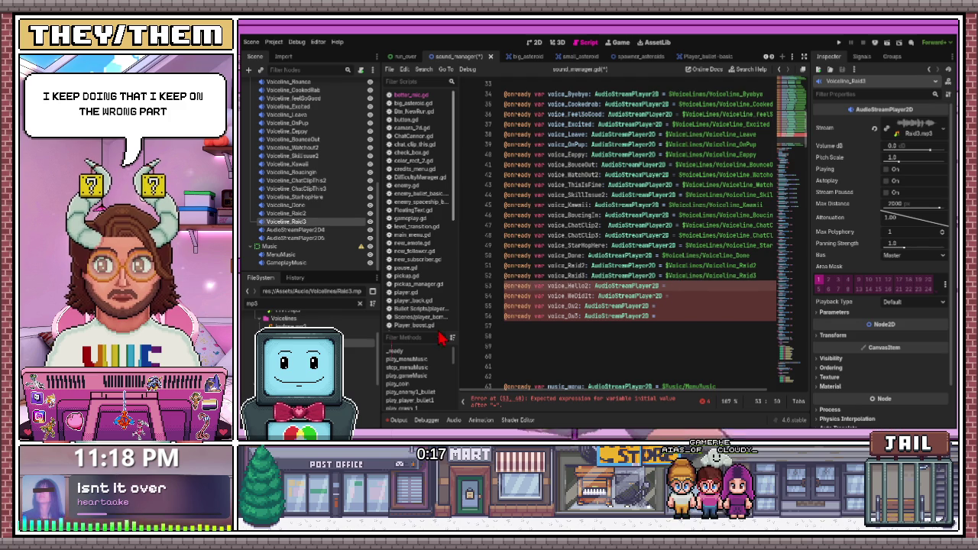
Name the next player Voiceline_Hello2, assign Voice_Hello2, and reference it on line 53
left_click(300, 231)
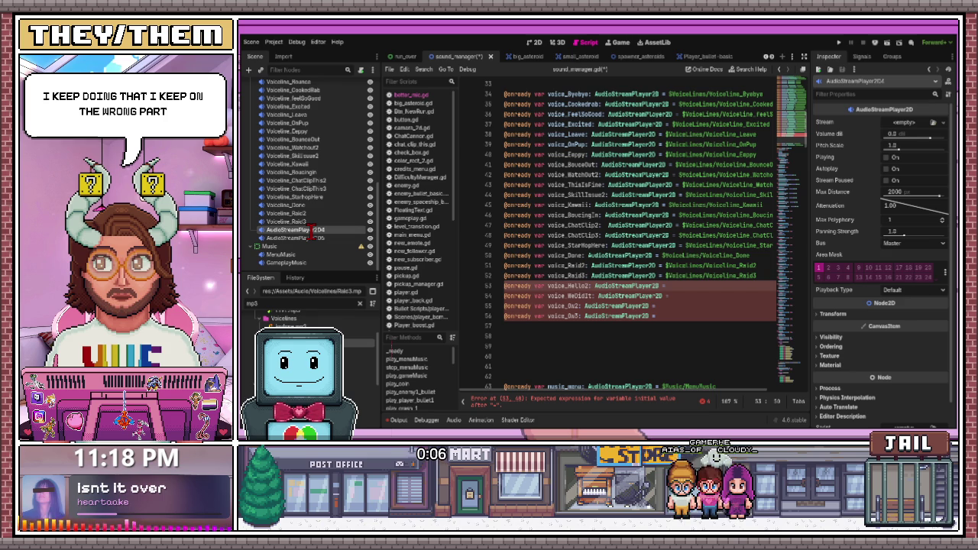
type("Voiceline_Hello2")
key("Return")
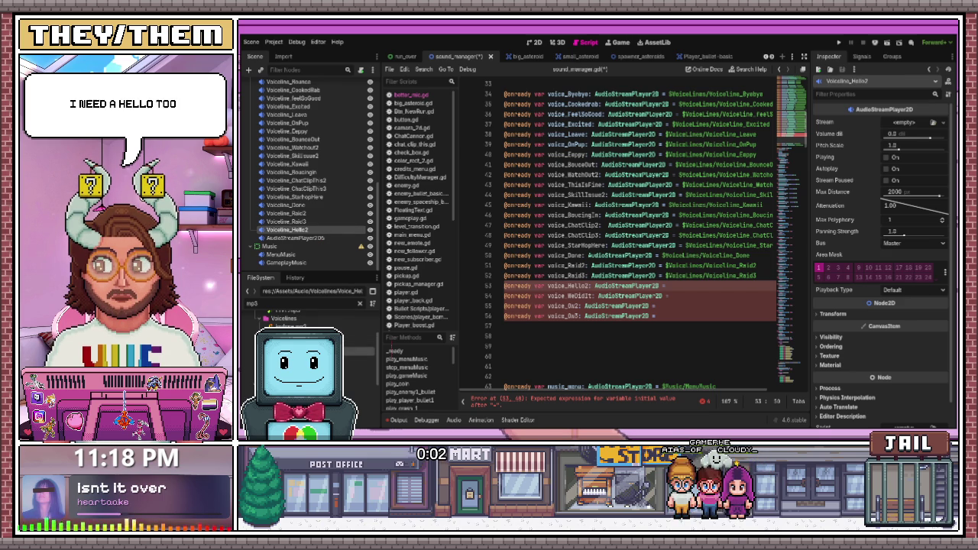
left_click_drag(294, 326, 909, 125)
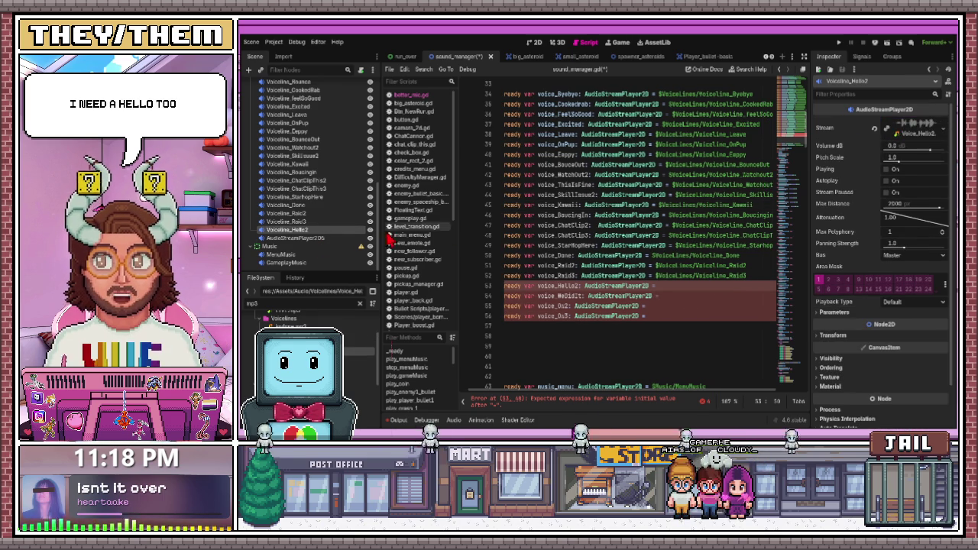
left_click_drag(283, 230, 658, 287)
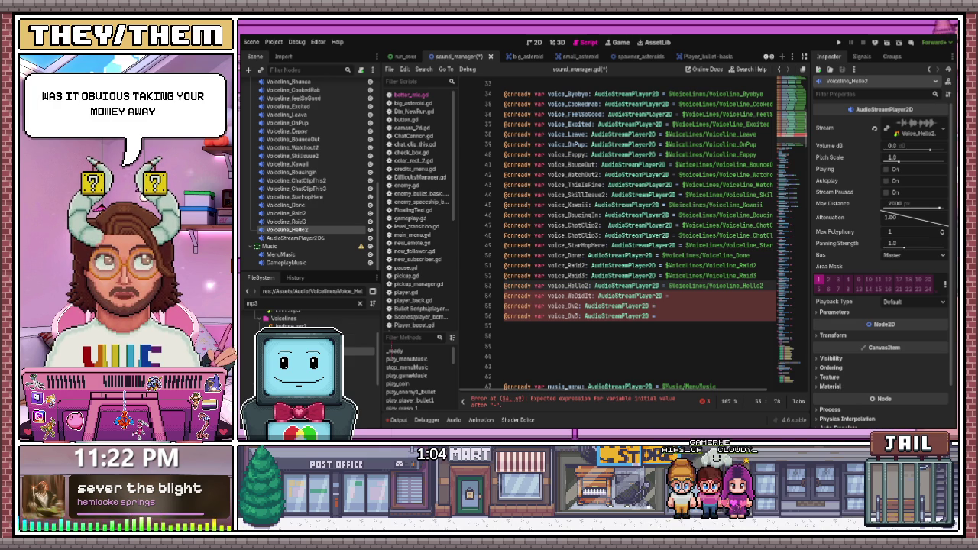
Select the new unnamed audio player, then briefly filter scene nodes by 'w' and clear the filter
left_click(657, 316)
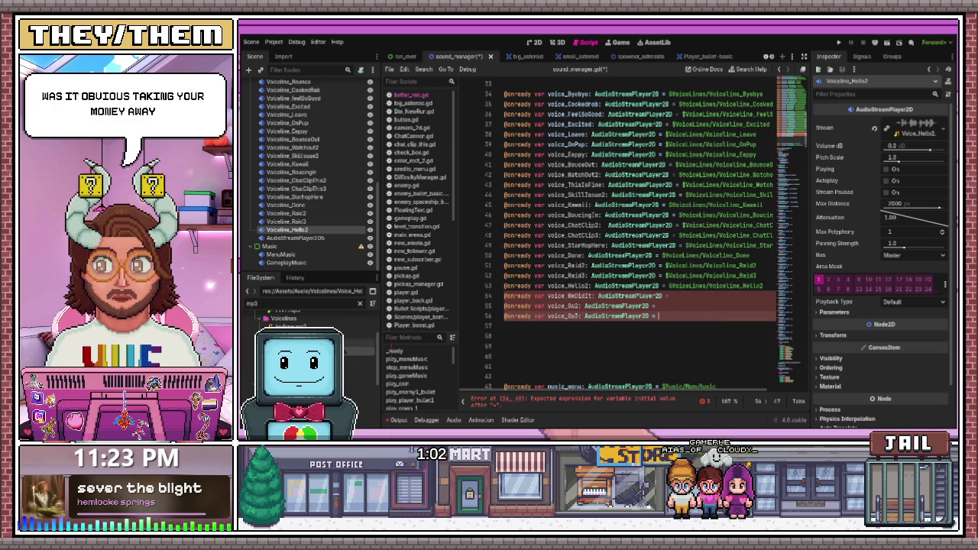
left_click(309, 238)
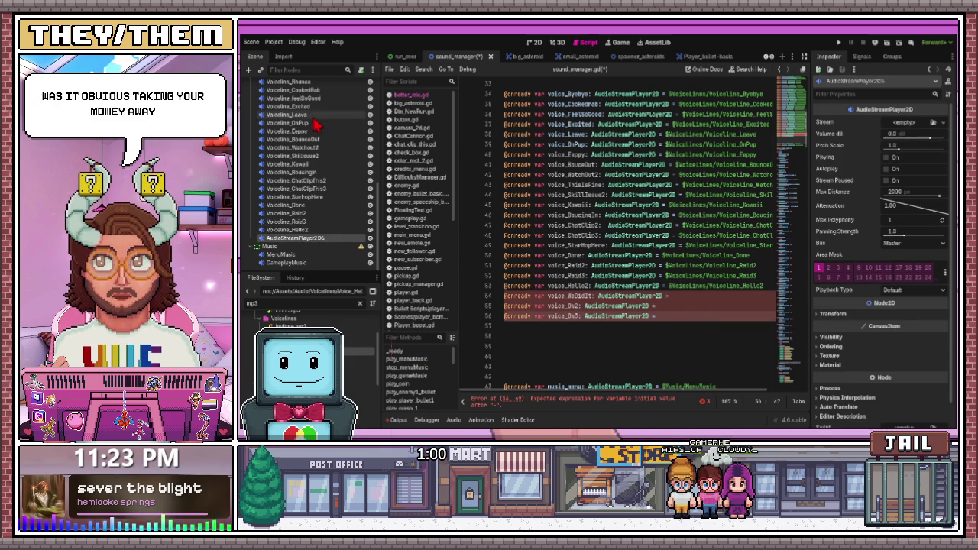
scroll(316, 130, "up", 4)
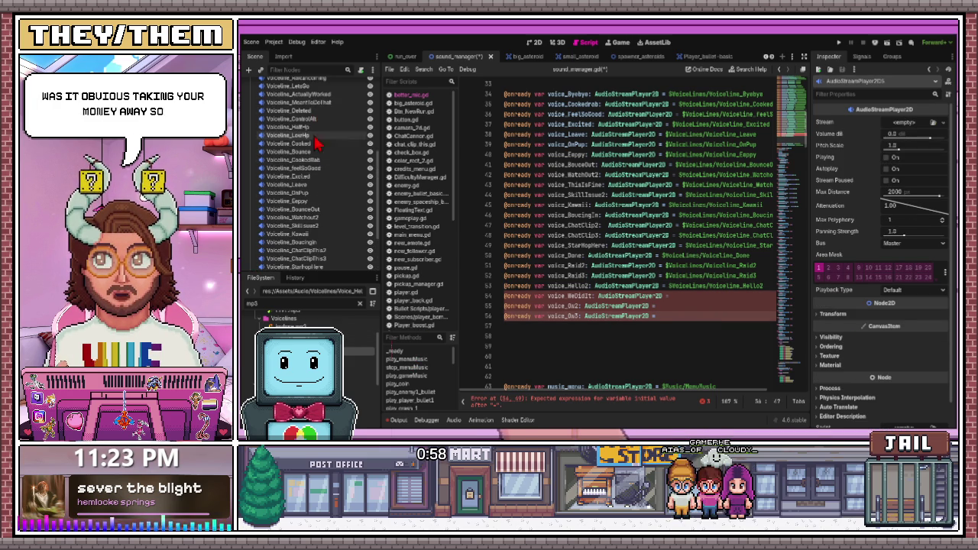
scroll(323, 221, "down", 4)
scroll(325, 227, "up", 4)
scroll(323, 226, "down", 4)
left_click(296, 69)
type("w")
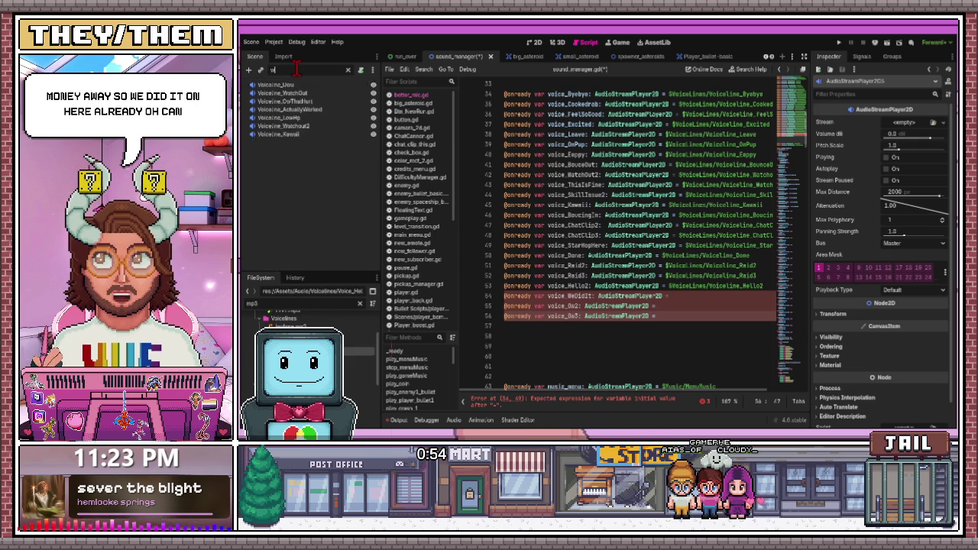
key("BackSpace")
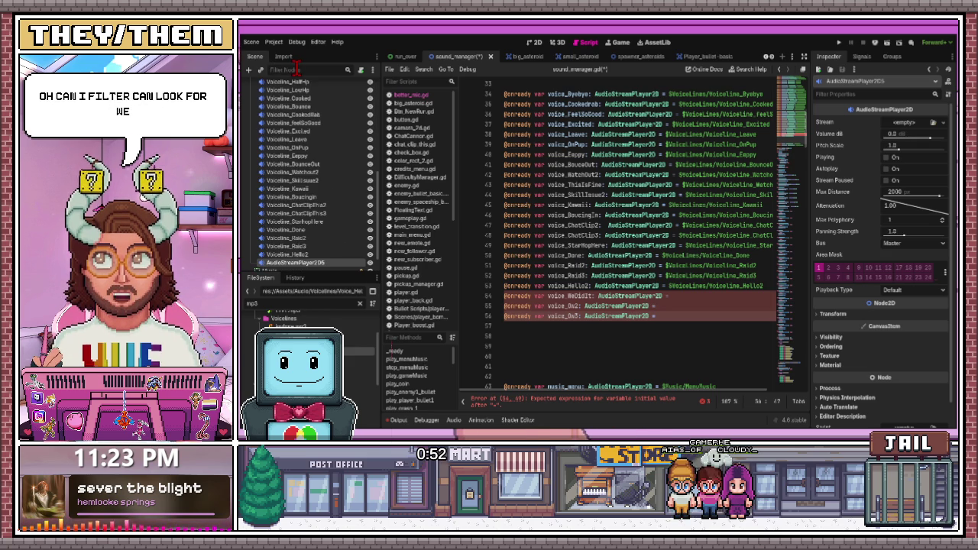
scroll(313, 251, "down", 3)
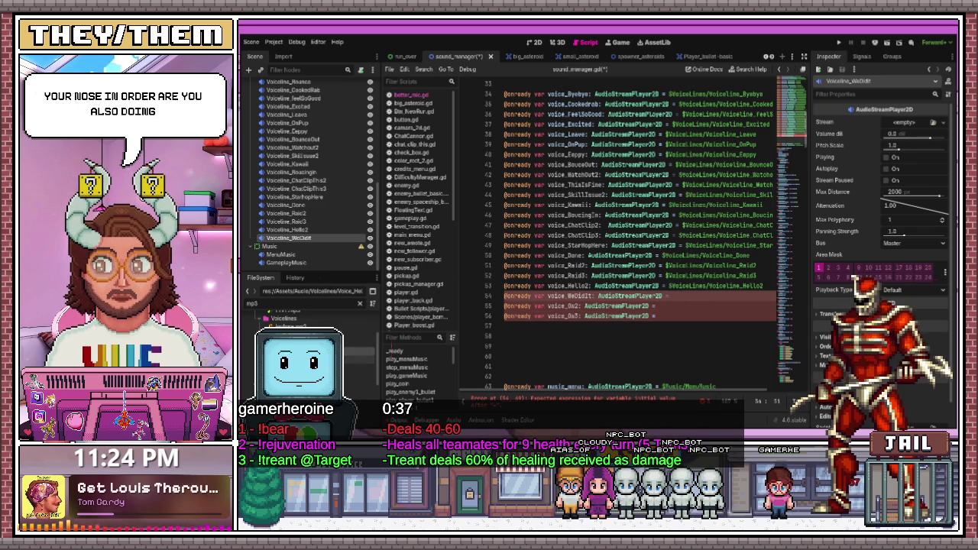
Give Voiceline_WeDidit the wedidit.mp3 stream and bind voice_WeDidit to its node path on line 54
mouse_move(321, 327)
left_mouse_down()
mouse_move(344, 328)
mouse_move(496, 253)
mouse_move(828, 170)
mouse_move(905, 124)
left_mouse_up()
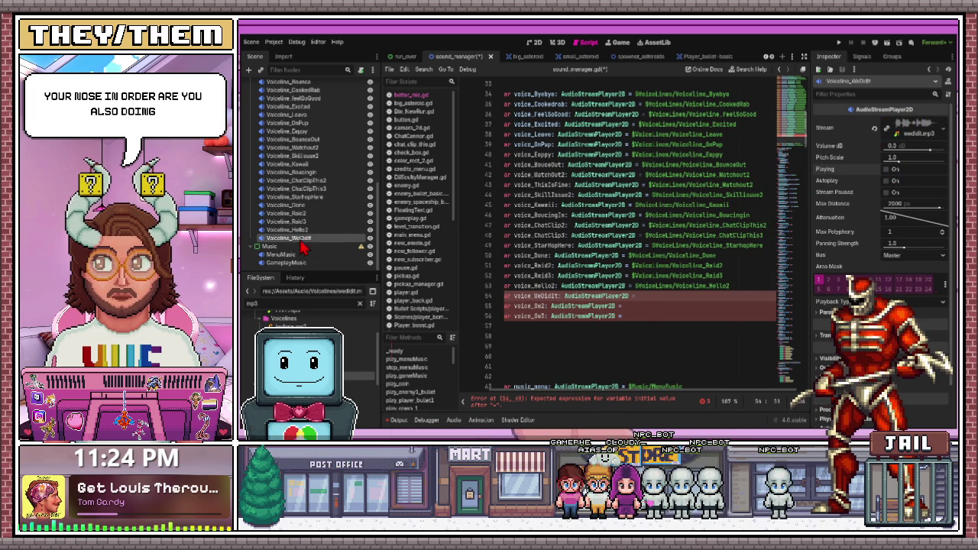
left_click_drag(304, 246, 646, 305)
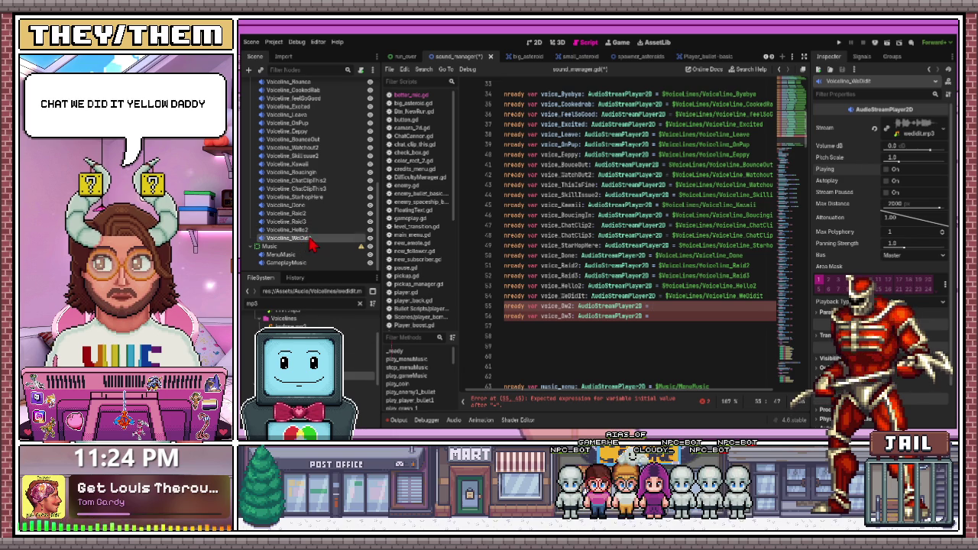
scroll(310, 229, "up", 6)
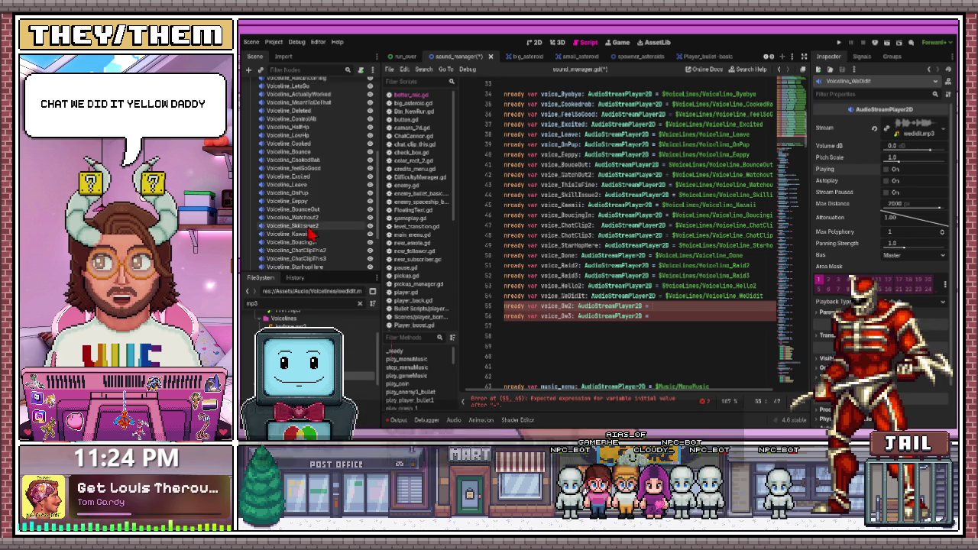
Rename the first new player under VoiceLines to Voiceline_Ow2
scroll(300, 116, "up", 2)
left_click(299, 113)
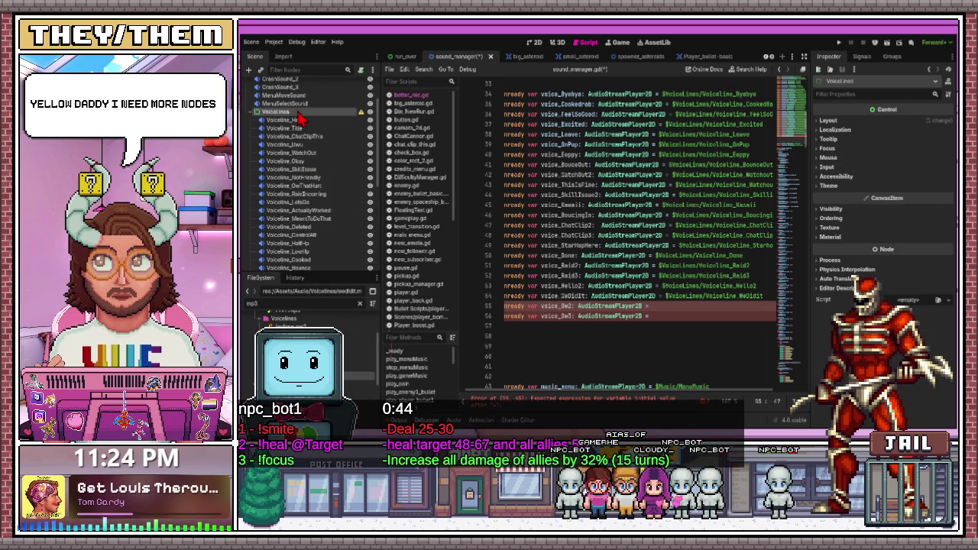
left_click(356, 218)
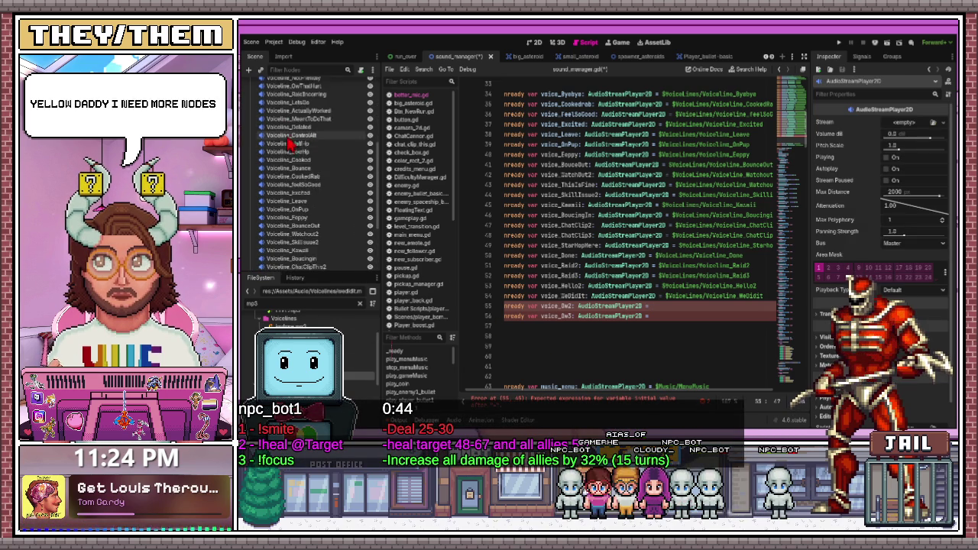
scroll(293, 152, "up", 2)
left_click(278, 152)
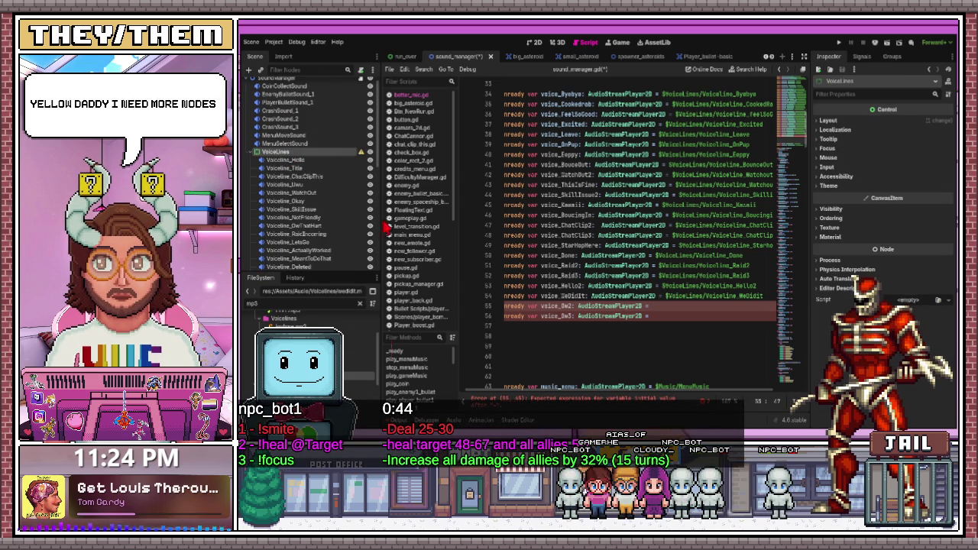
scroll(283, 214, "down", 5)
left_click(283, 230)
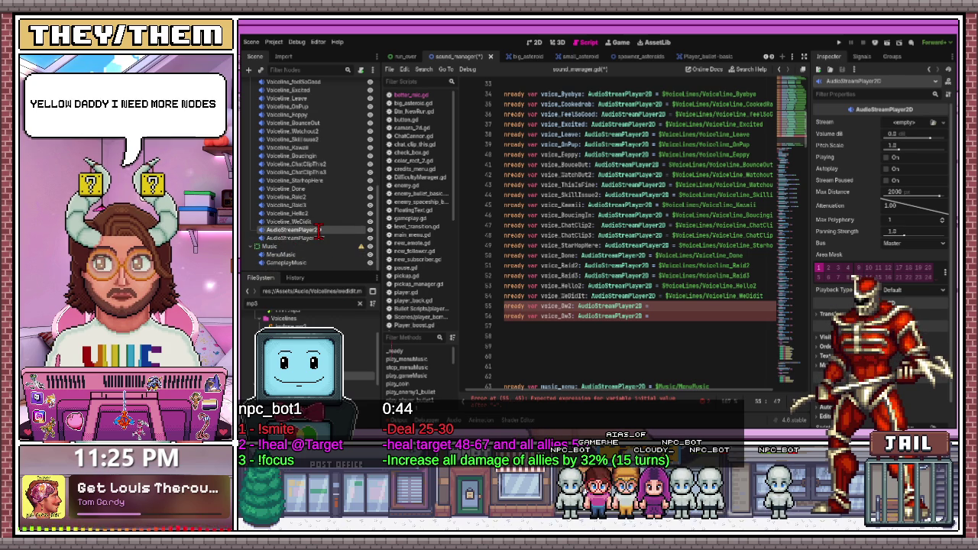
type("Voiceline_Ow2")
key("Return")
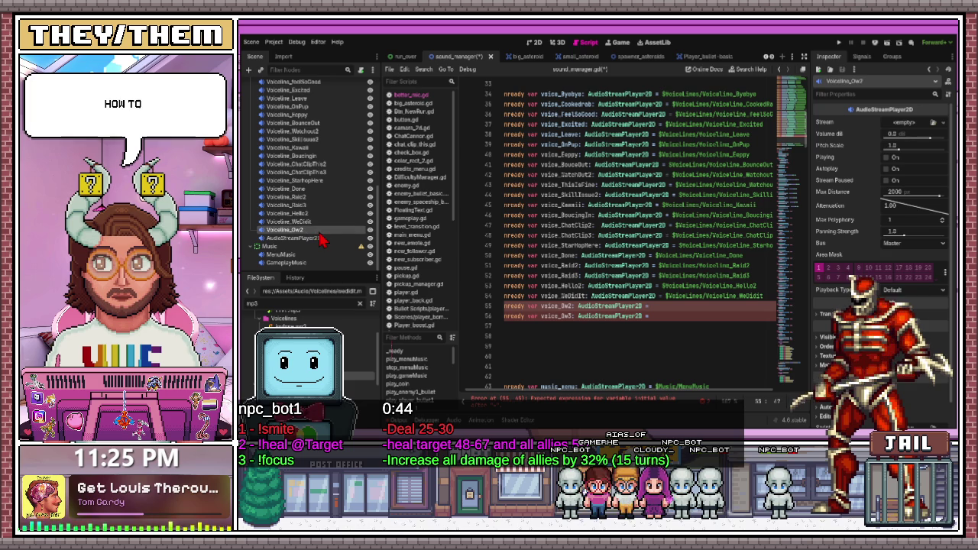
Rename the second new player to Voiceline_Ow3 and assign the Voice_Ow2.mp3 clip as a stream
left_click(310, 240)
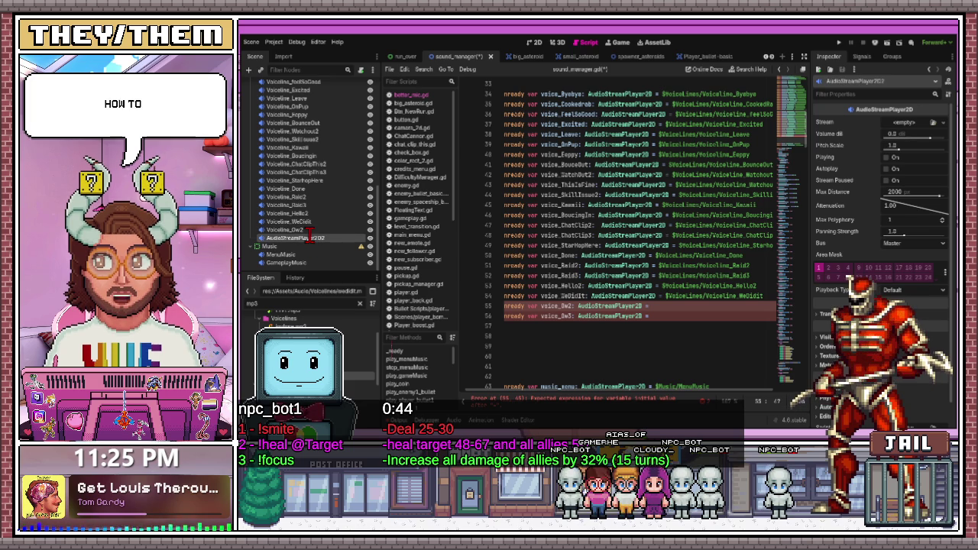
type("Voiceline_Ow3")
key("Return")
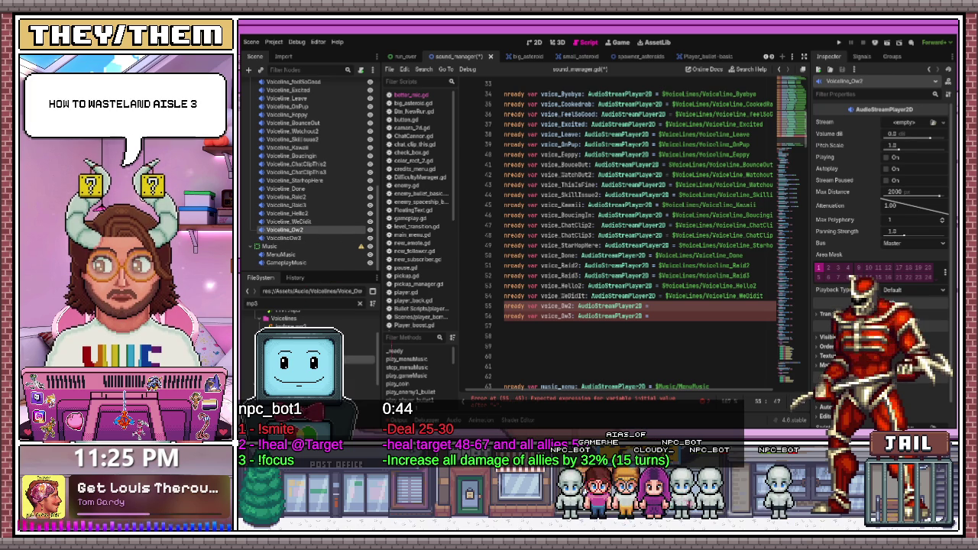
left_click_drag(321, 342, 900, 127)
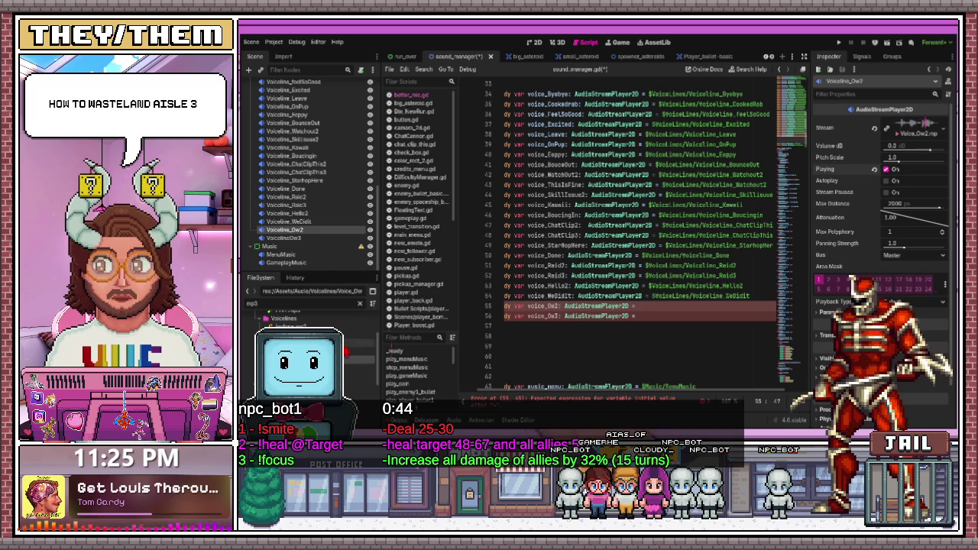
Give VoicelineOw3 its Voice_Ow3.mp3 clip and link the Ow2 and Ow3 nodes in lines 55–56
left_click_drag(290, 230, 642, 306)
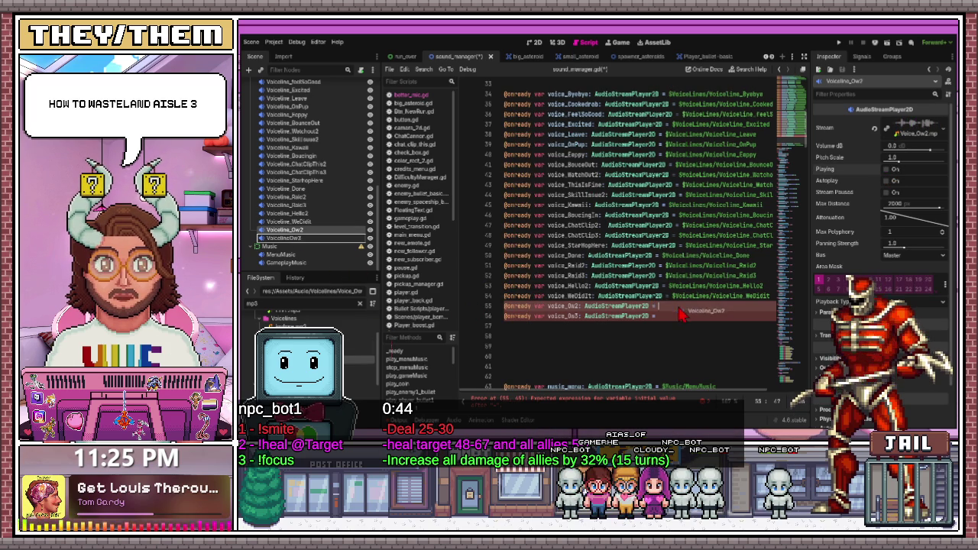
left_click(309, 238)
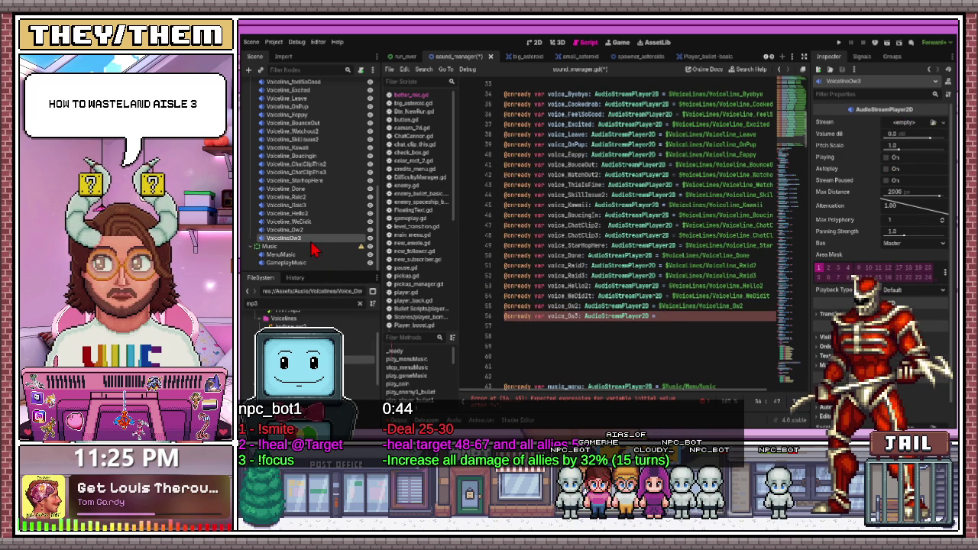
left_click_drag(309, 238, 554, 313)
left_click_drag(922, 128, 922, 127)
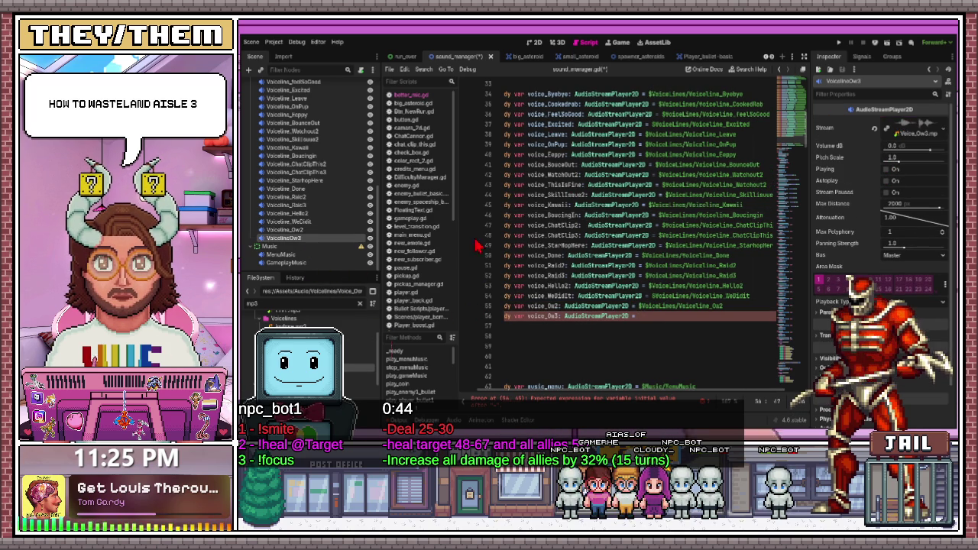
left_click_drag(283, 238, 675, 323)
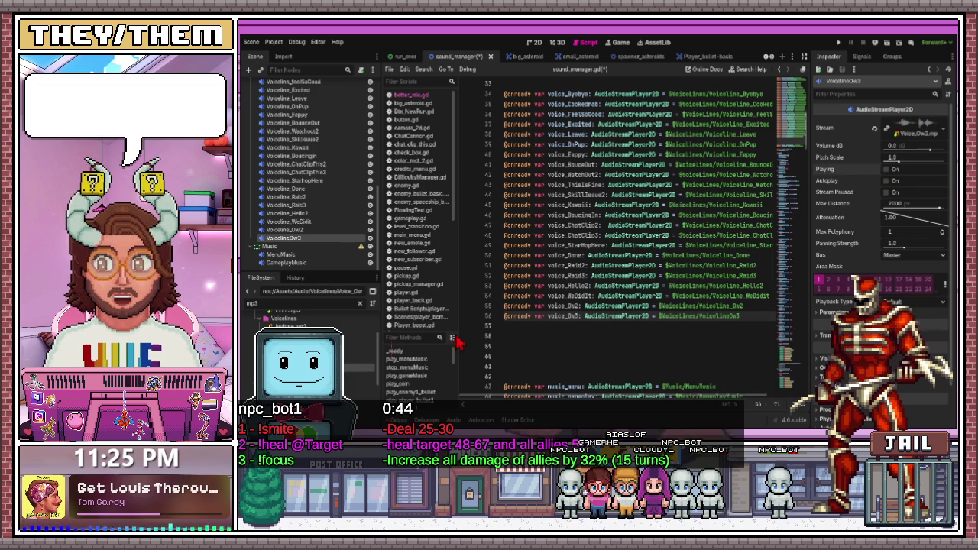
scroll(573, 291, "up", 2)
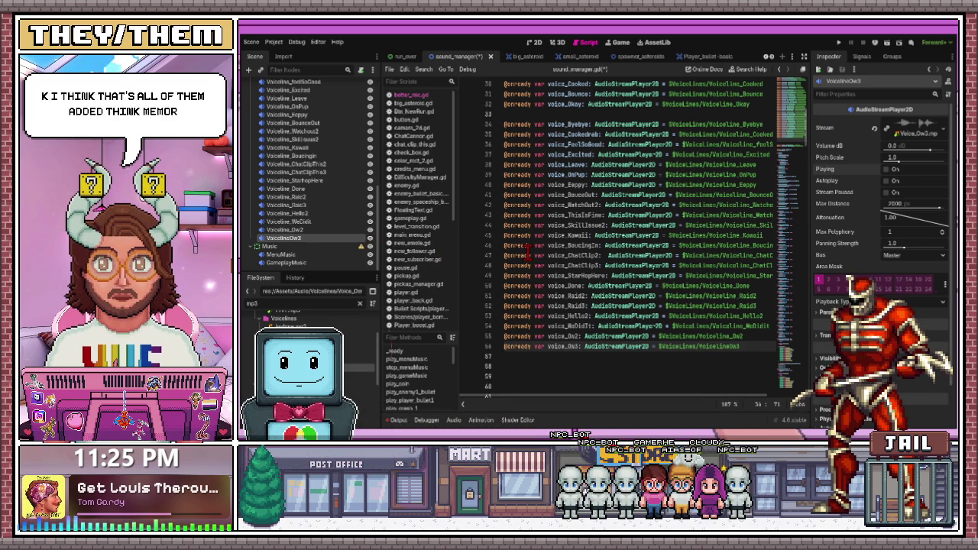
Save sound_manager.gd and delete the surplus blank lines above music_menu
left_click(527, 246)
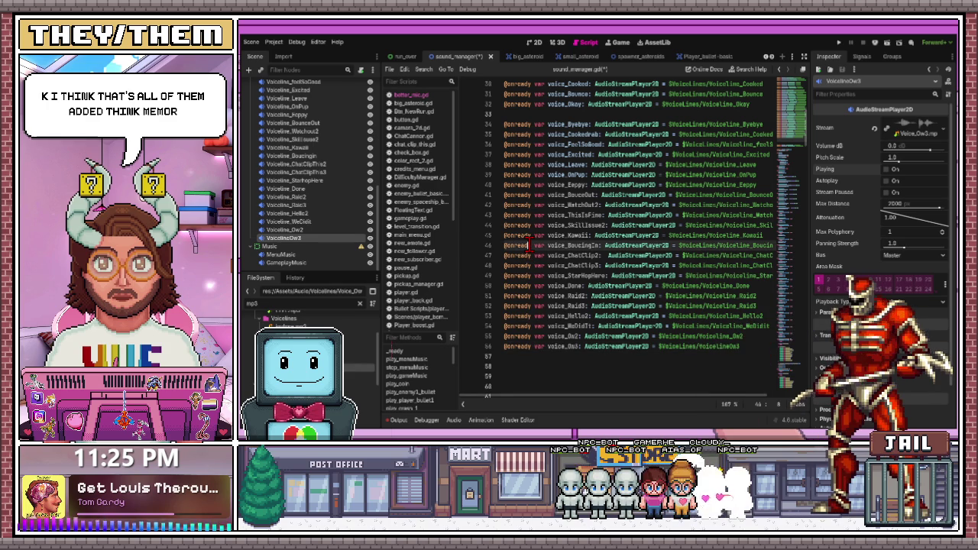
key("ctrl+s")
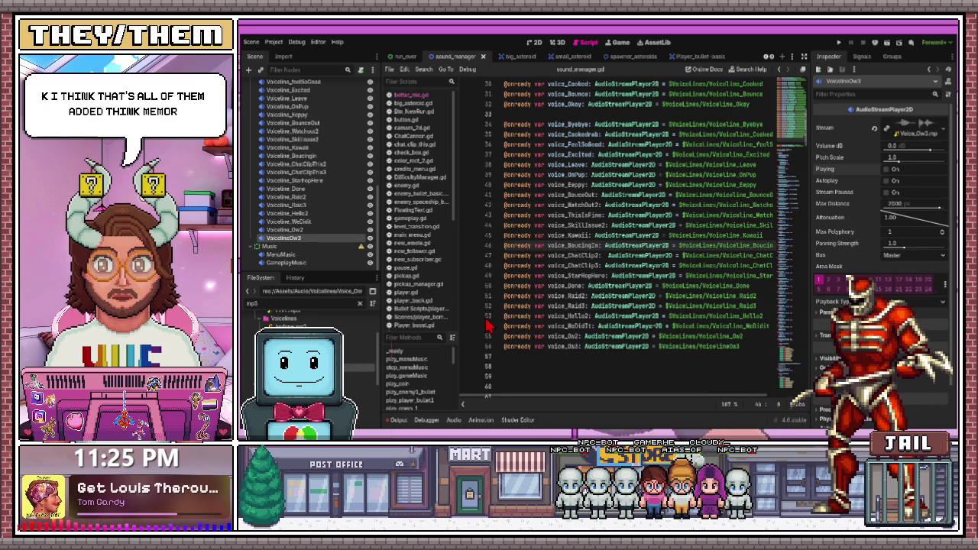
scroll(539, 289, "down", 7)
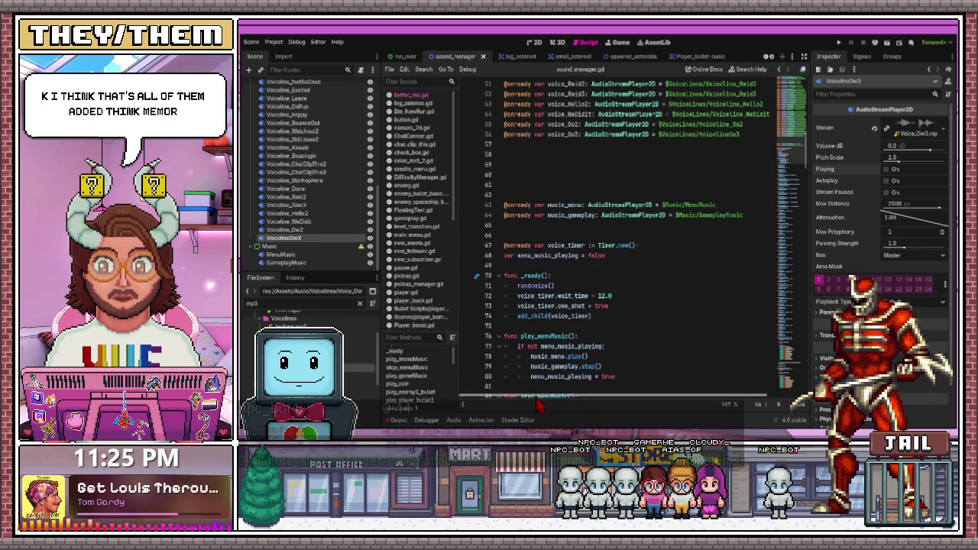
left_click(532, 194)
key("BackSpace")
key("BackSpace")
key("BackSpace")
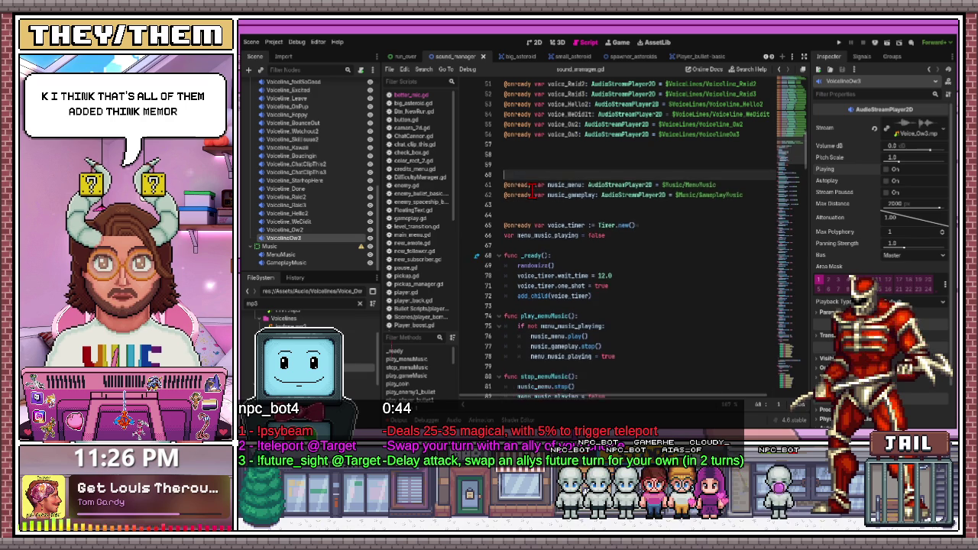
Insert empty lines after menu_music_playing, ahead of func _ready
left_click(533, 194)
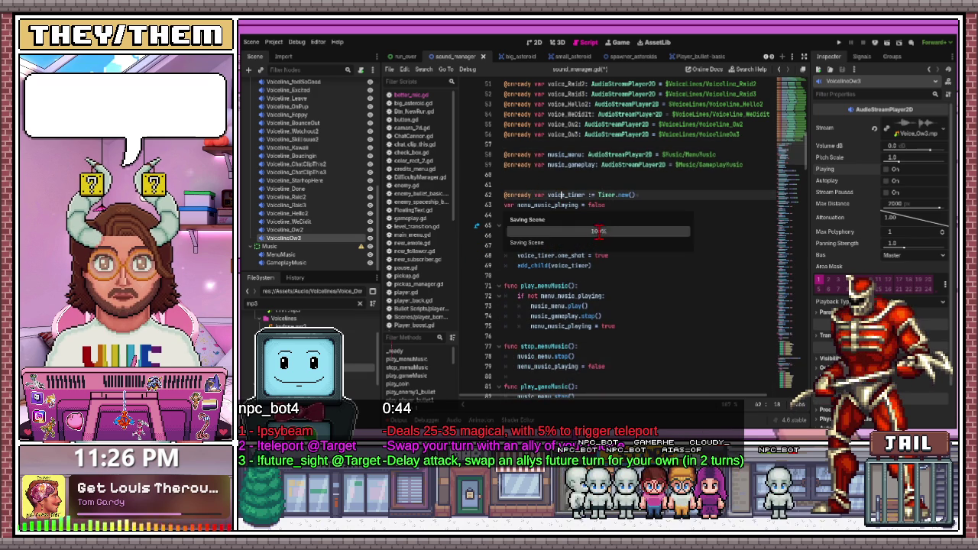
scroll(537, 222, "up", 6)
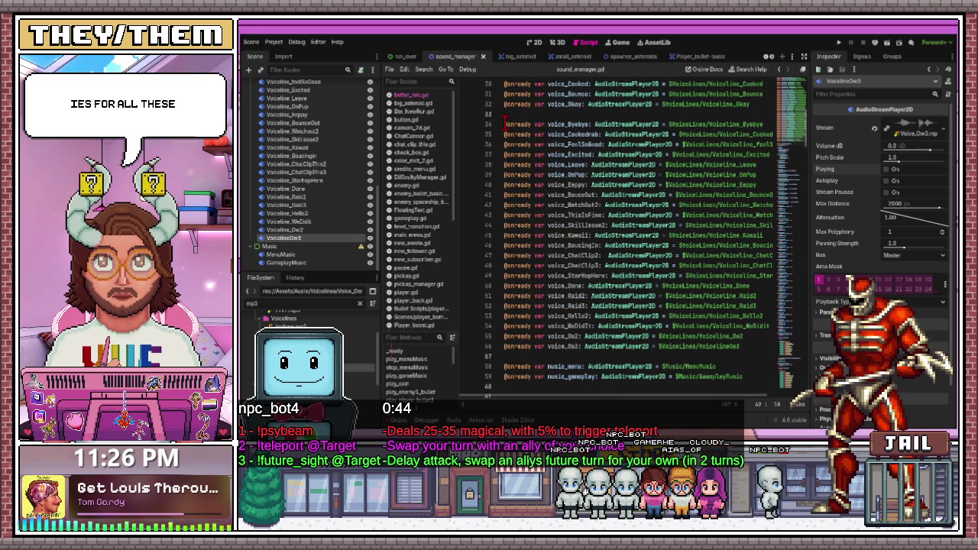
left_click(586, 124)
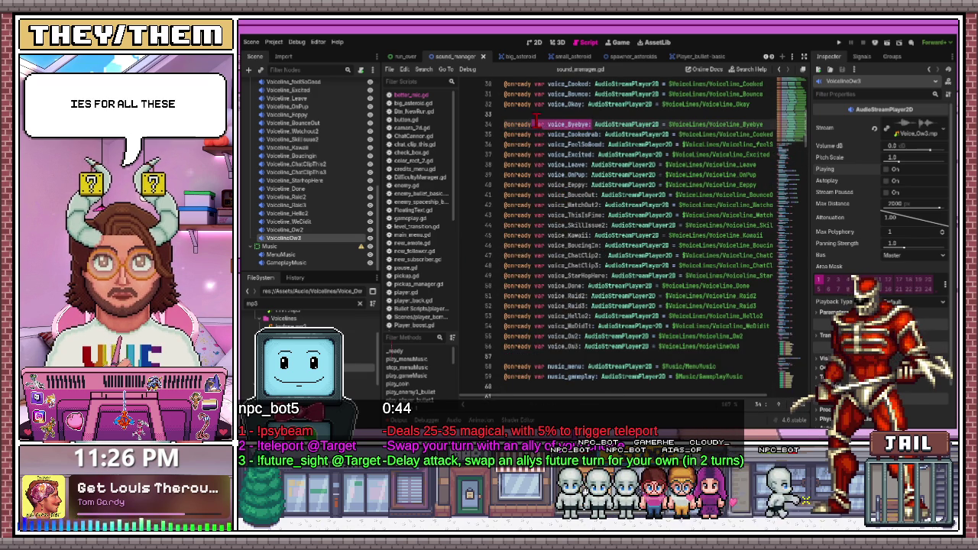
scroll(564, 206, "down", 5)
scroll(565, 206, "down", 8)
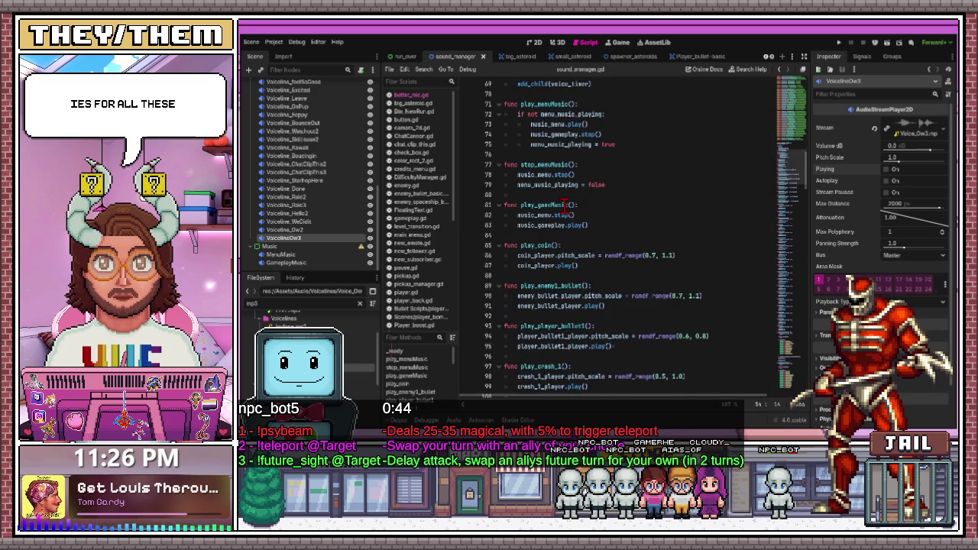
scroll(590, 261, "up", 7)
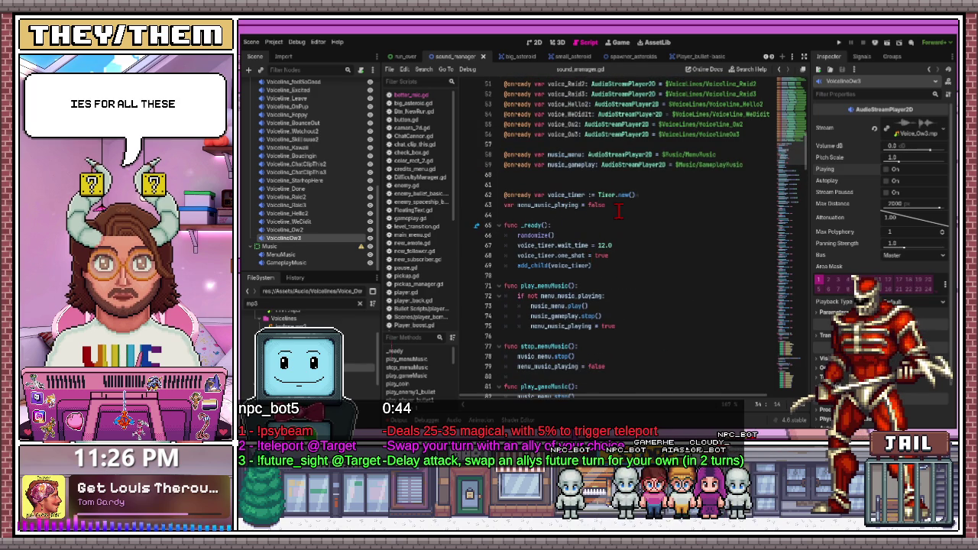
scroll(603, 241, "up", 1)
key("Return")
key("Return")
key("Return")
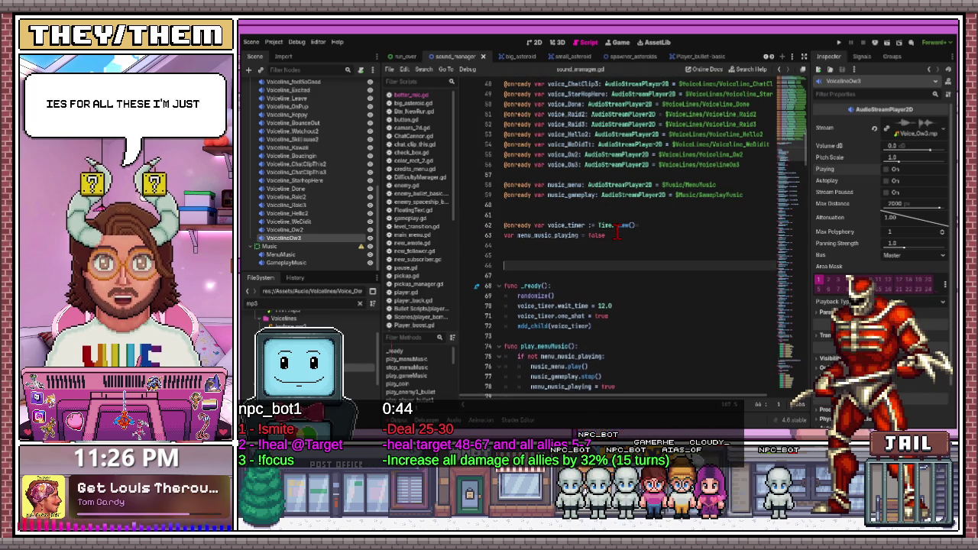
Paste voice_FeelSoGood into the voice block below voice_CookedRab
left_click(550, 256)
type("voice_Byebye:")
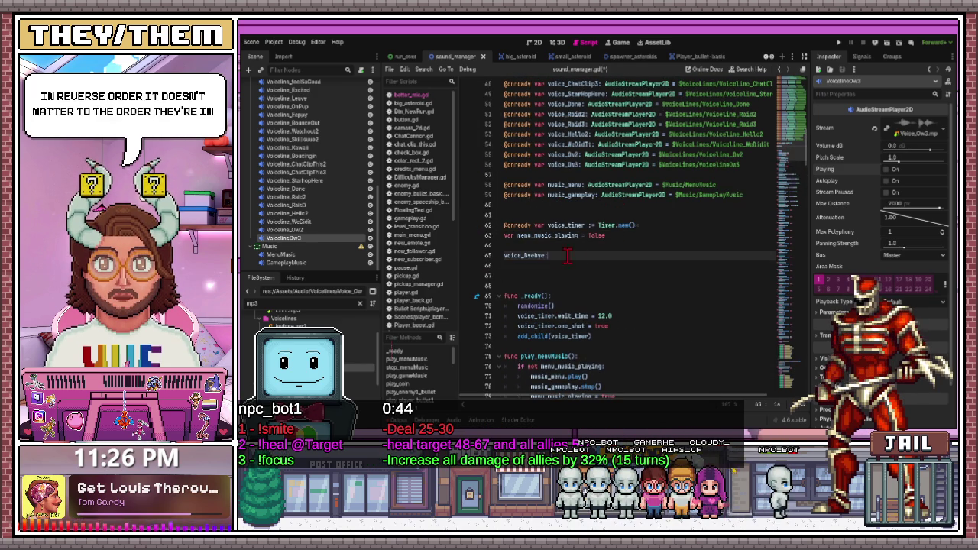
scroll(584, 139, "up", 5)
scroll(585, 139, "up", 1)
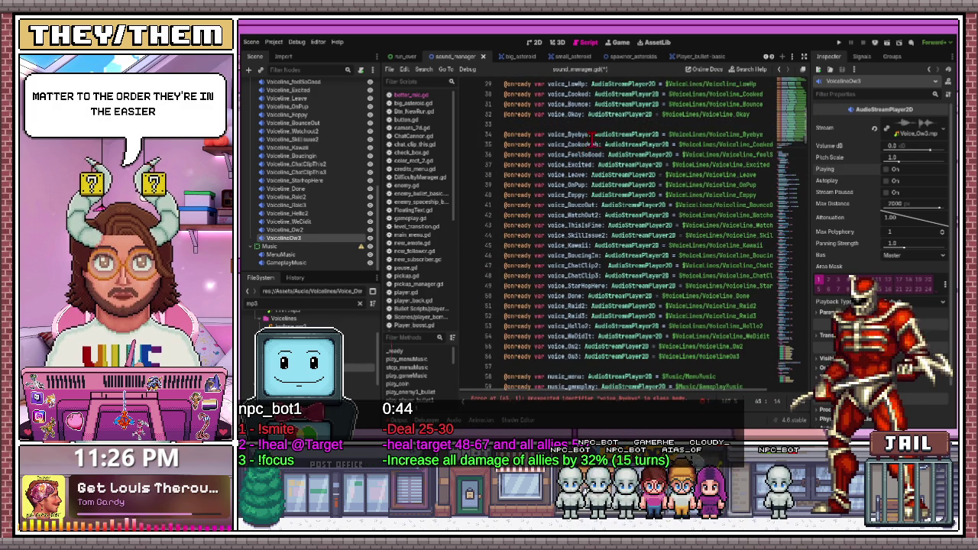
double_click(584, 143)
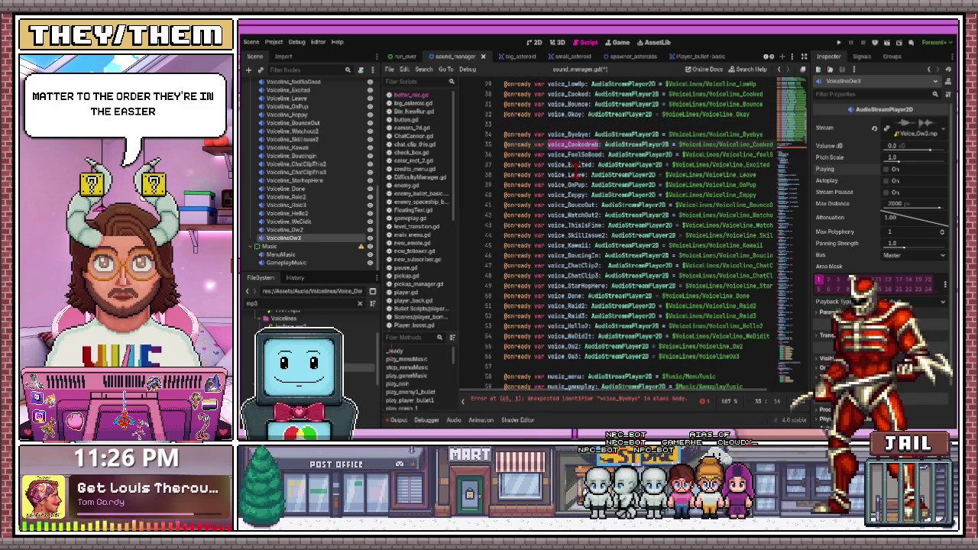
left_click(577, 174)
left_click(590, 143)
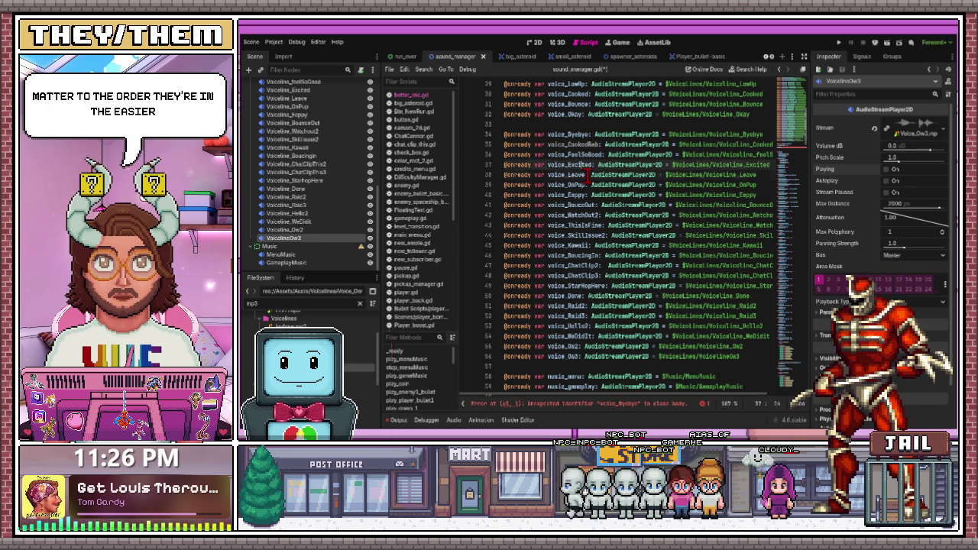
left_click_drag(602, 144, 548, 146)
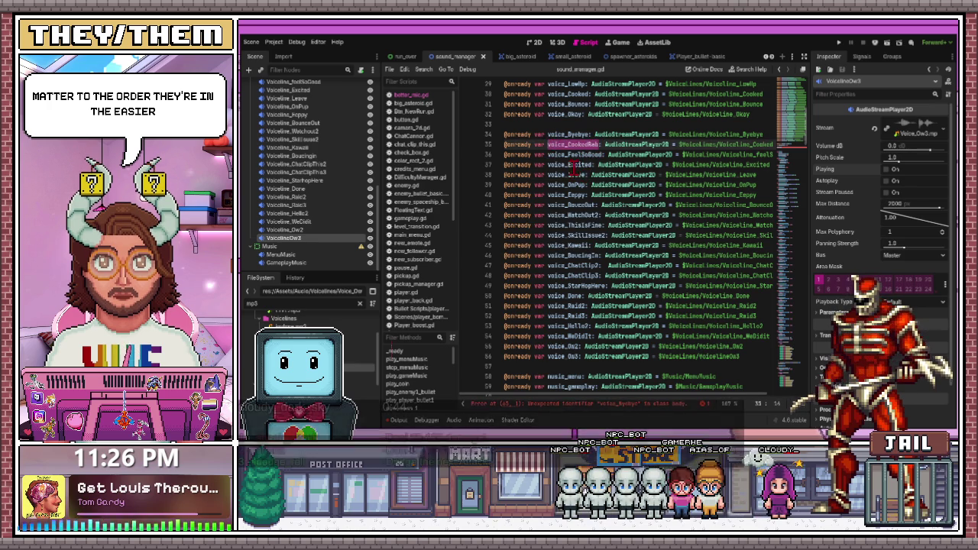
scroll(560, 207, "down", 8)
left_click(560, 207)
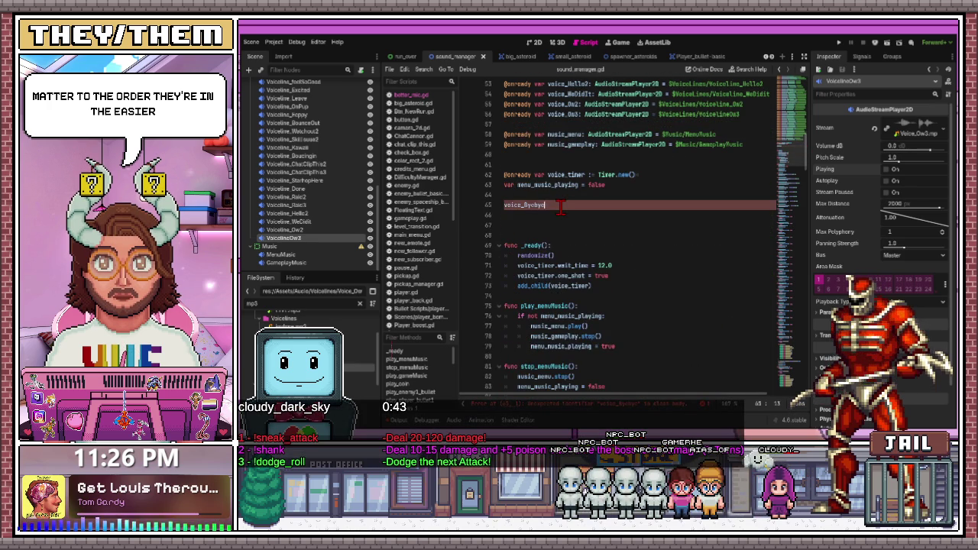
type("voice_CookedRab")
scroll(560, 207, "up", 8)
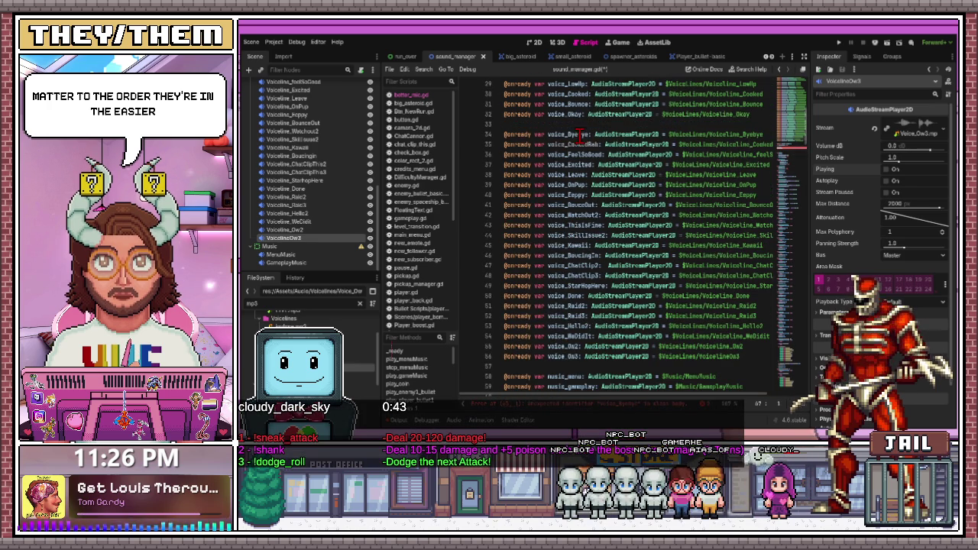
double_click(602, 153)
key("ctrl+c")
scroll(567, 187, "down", 7)
scroll(567, 187, "down", 1)
left_click(541, 215)
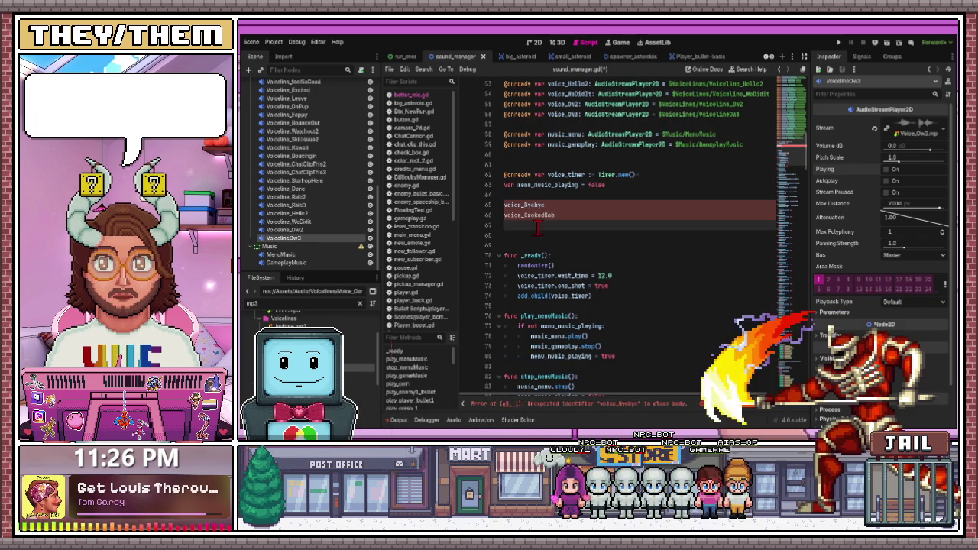
key("ctrl+v")
Add voice_Excited on a new line below voice_FeelSoGood
scroll(548, 243, "down", 3)
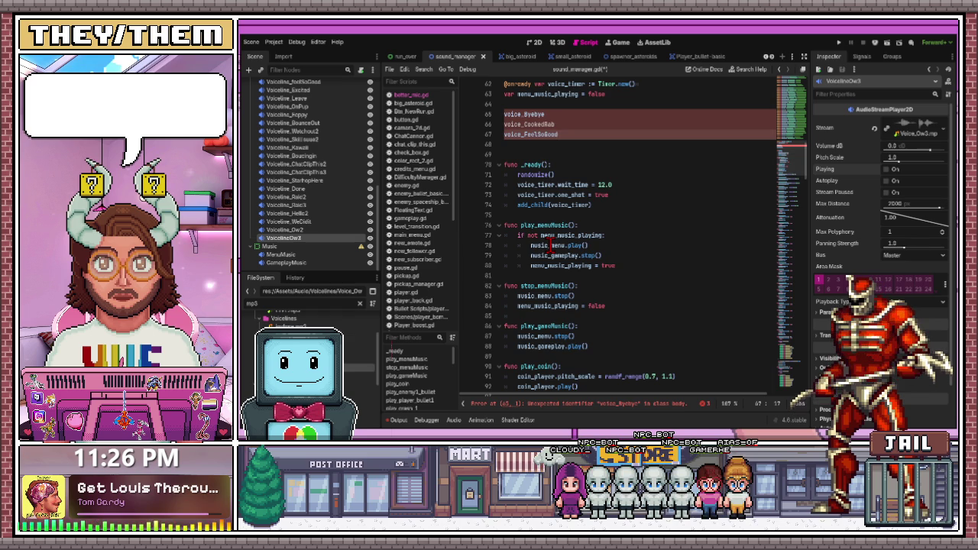
scroll(550, 245, "up", 9)
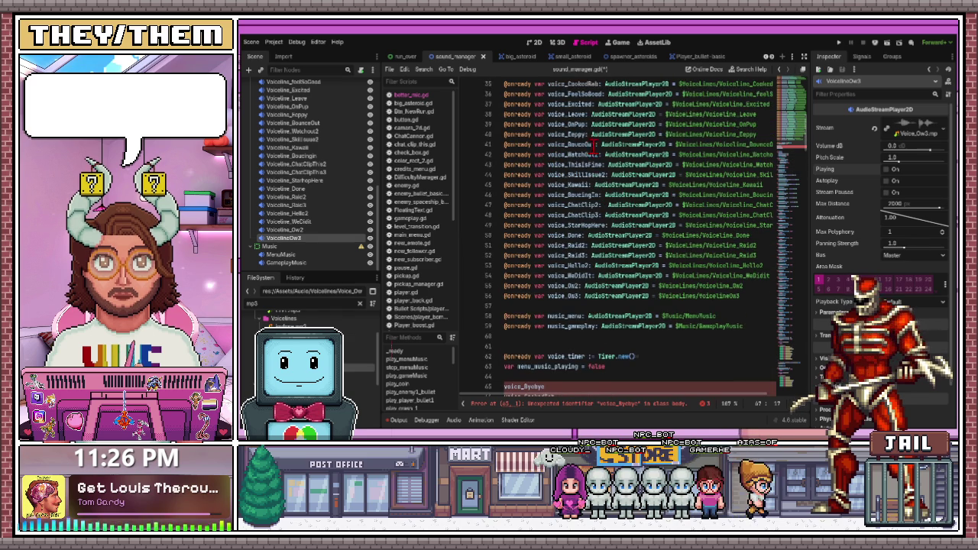
scroll(588, 145, "up", 1)
left_click(589, 135)
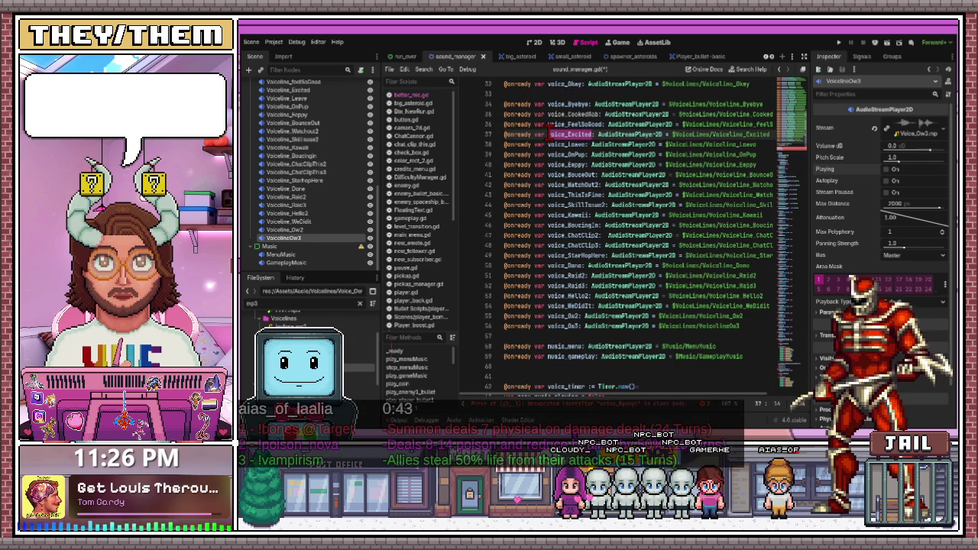
scroll(569, 177, "down", 5)
scroll(569, 178, "down", 2)
left_click(567, 226)
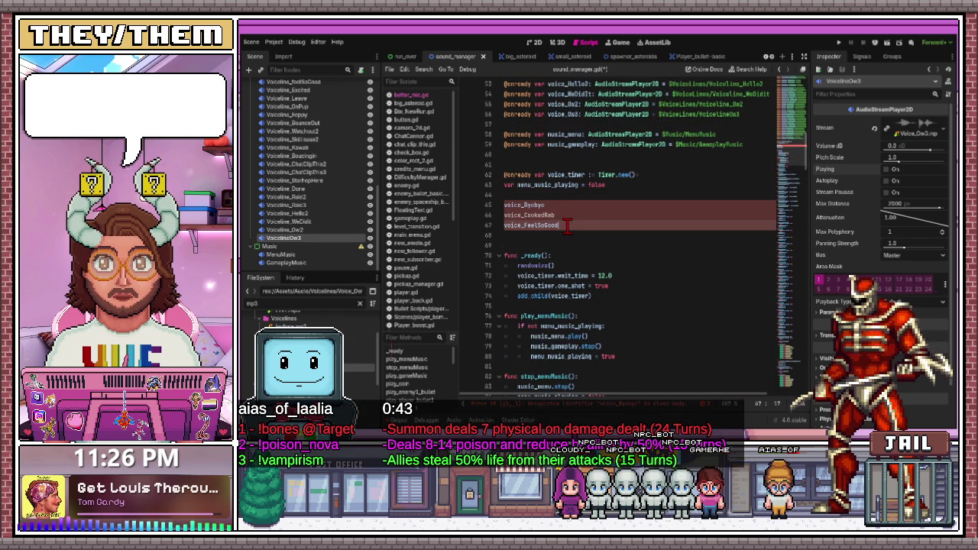
key("Return")
Copy voice_Leave from its declaration and paste it below voice_Excited
scroll(568, 225, "up", 9)
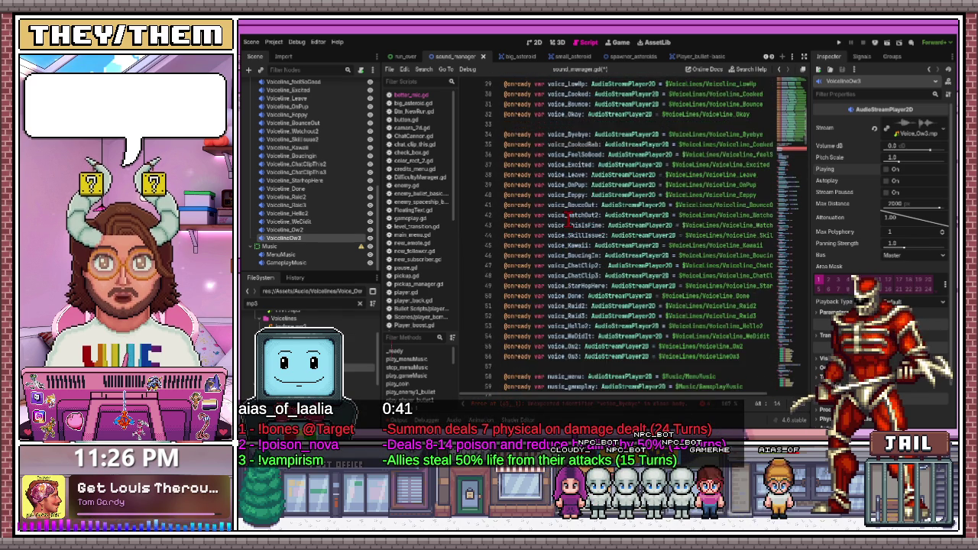
left_click_drag(587, 205, 549, 205)
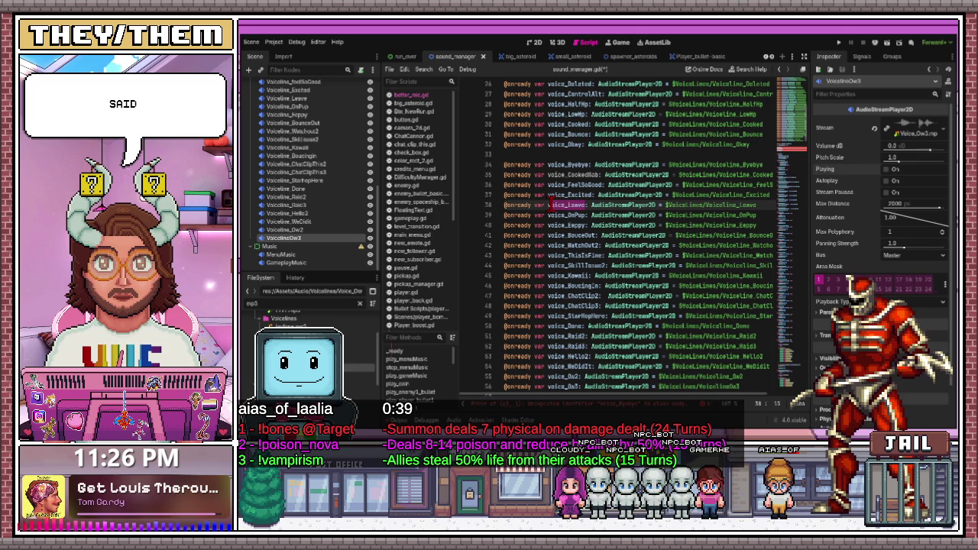
key("ctrl+c")
scroll(568, 206, "down", 10)
left_click(547, 205)
key("Return")
key("ctrl+v")
Copy voice_OnPup and paste it on a new line below voice_Leave
scroll(547, 214, "up", 10)
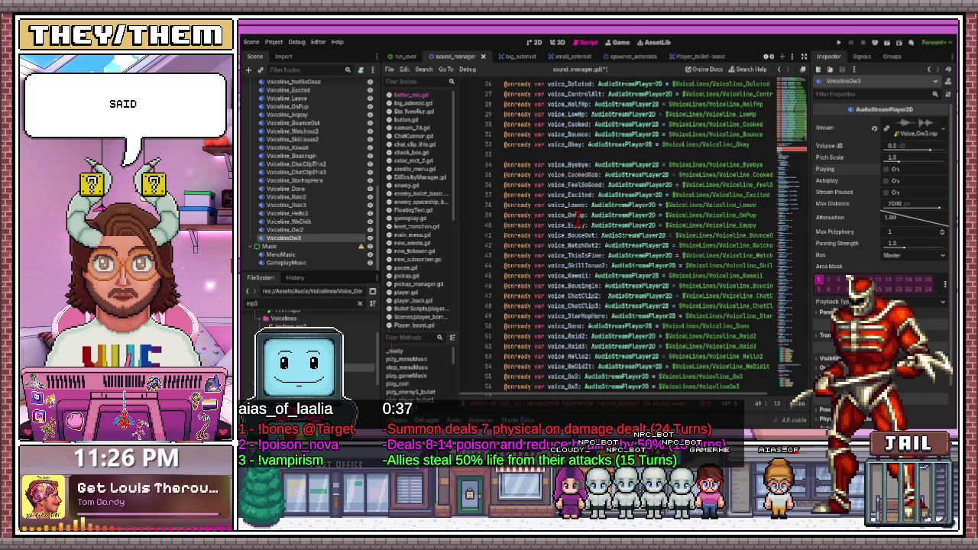
left_click(585, 214)
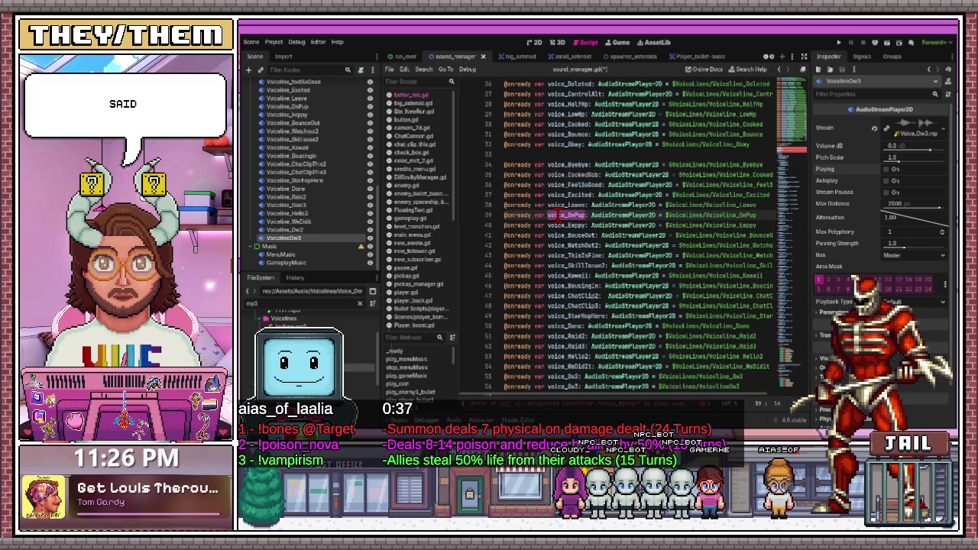
scroll(556, 222, "down", 9)
left_click(556, 246)
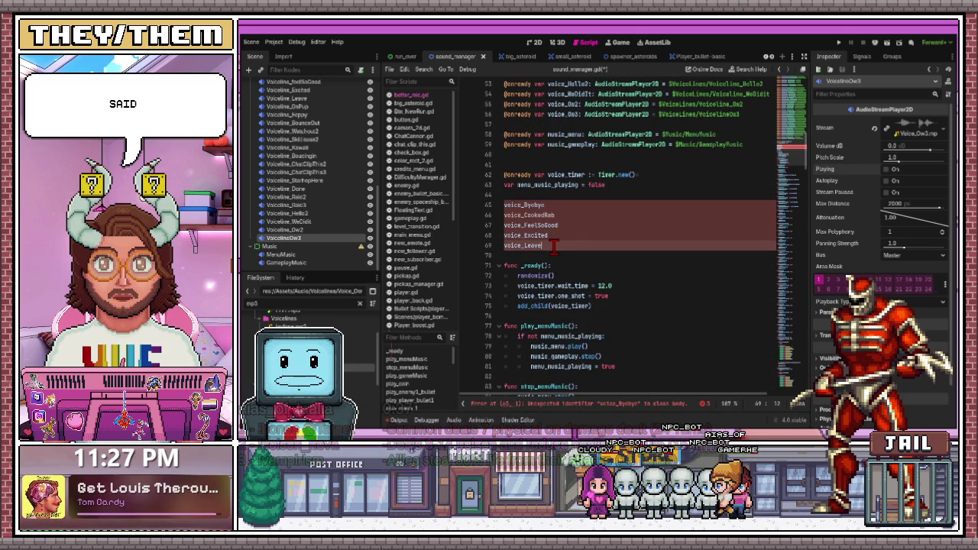
key("Return")
key("ctrl+v")
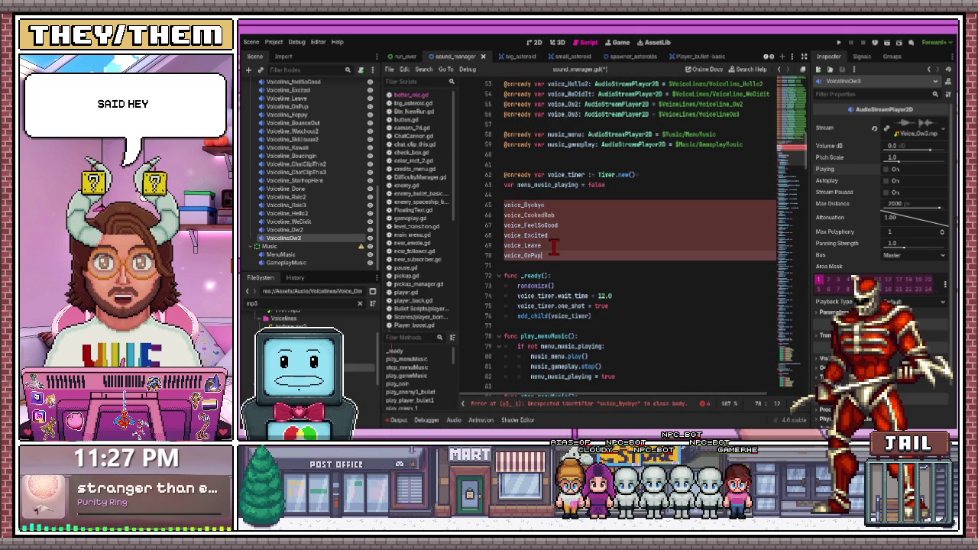
left_click(284, 230)
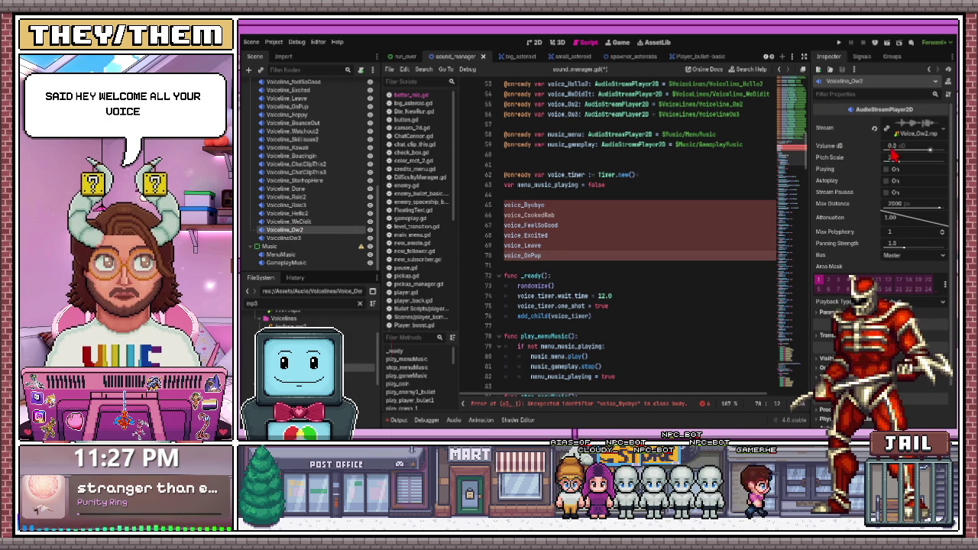
Preview the Ow2 voice line via Playing, then select the next voice-line node
left_click(886, 168)
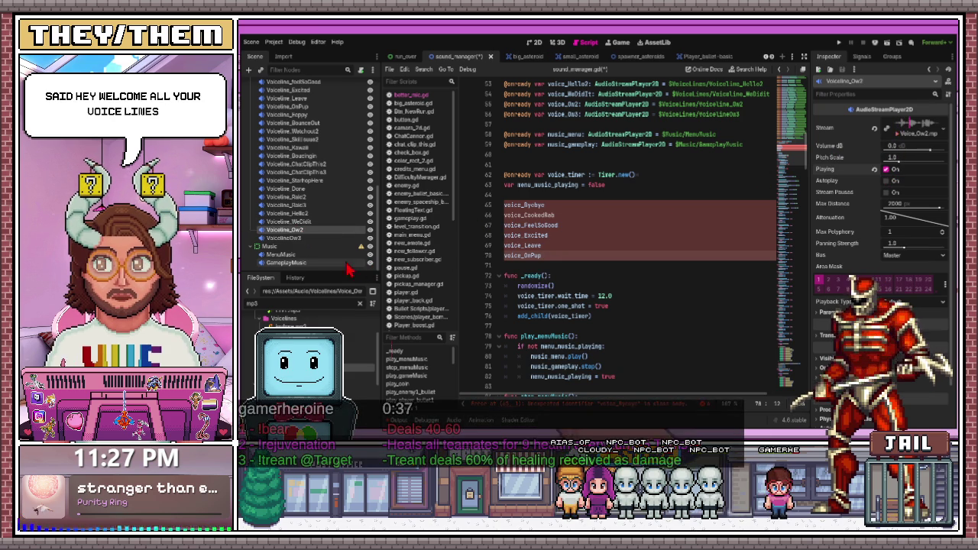
left_click(313, 197)
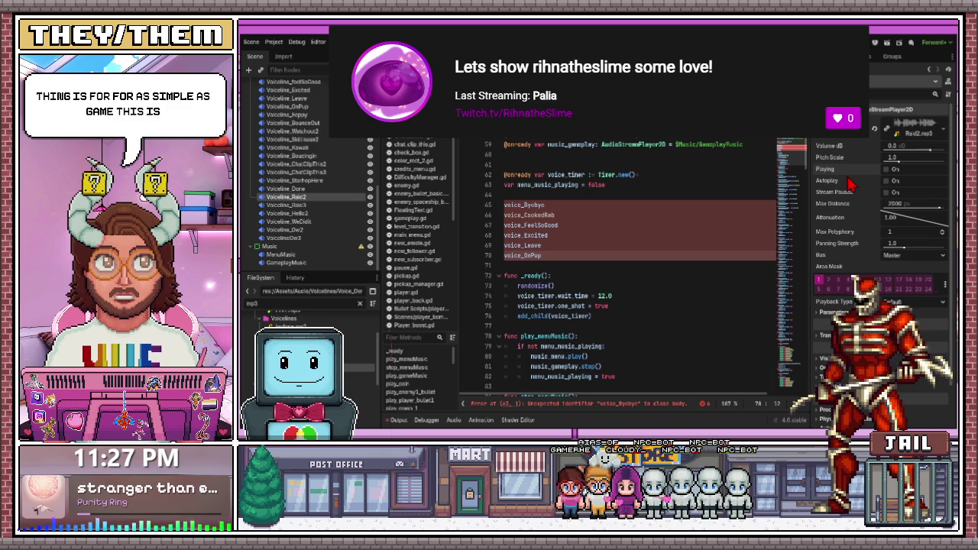
scroll(599, 314, "up", 5)
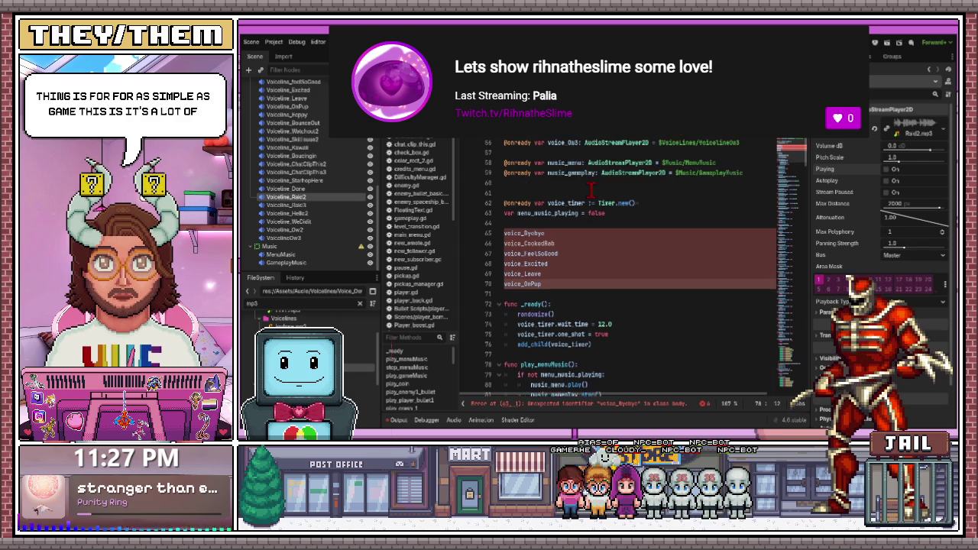
scroll(547, 239, "up", 3)
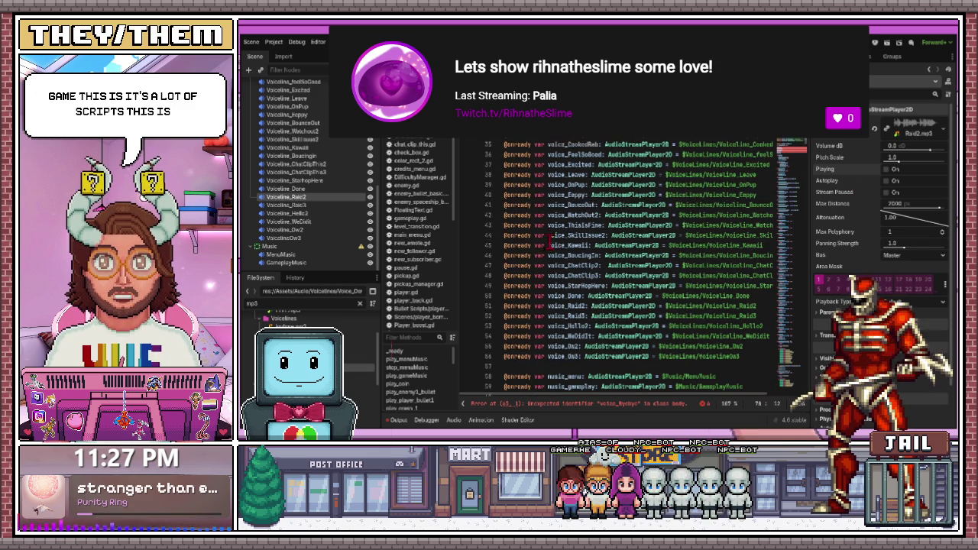
scroll(589, 244, "down", 20)
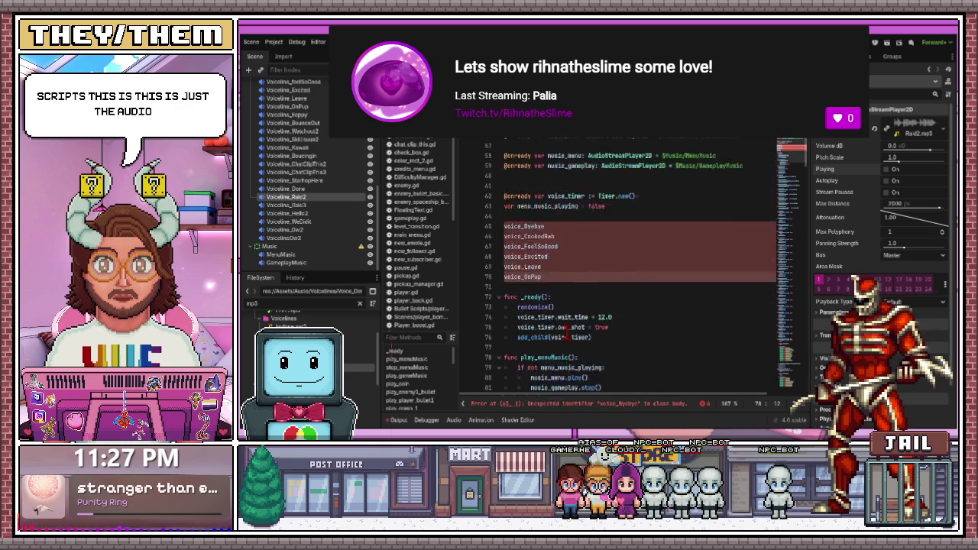
scroll(568, 330, "down", 20)
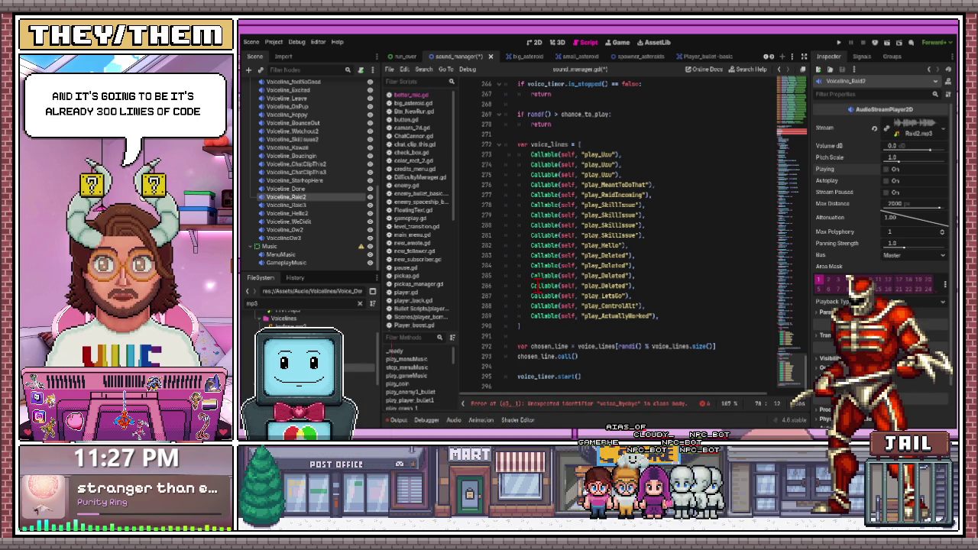
Scroll through sound_manager.gd, clicking into the voice-name list below menu_music_playing
scroll(538, 286, "up", 20)
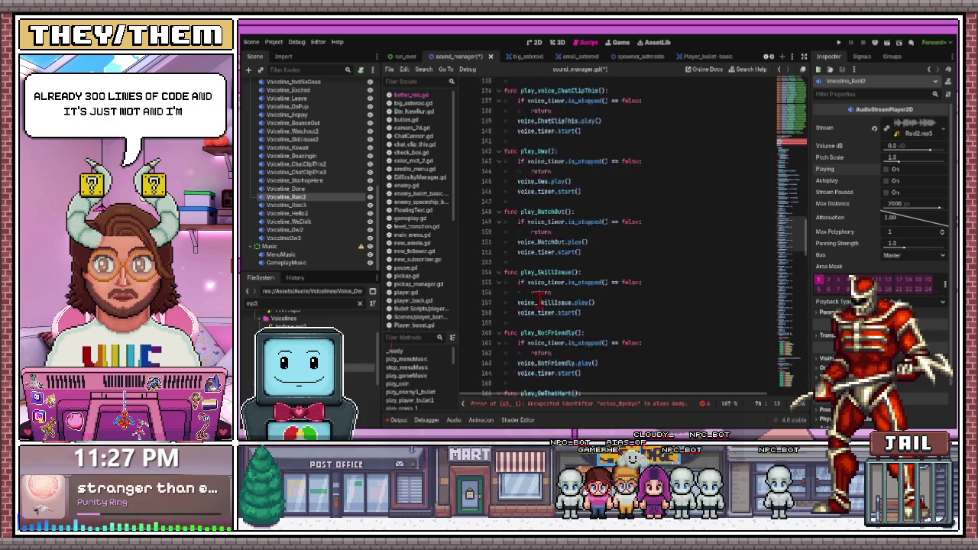
scroll(538, 296, "up", 20)
scroll(538, 302, "down", 5)
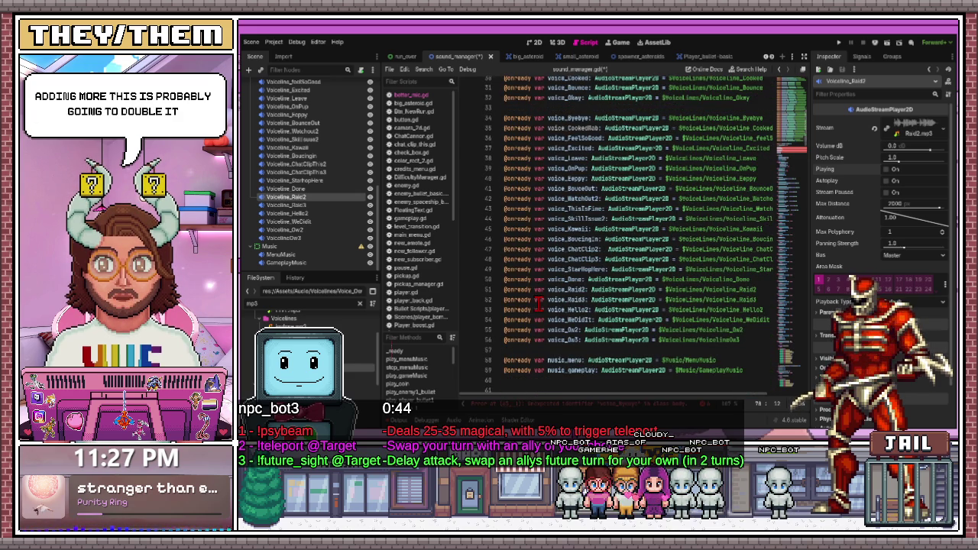
scroll(537, 301, "down", 20)
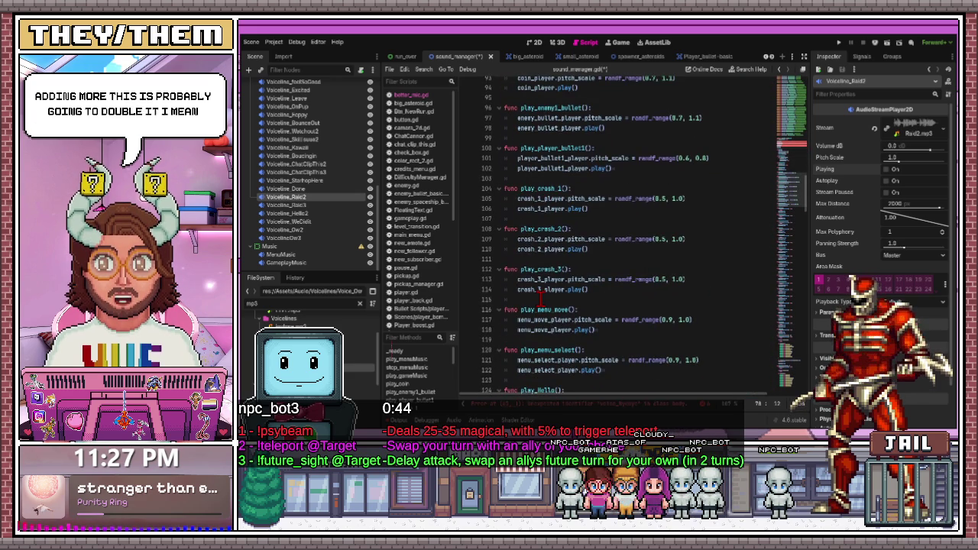
left_click(507, 250)
left_click(520, 290)
left_click(527, 299)
scroll(581, 298, "down", 8)
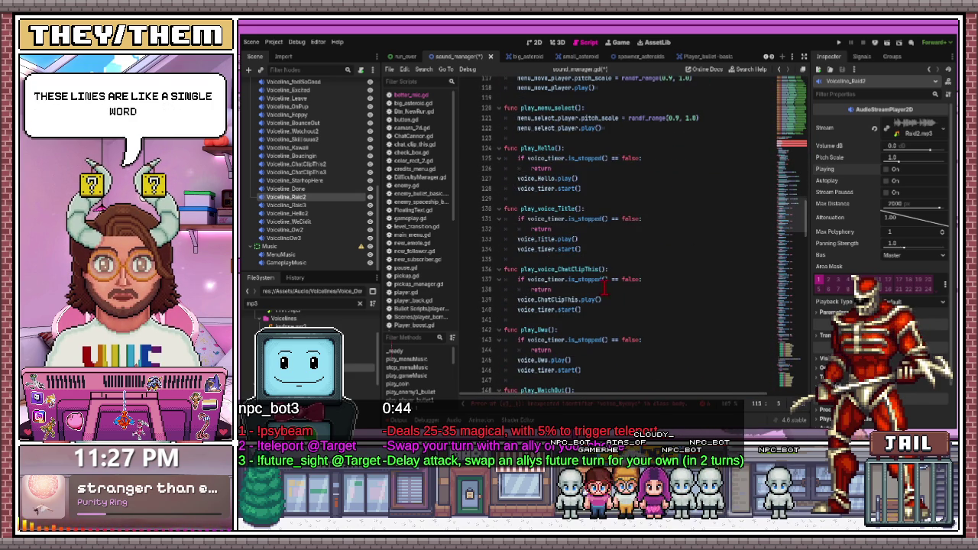
left_click(580, 260)
scroll(612, 290, "down", 20)
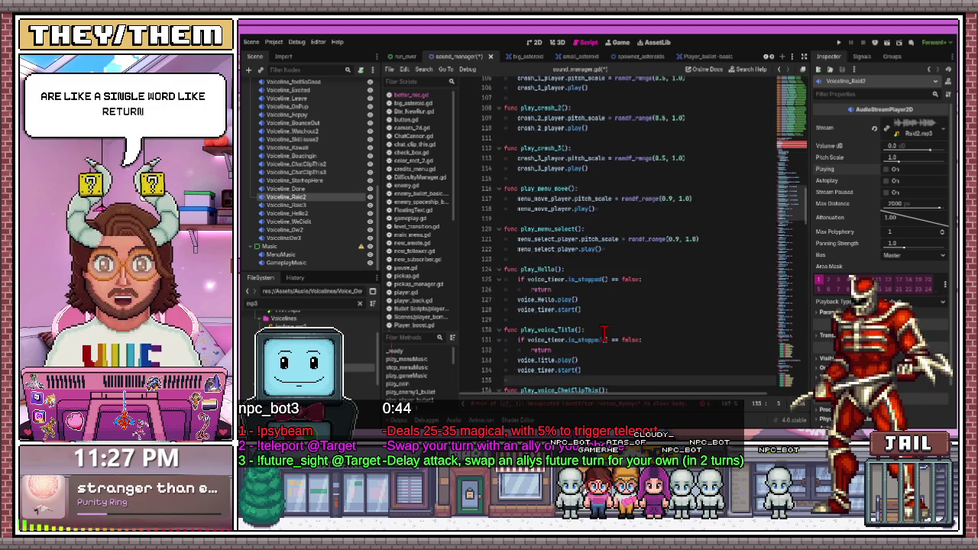
scroll(613, 293, "down", 15)
scroll(612, 293, "up", 11)
scroll(611, 294, "up", 20)
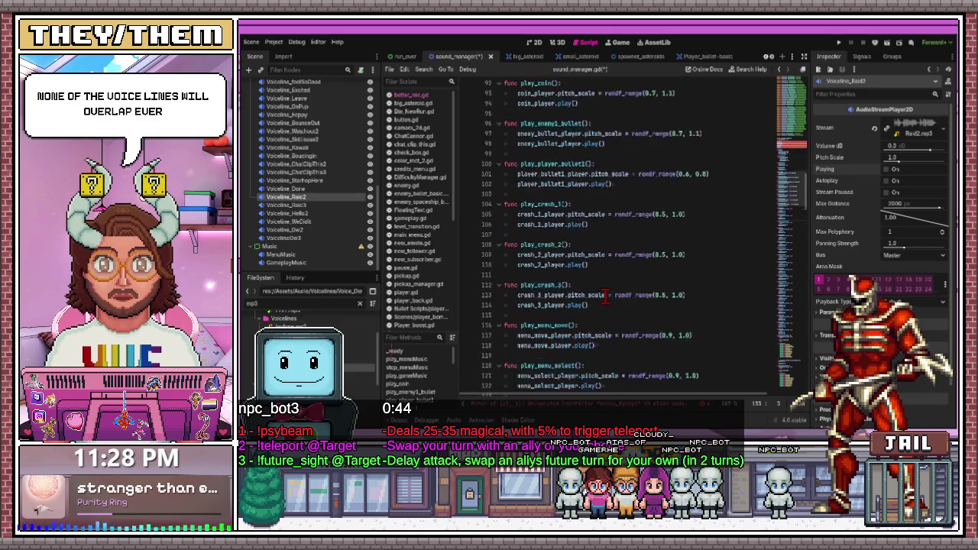
scroll(603, 296, "up", 6)
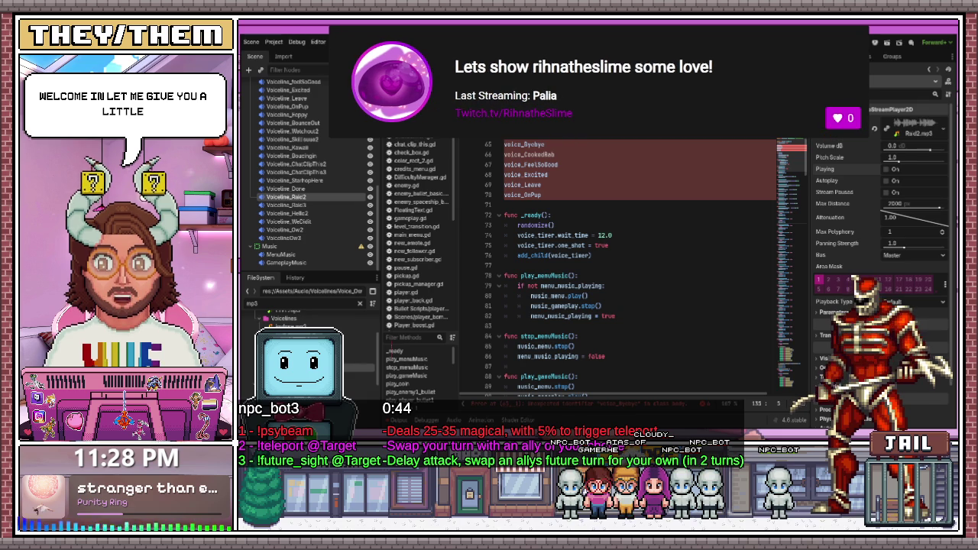
Select voice_Eppy and the voice-name block to compare the list with the declarations
left_click(547, 195)
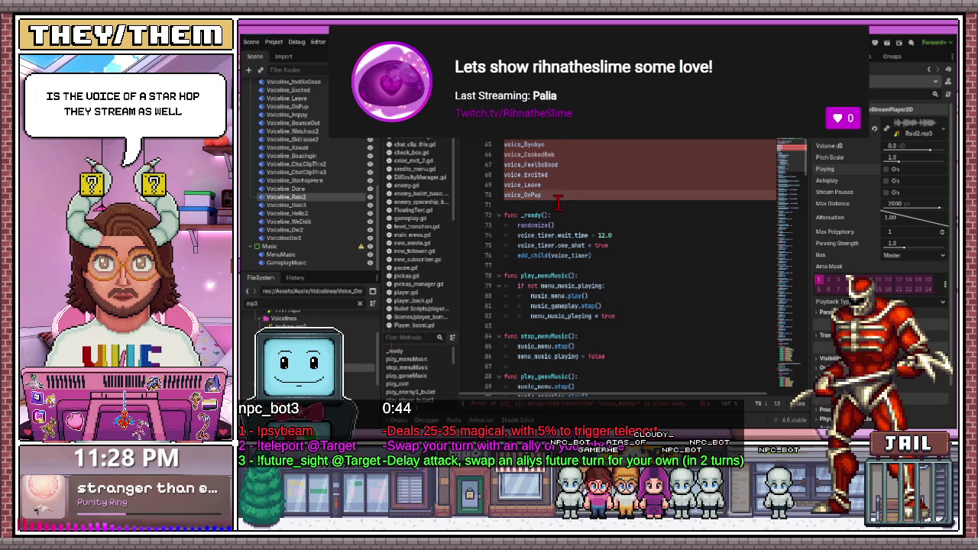
scroll(549, 207, "up", 7)
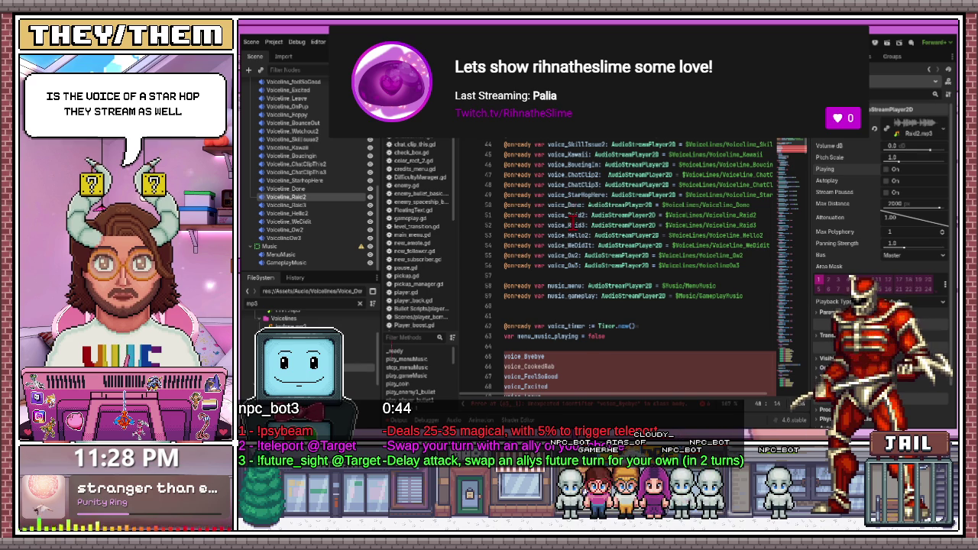
scroll(549, 313, "down", 3)
scroll(548, 315, "up", 6)
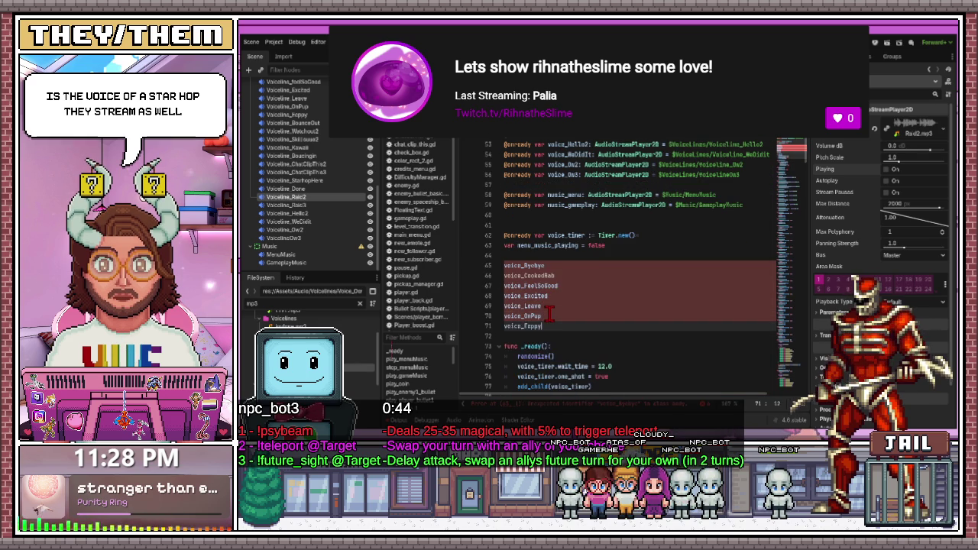
double_click(579, 195)
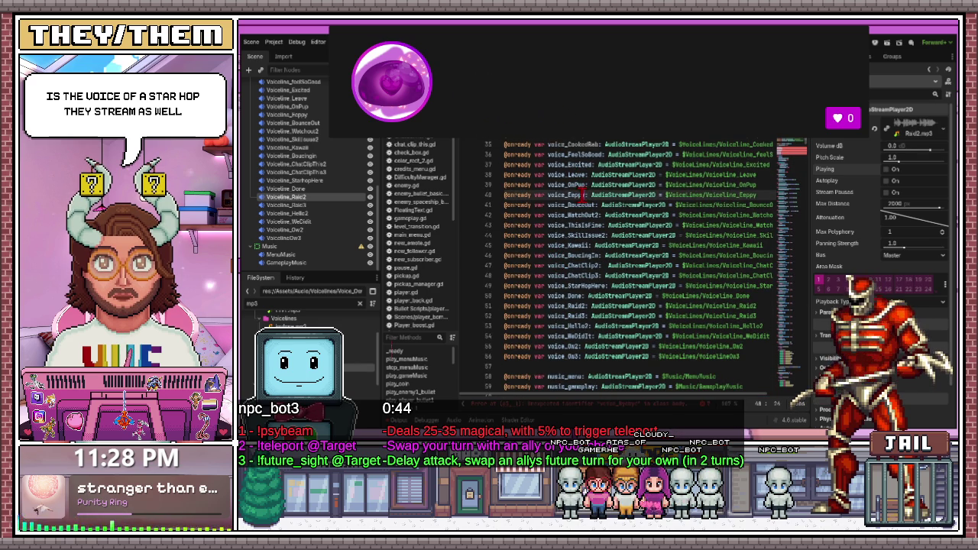
scroll(585, 197, "down", 1)
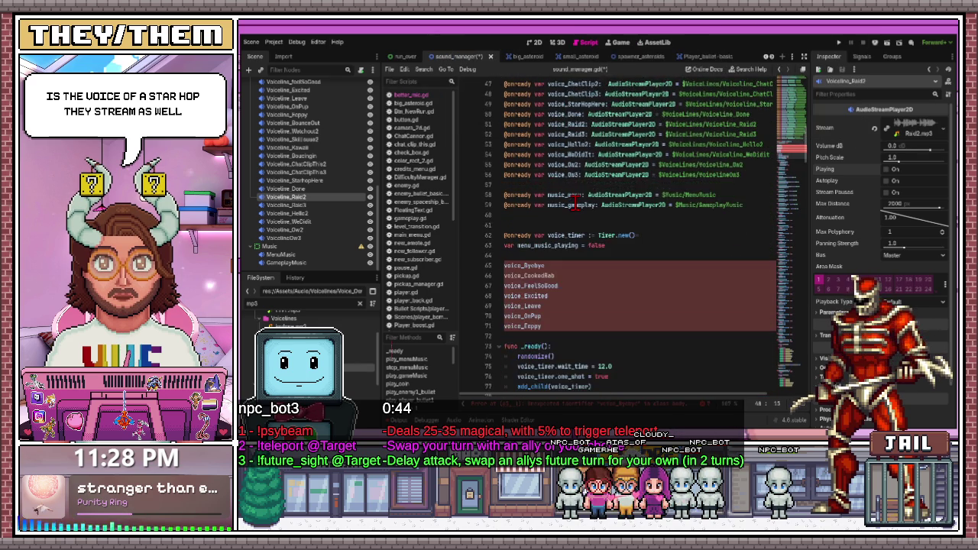
left_click(593, 175)
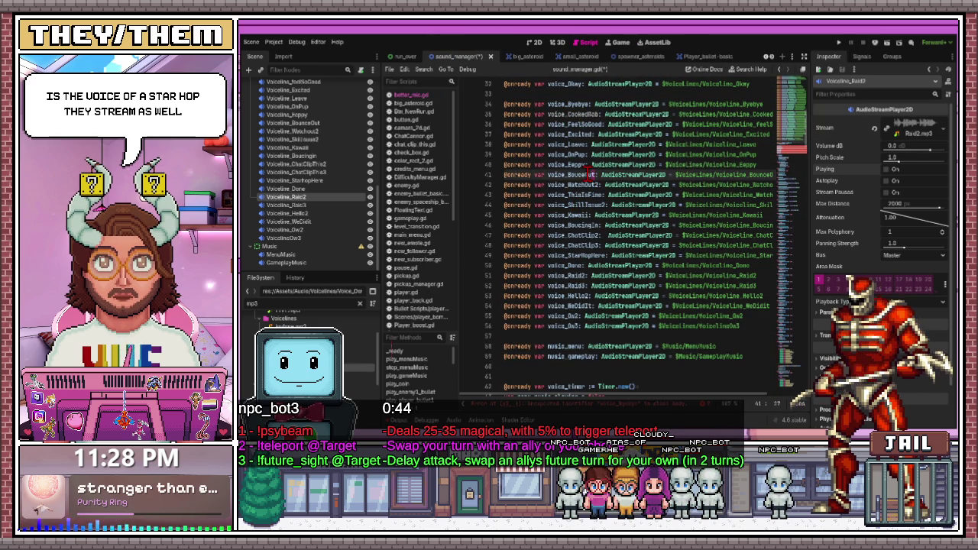
scroll(642, 229, "down", 8)
left_click_drag(505, 174, 549, 246)
scroll(565, 229, "up", 9)
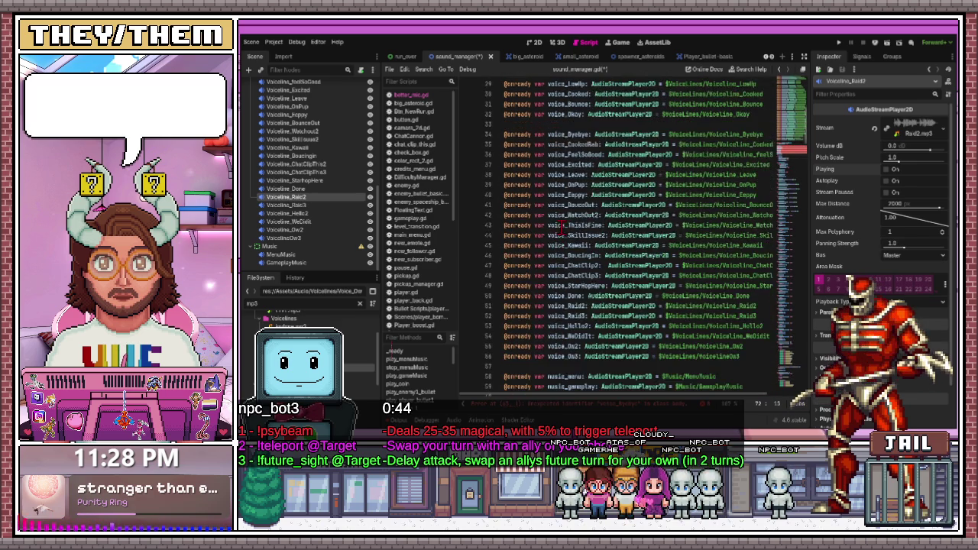
left_click(590, 235)
scroll(579, 242, "down", 8)
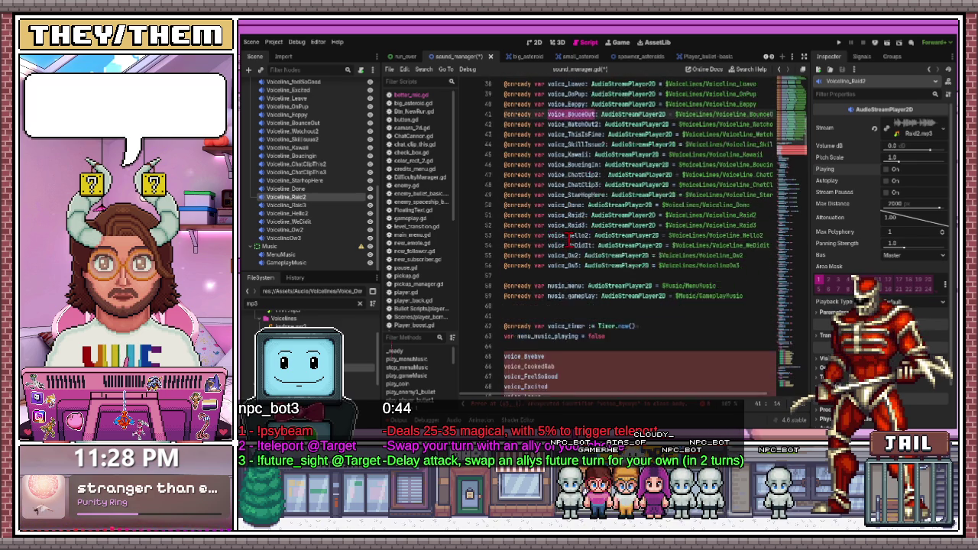
left_click(560, 275)
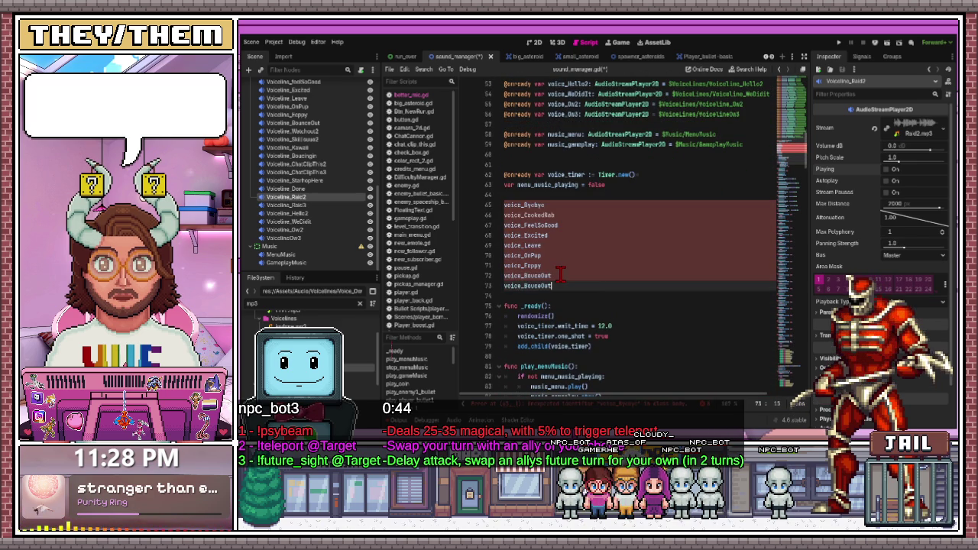
scroll(569, 256, "up", 6)
scroll(580, 214, "up", 1)
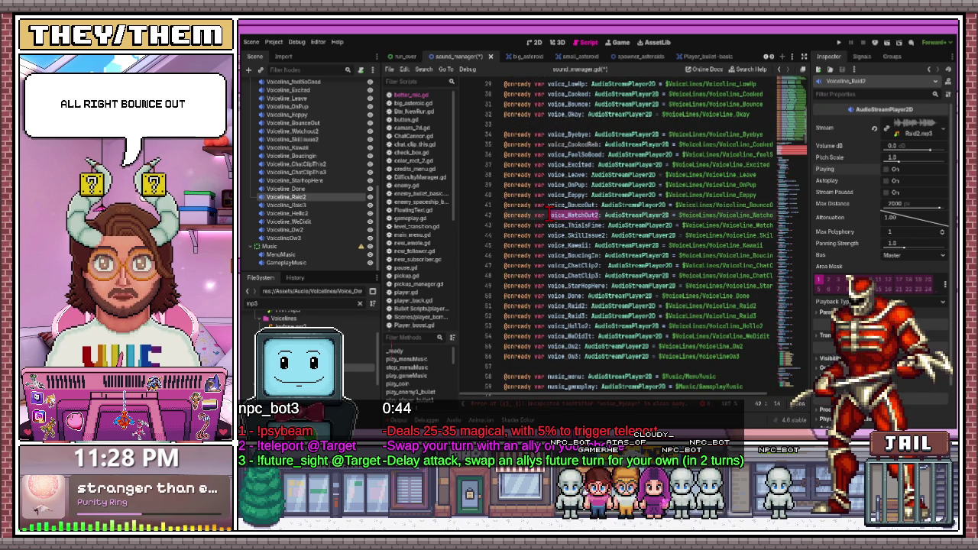
Append voice_WatchOut2 and a line for voice_ThisIsFine to the voice list, then save
key("ctrl+c")
scroll(576, 222, "down", 5)
left_click(559, 245)
key("Return")
key("ctrl+v")
scroll(566, 246, "up", 10)
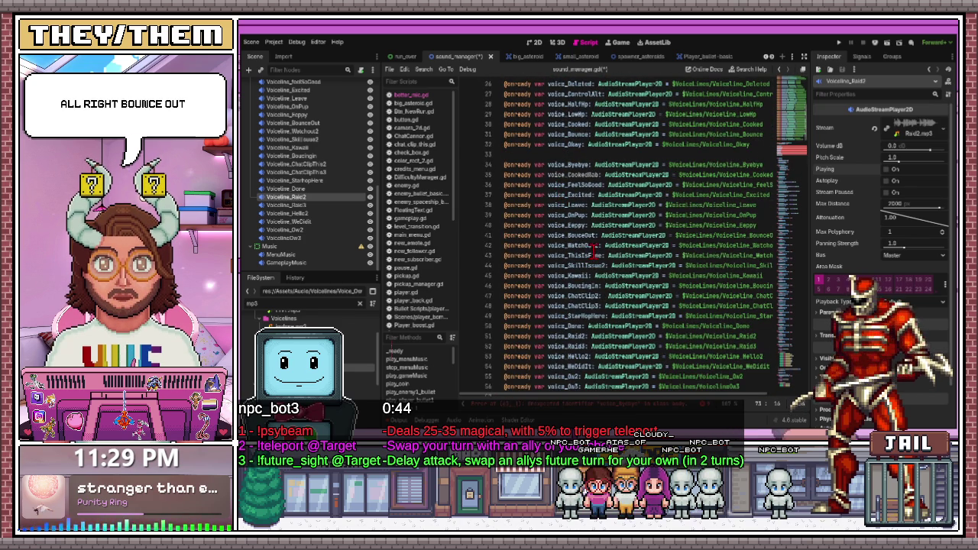
scroll(547, 280, "down", 10)
left_click(560, 258)
key("Return")
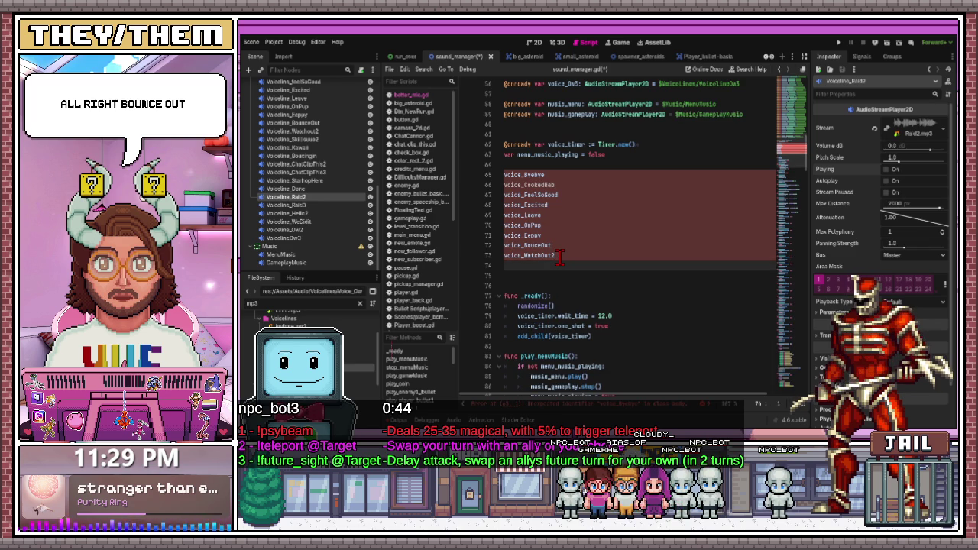
type("voice_ThisIsFine")
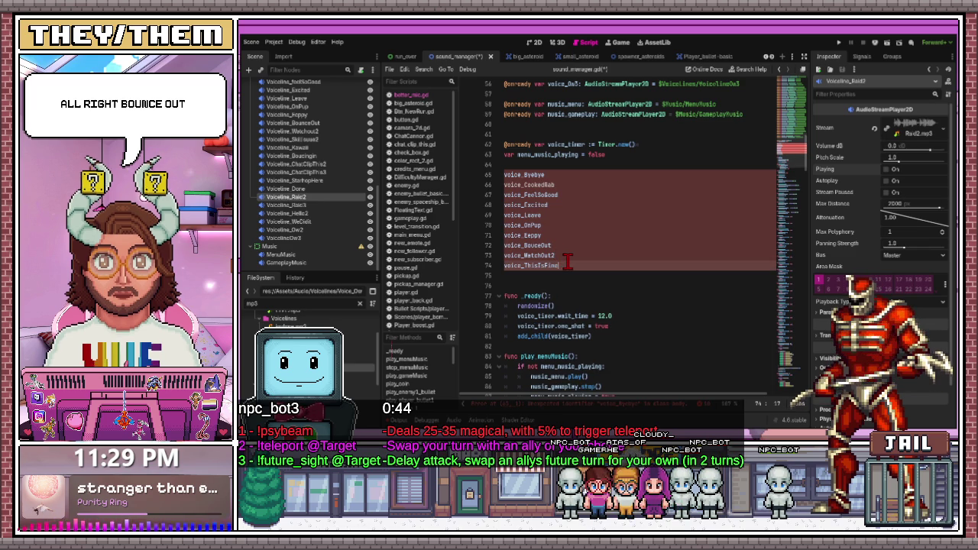
key("ctrl+s")
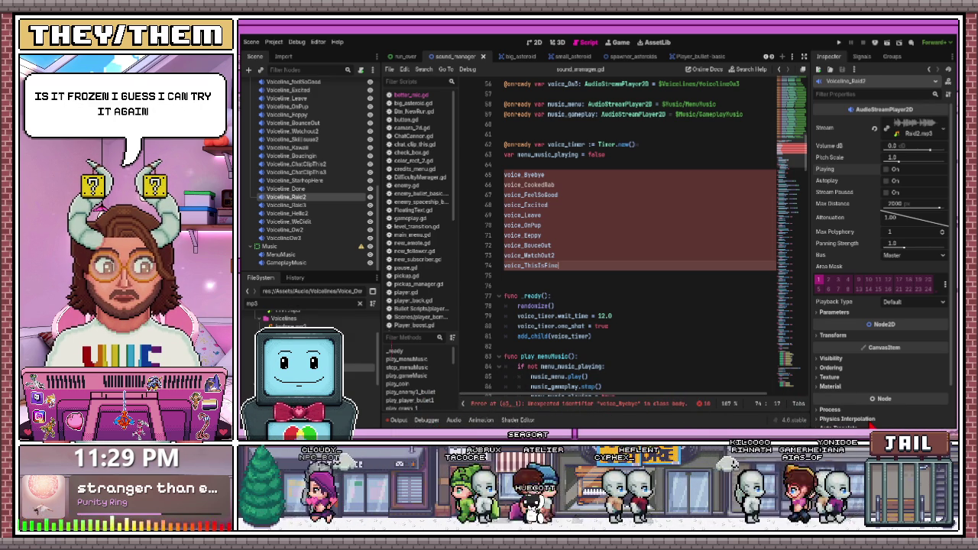
left_click(844, 419)
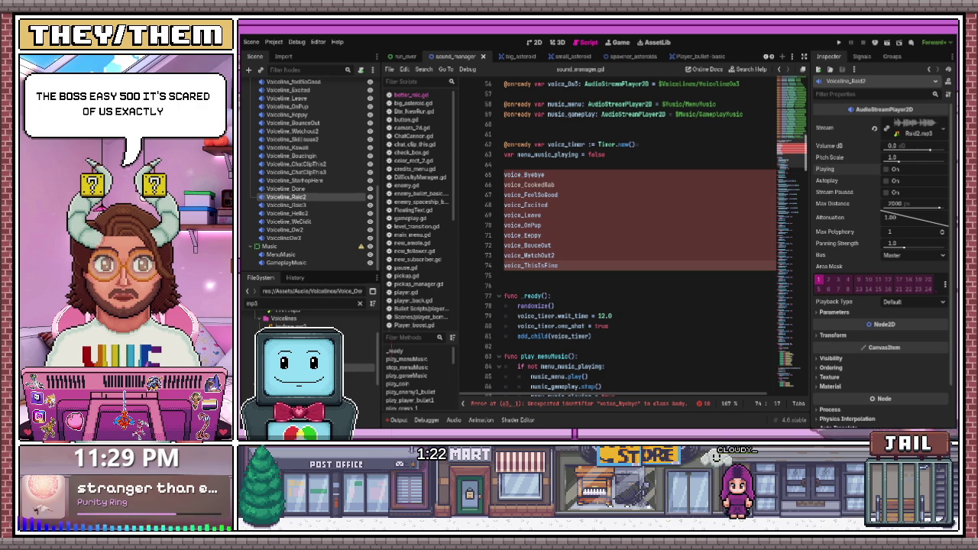
Copy voice_SkillIssue2 and voice_Kawaii from the declarations into the end of the voice list
scroll(638, 237, "up", 5)
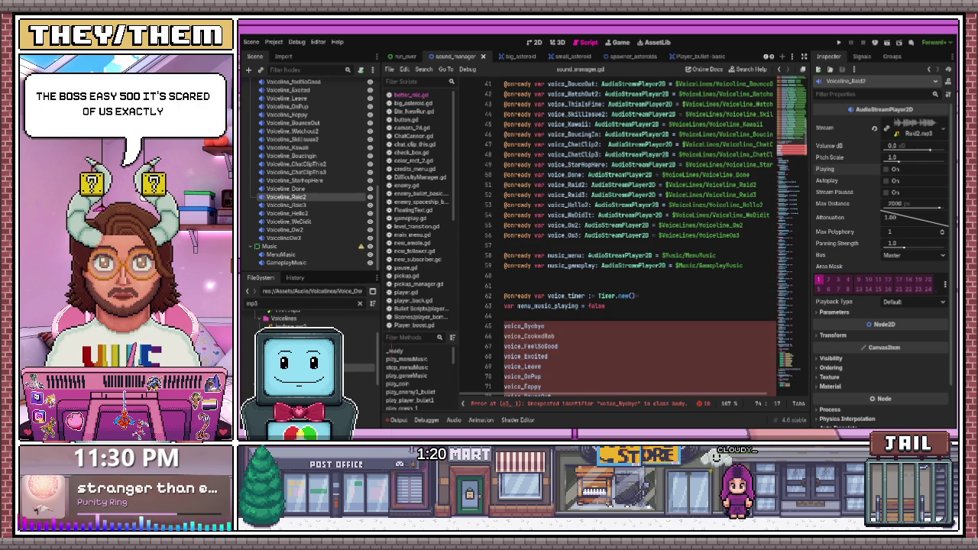
left_click_drag(603, 113, 550, 114)
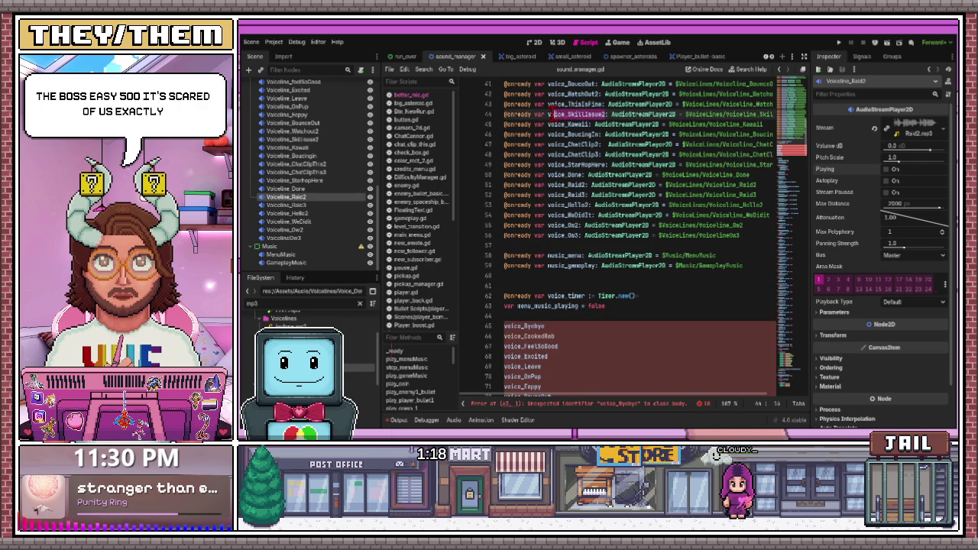
scroll(573, 229, "down", 4)
left_click(567, 296)
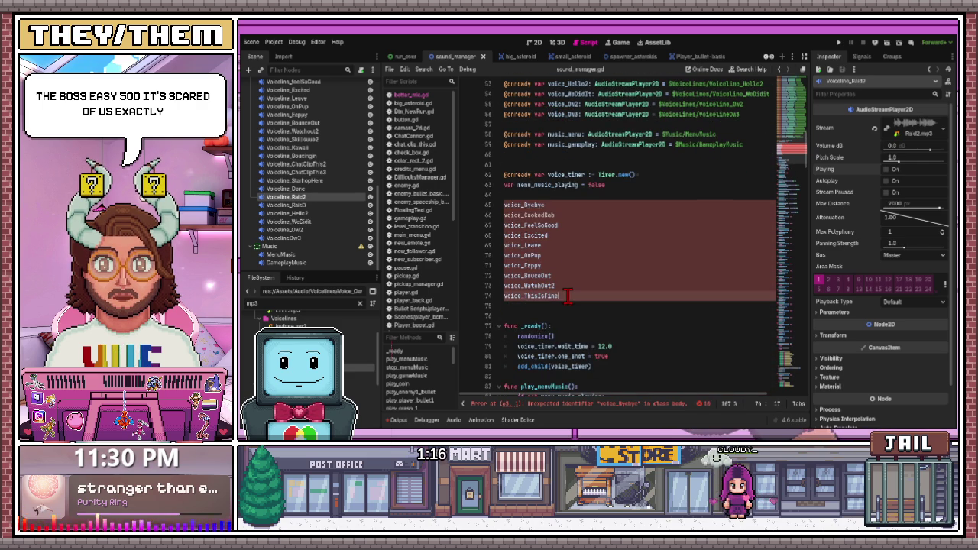
key("ctrl+v")
scroll(573, 161, "up", 4)
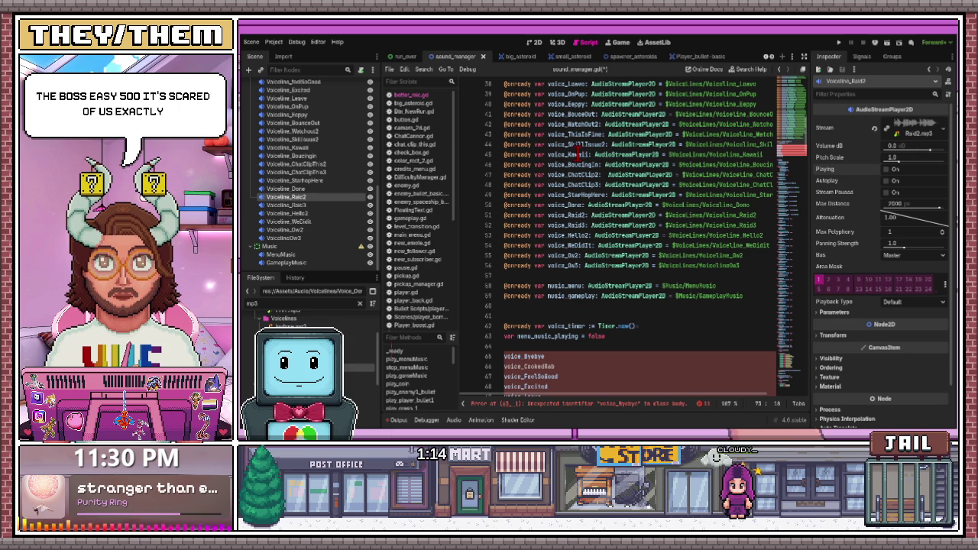
left_click_drag(591, 153, 569, 154)
key("ctrl+c")
scroll(548, 154, "down", 4)
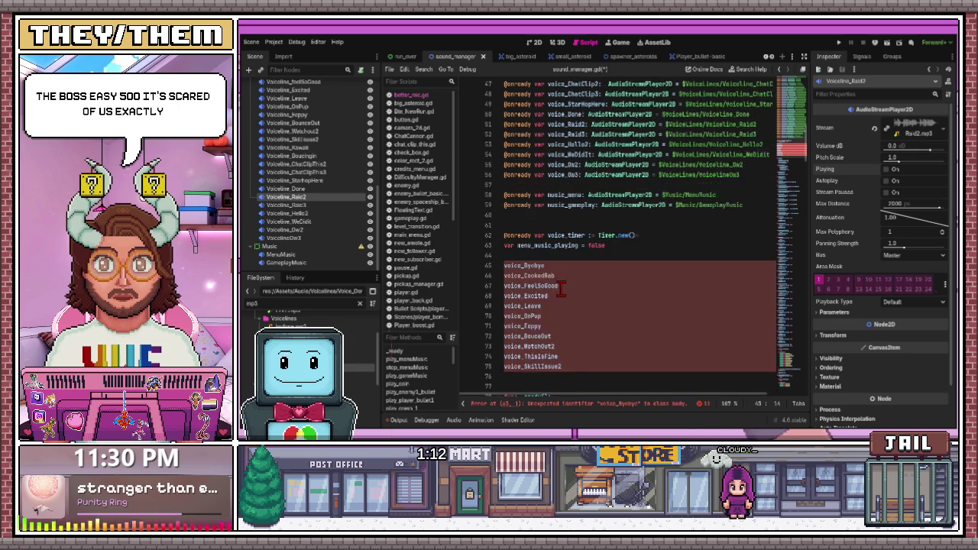
left_click(567, 305)
key("Return")
key("ctrl+v")
Append voice_BouncingIn to the list, then type voice_ChatClip3 on empty line 79
scroll(568, 306, "up", 5)
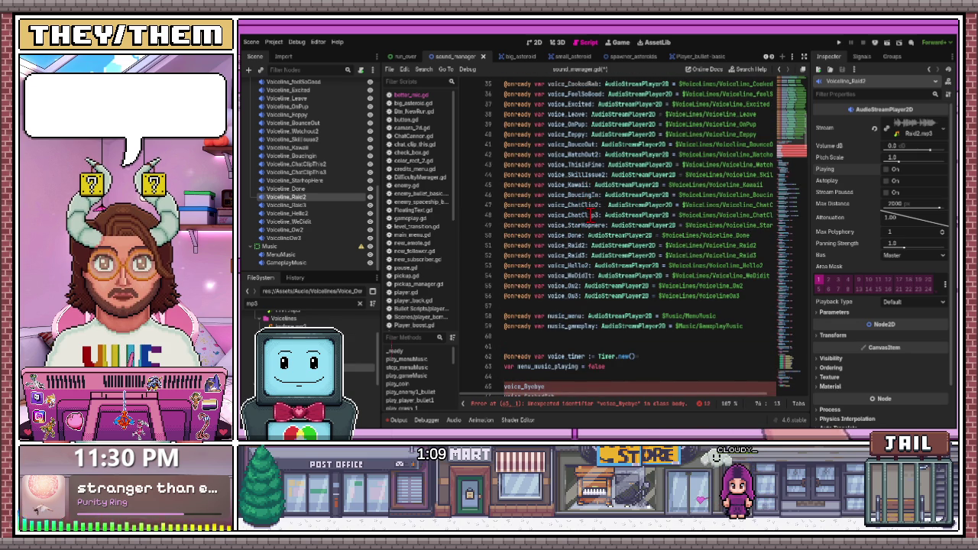
left_click_drag(601, 198, 549, 195)
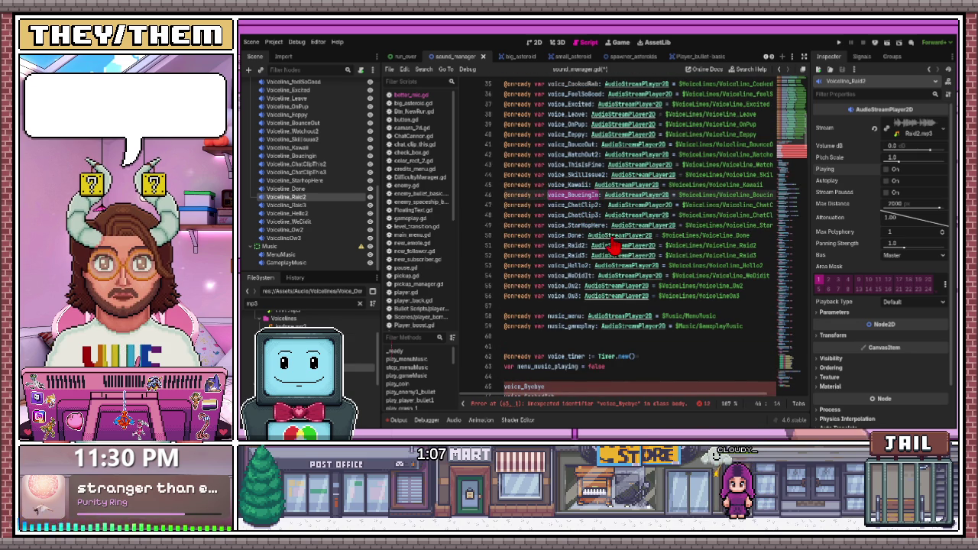
scroll(588, 241, "down", 6)
left_click(554, 348)
key("Return")
scroll(577, 342, "up", 5)
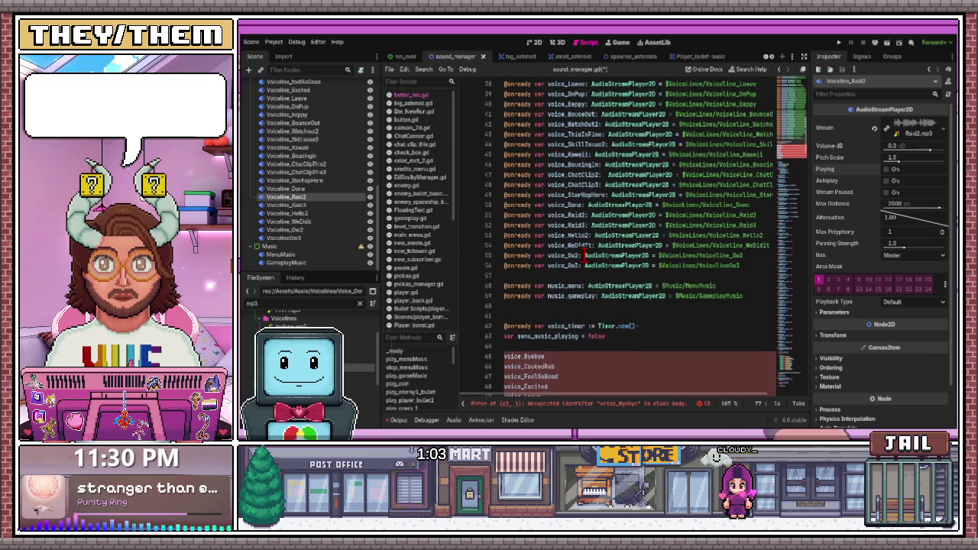
left_click_drag(600, 205, 565, 207)
scroll(558, 222, "down", 8)
left_click(559, 268)
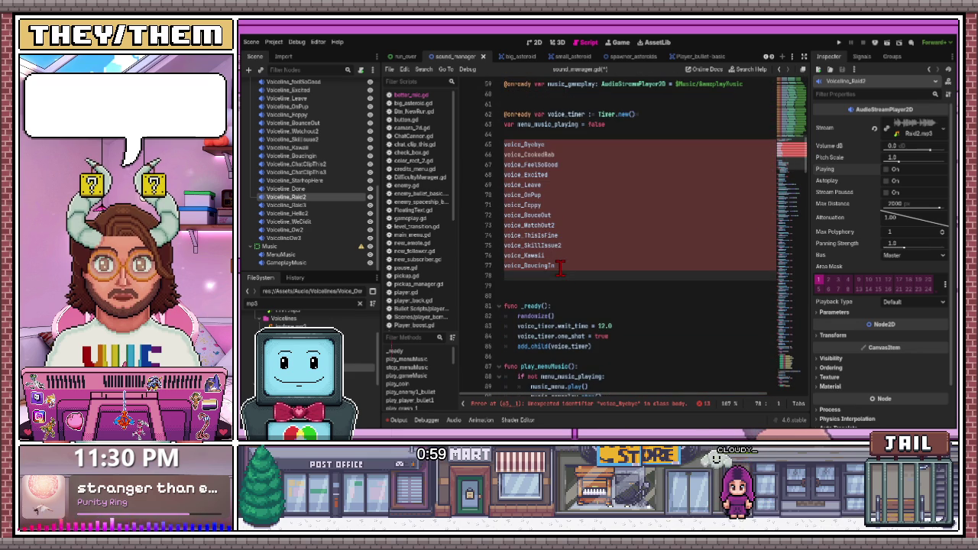
scroll(565, 267, "up", 7)
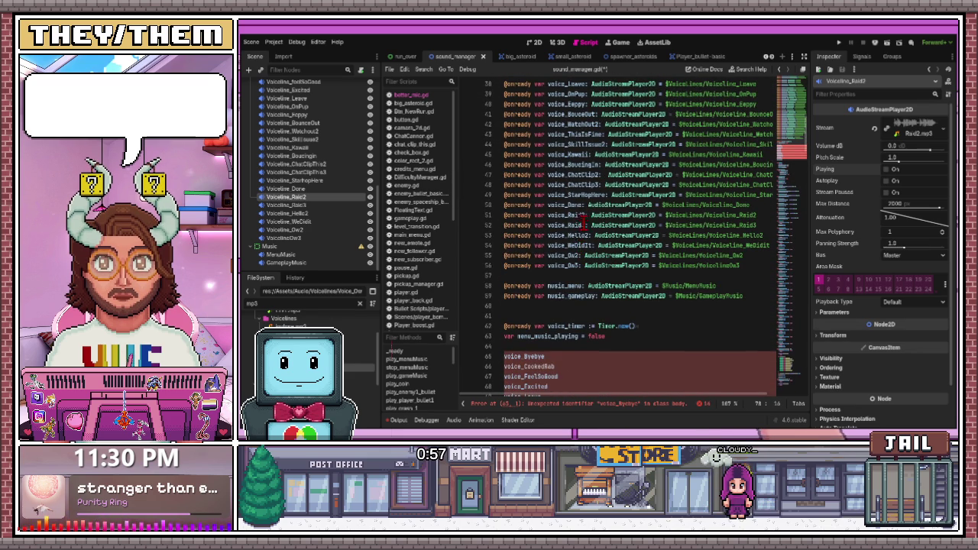
scroll(577, 233, "down", 4)
scroll(577, 235, "up", 4)
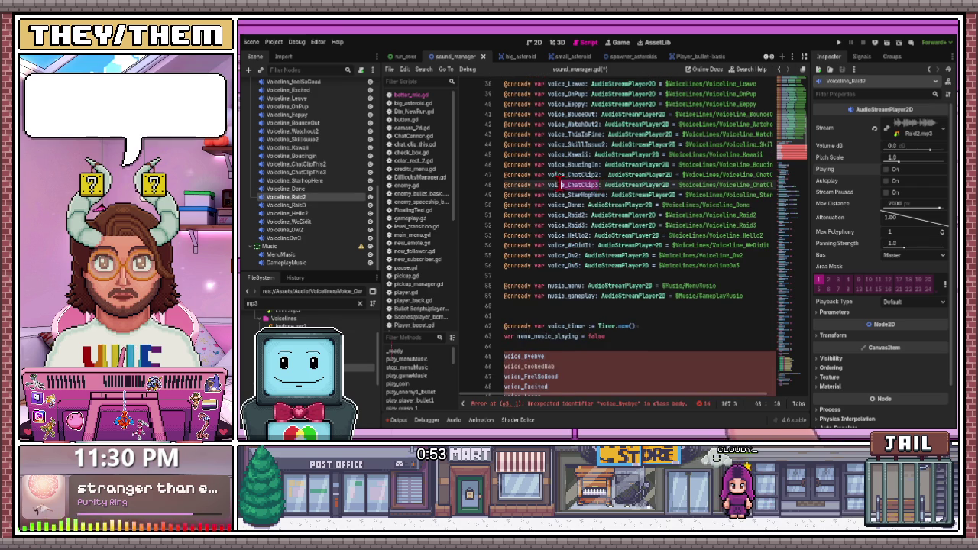
scroll(569, 230, "down", 6)
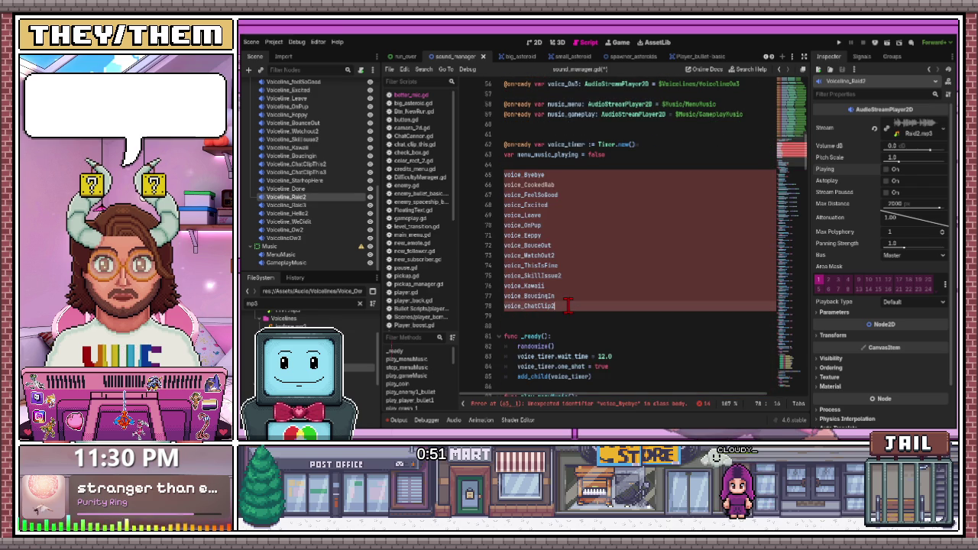
left_click(567, 305)
type("voice_ChatClip3")
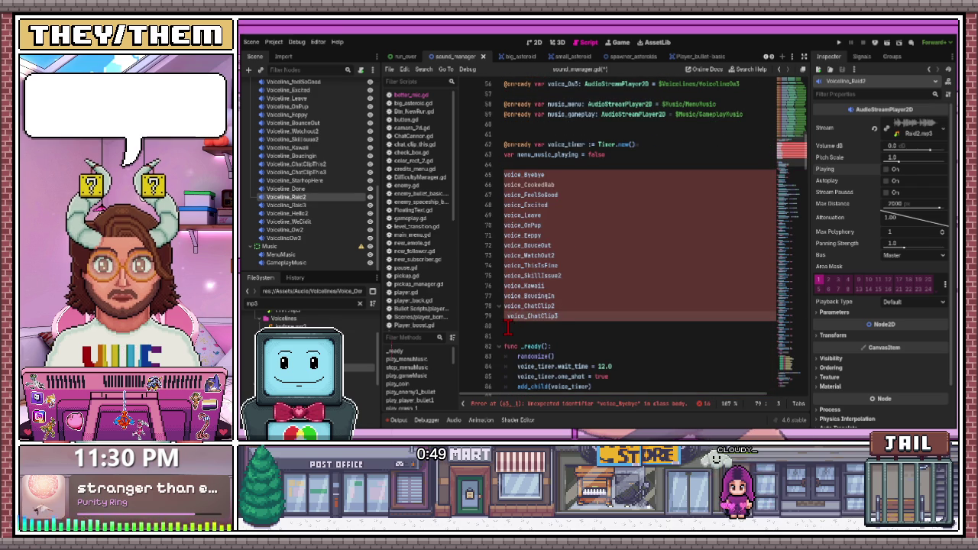
Paste voice_StarHopHere on a new line after voice_ChatClip3
scroll(508, 327, "up", 8)
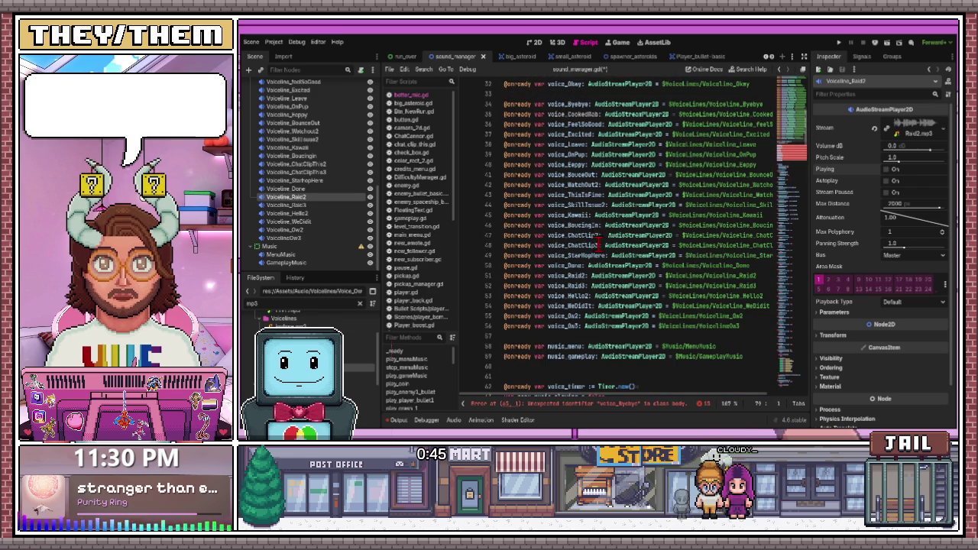
left_click(582, 245)
left_click(599, 245)
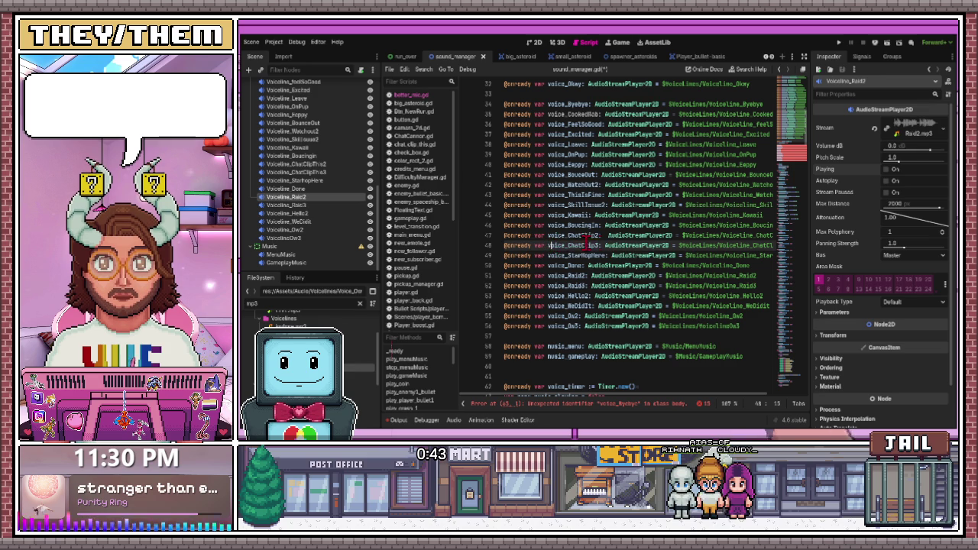
scroll(567, 252, "down", 9)
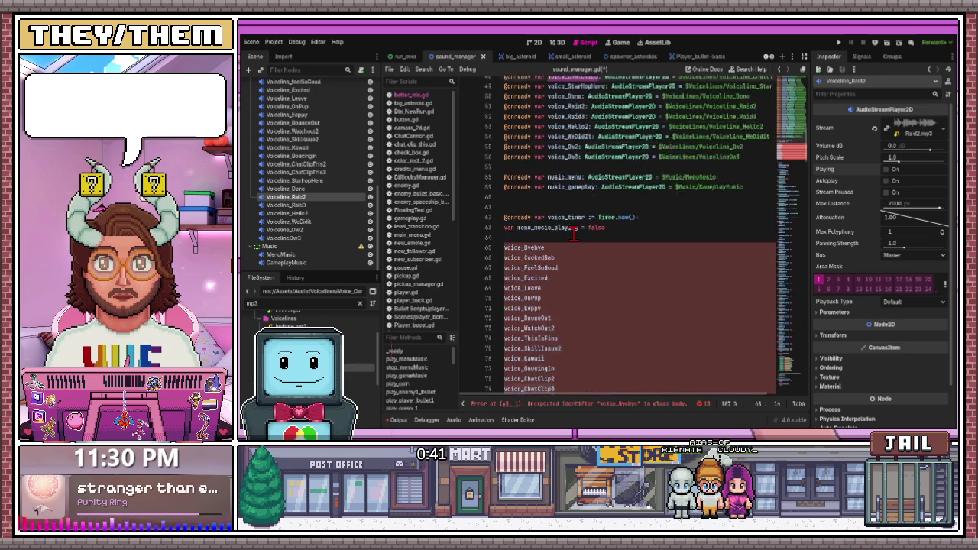
scroll(566, 286, "up", 7)
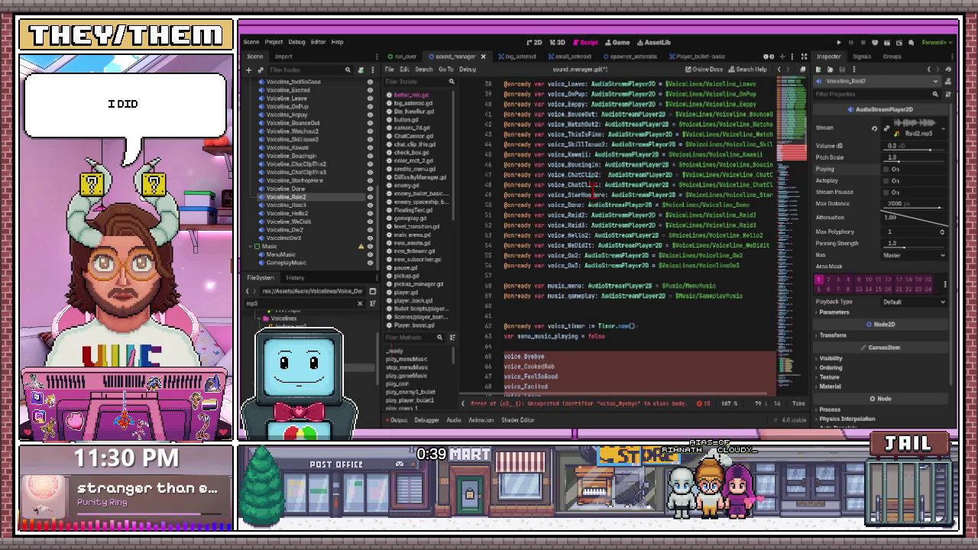
left_click_drag(604, 195, 550, 195)
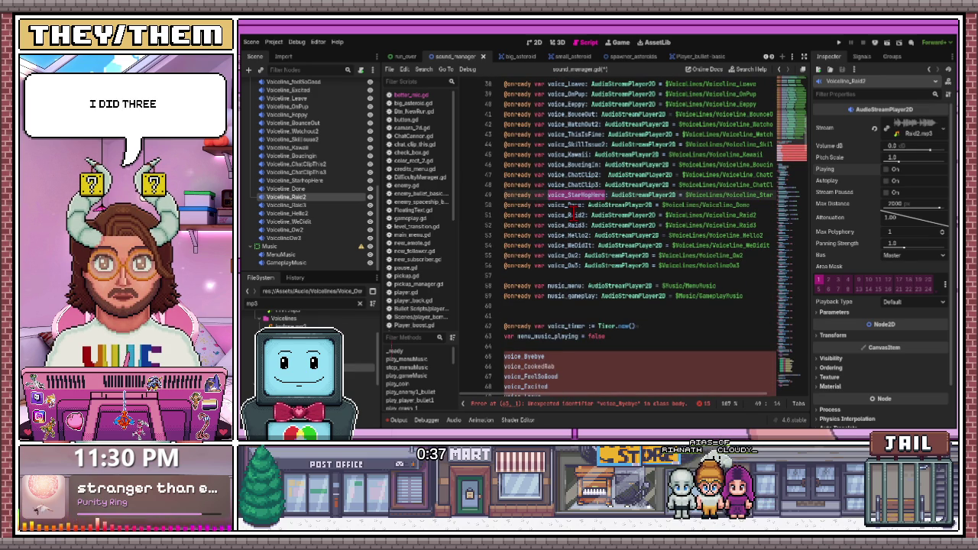
scroll(573, 214, "down", 10)
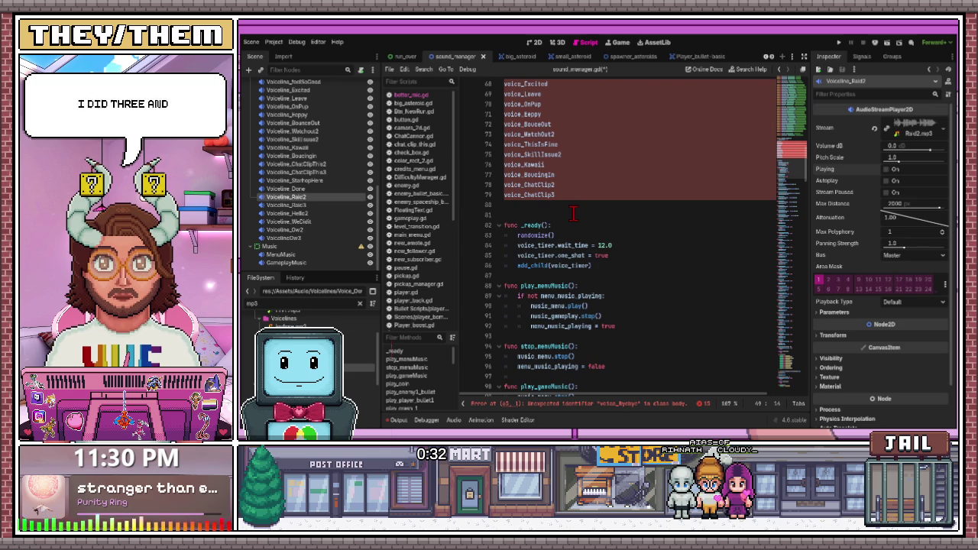
left_click(564, 195)
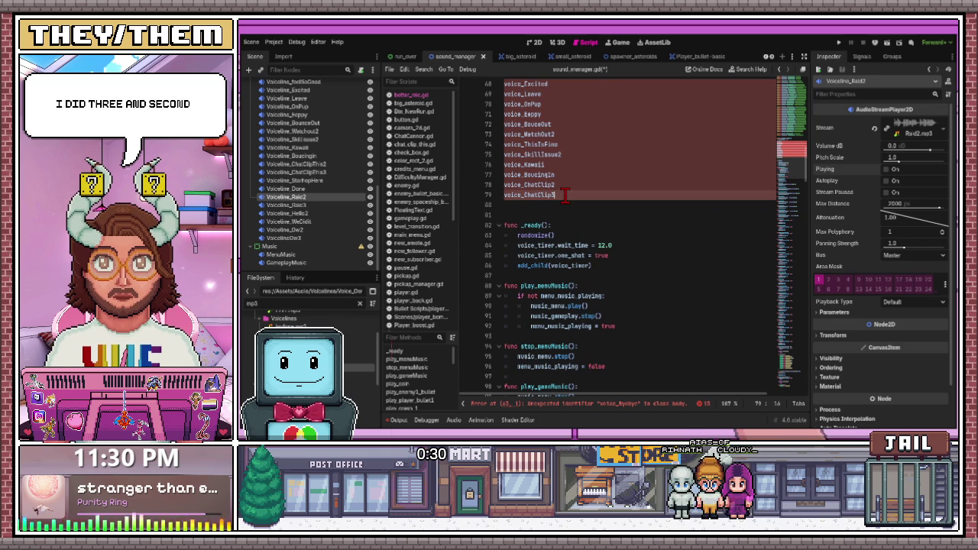
key("Return")
key("ctrl+v")
Check the reported error line, then add voice_Done below voice_StarHopHere
scroll(574, 196, "up", 4)
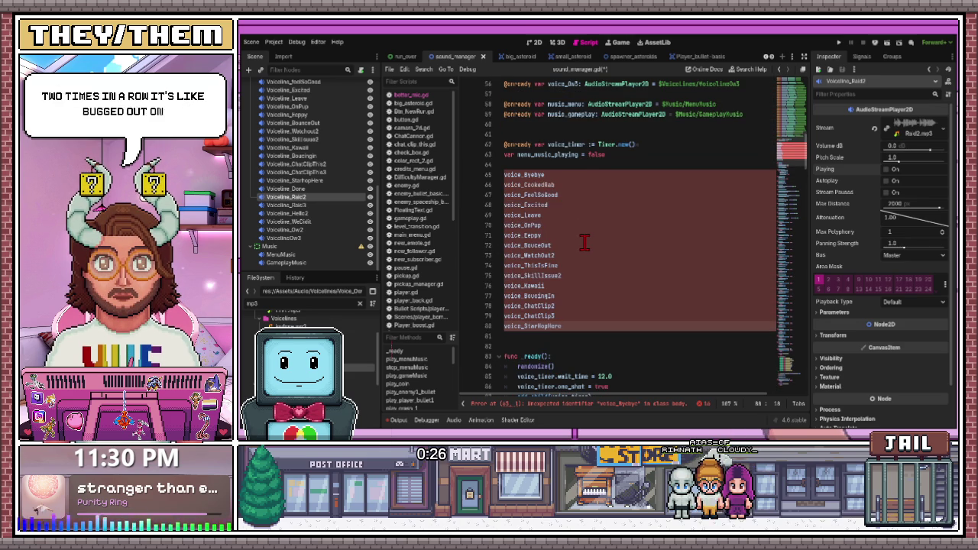
scroll(584, 242, "up", 2)
scroll(584, 243, "up", 3)
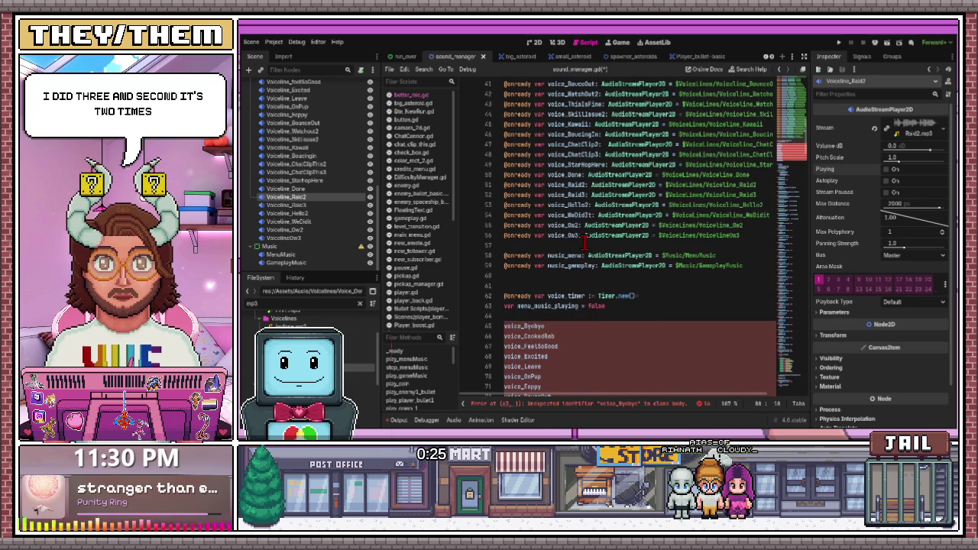
left_click(585, 412)
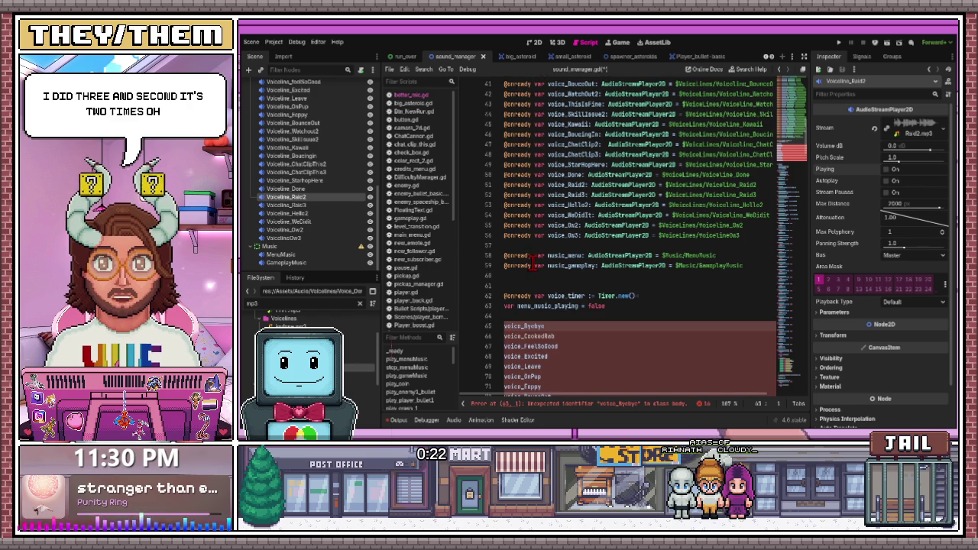
scroll(553, 277, "down", 15)
scroll(553, 277, "up", 13)
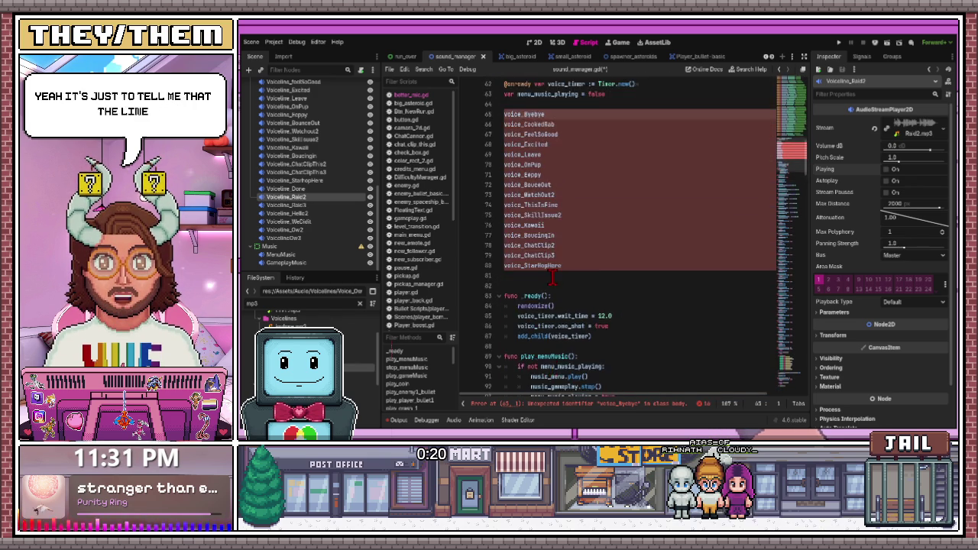
scroll(552, 279, "up", 2)
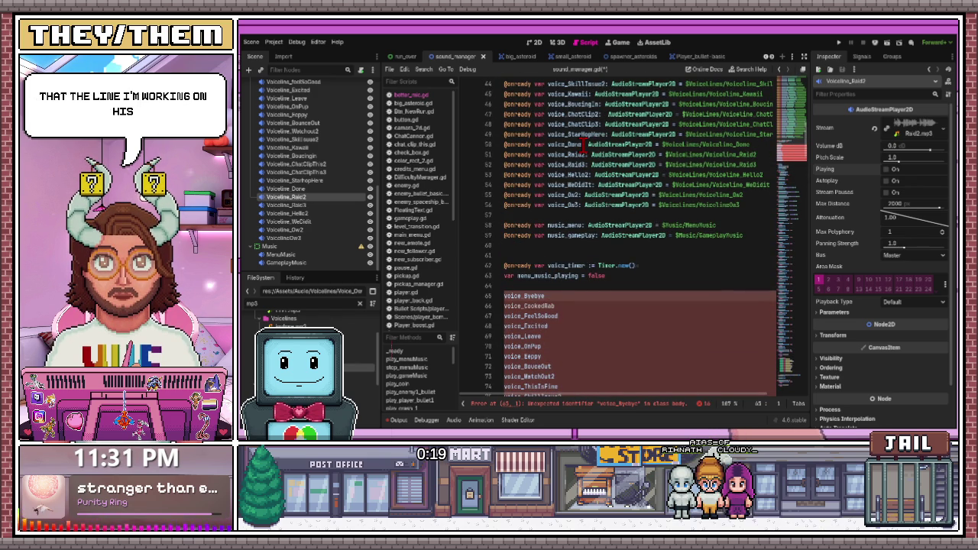
scroll(567, 298, "down", 5)
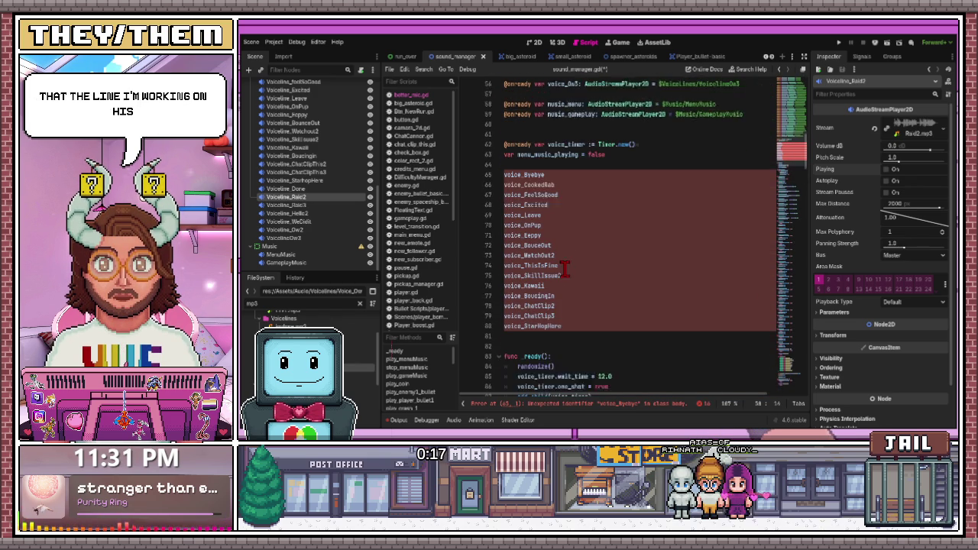
left_click(566, 298)
key("Return")
type("voice_Done")
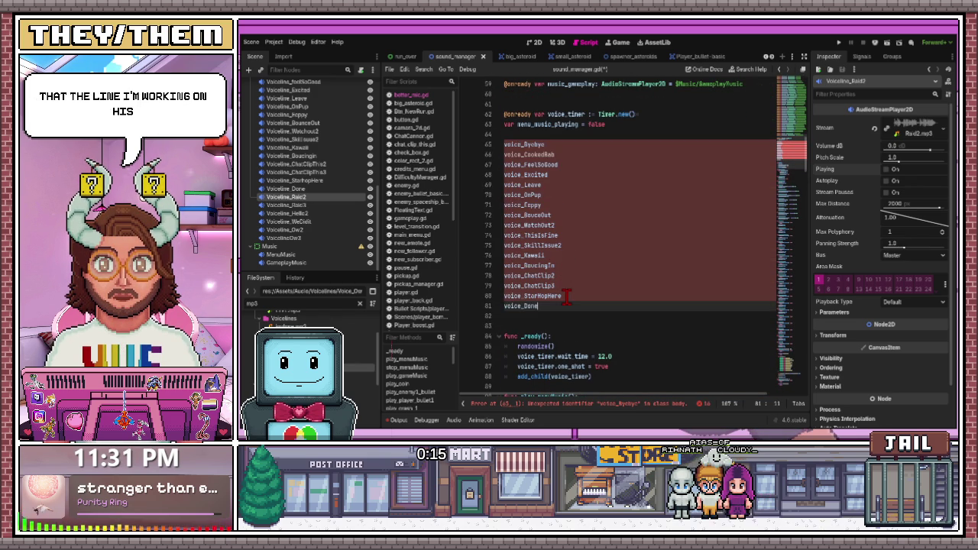
Add voice_Raid2 and a duplicated line changed to voice_Raid3 to the list
scroll(587, 237, "up", 4)
scroll(589, 182, "up", 1)
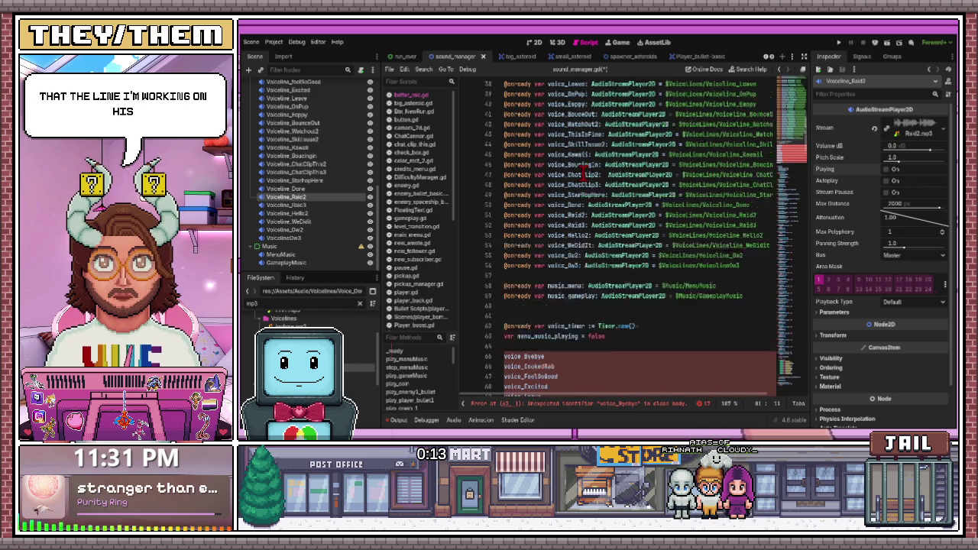
scroll(592, 206, "down", 6)
scroll(588, 202, "up", 5)
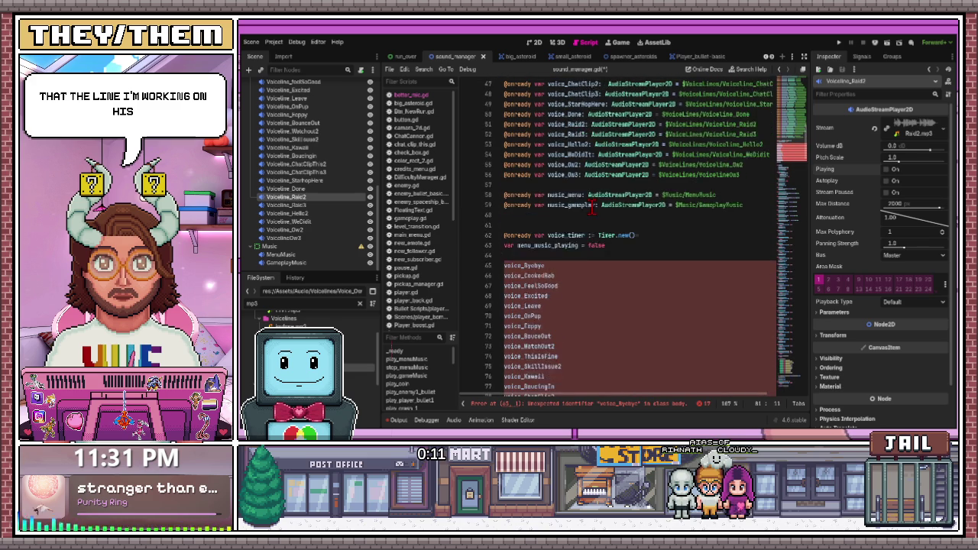
left_click(578, 184)
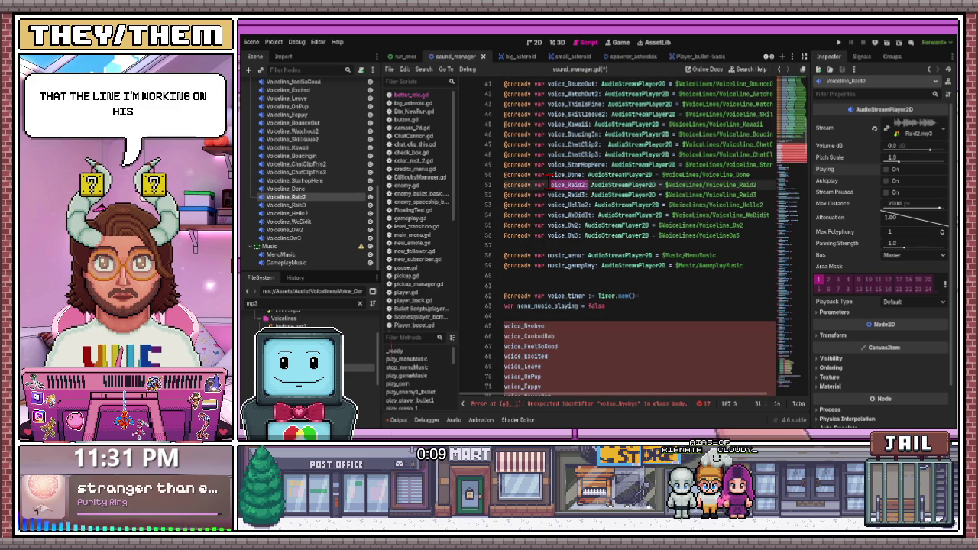
scroll(590, 205, "down", 6)
left_click(560, 302)
key("Return")
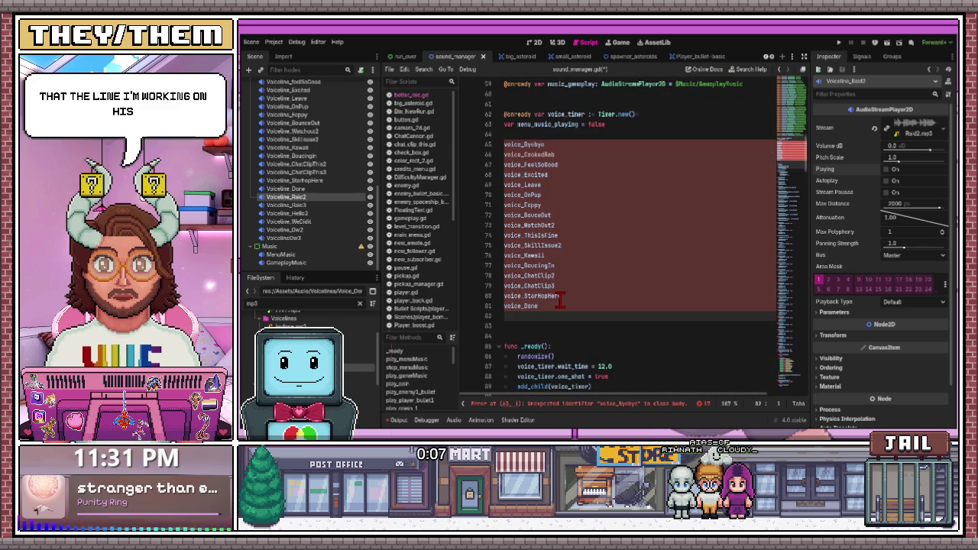
key("BackSpace")
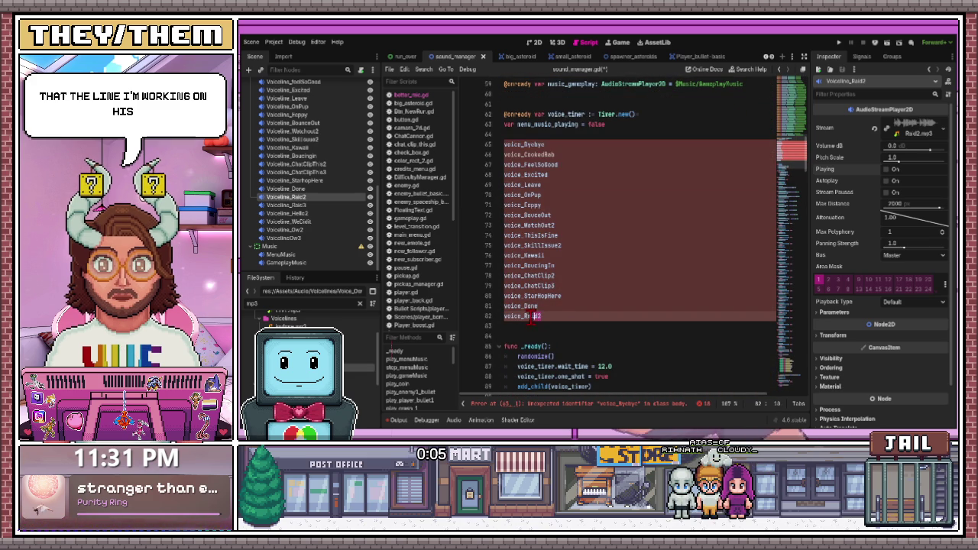
key("ctrl+shift+d")
key("BackSpace")
type("3")
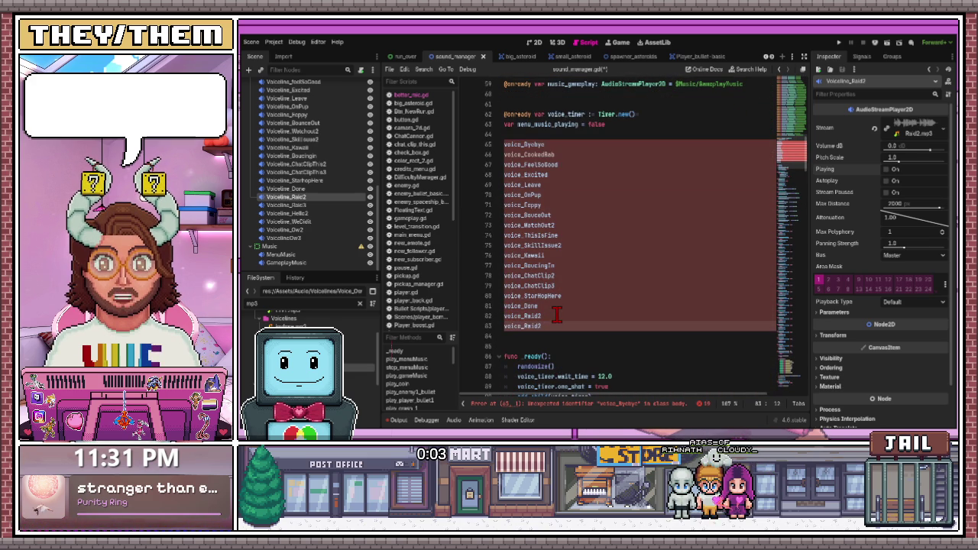
Add voice_Hello2 and a pasted voice_WeDidIt to the end of the list
scroll(591, 256, "up", 5)
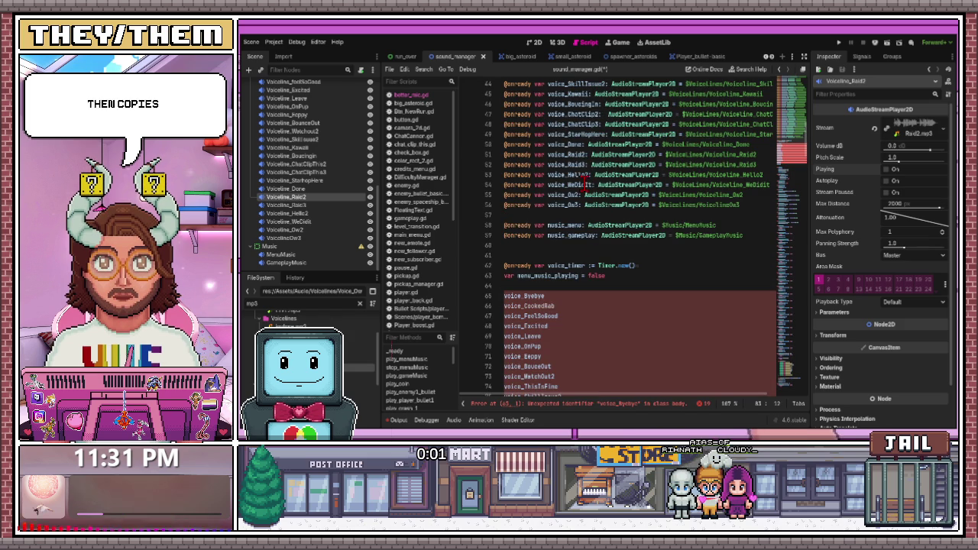
scroll(543, 265, "down", 6)
left_click(518, 306)
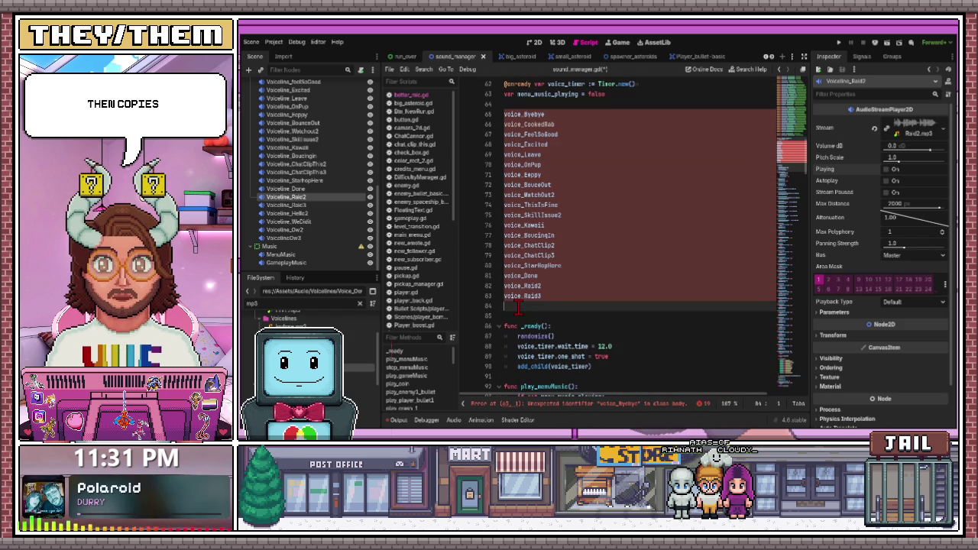
type("voice_Hello2")
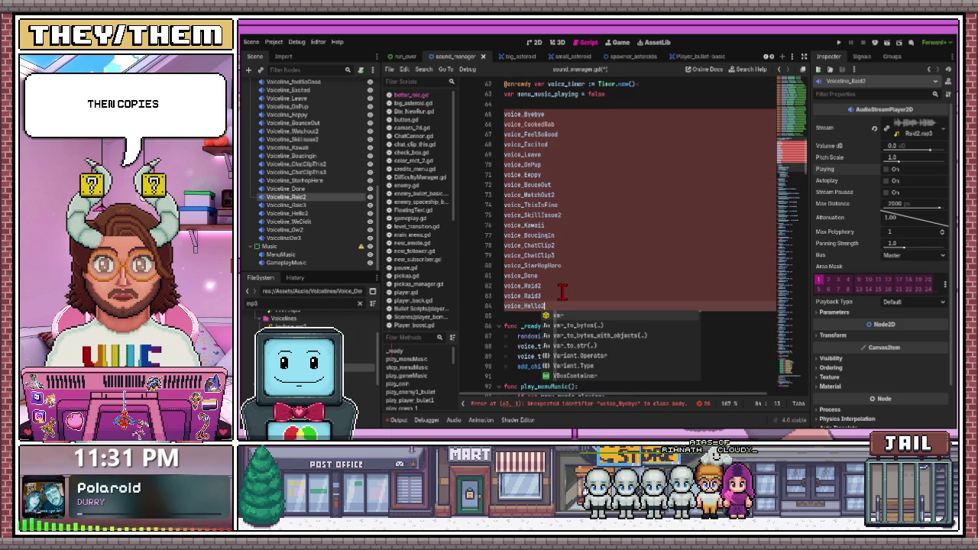
key("Escape")
scroll(580, 246, "up", 7)
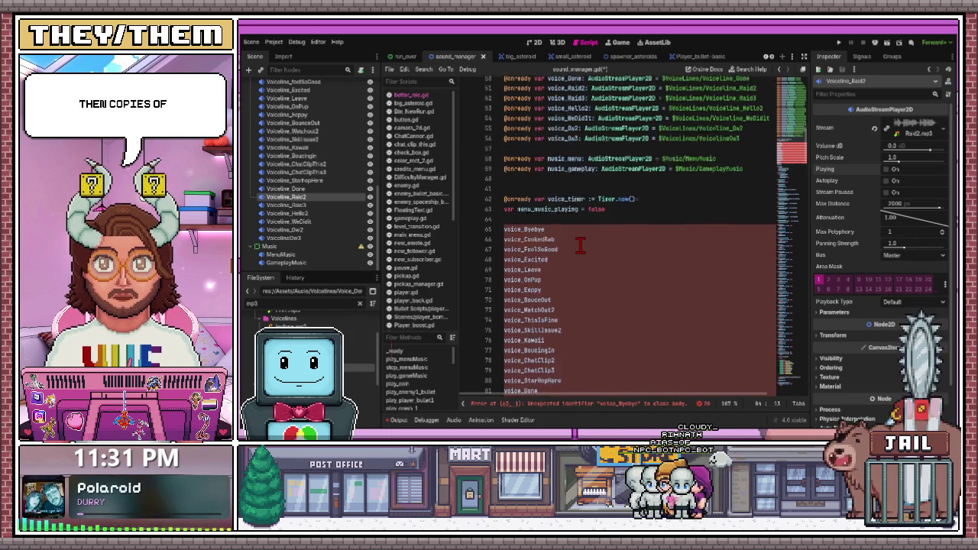
left_click_drag(589, 215, 576, 216)
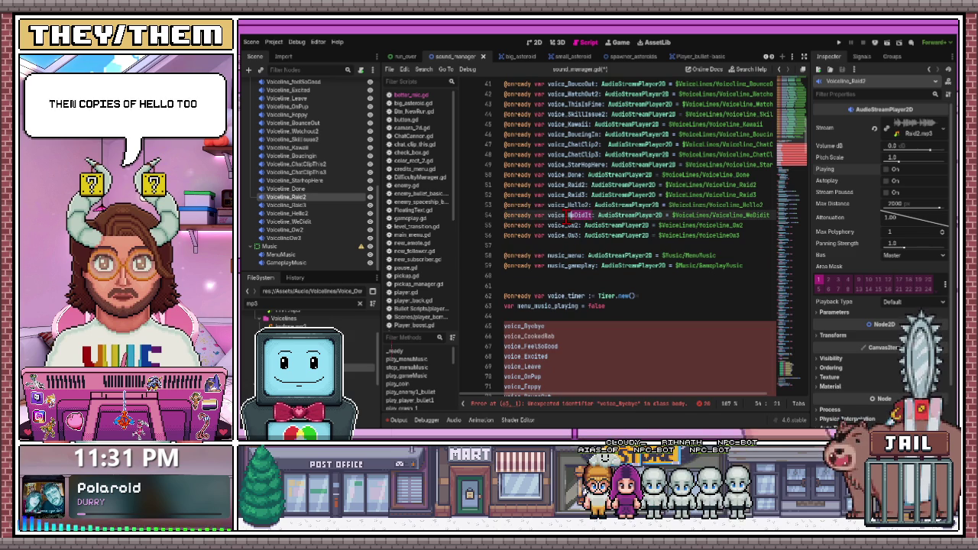
left_click(593, 214)
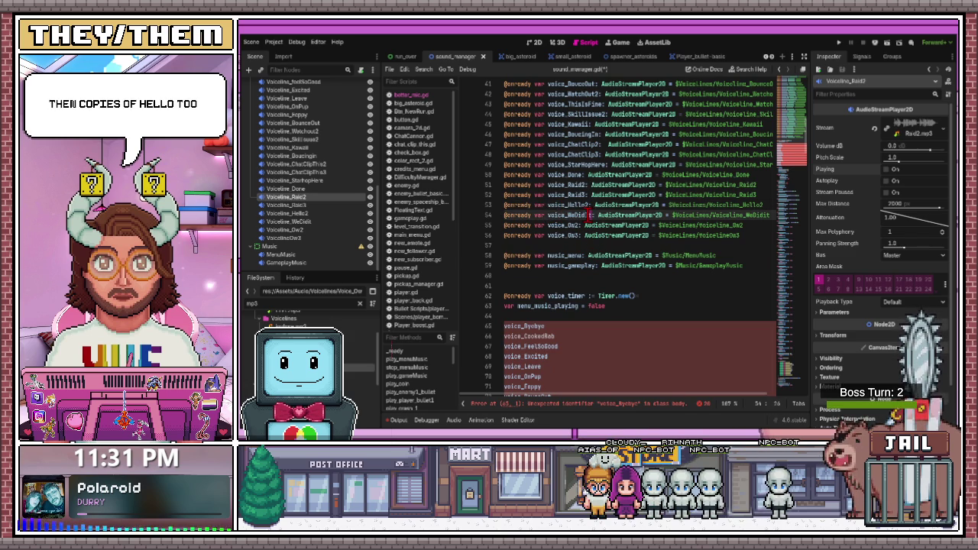
scroll(558, 252, "down", 8)
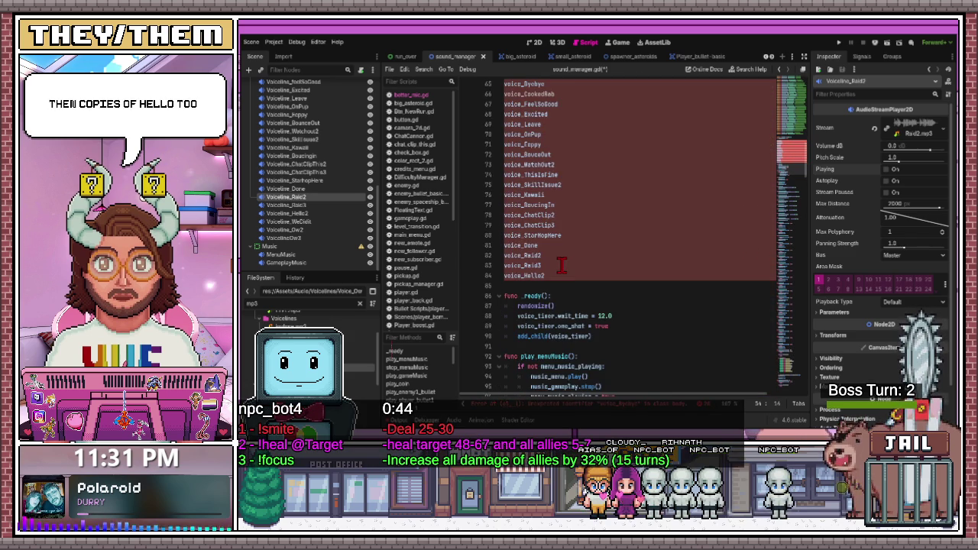
left_click(554, 265)
key("Return")
key("ctrl+v")
key("Return")
Add voice_Ow2 below voice_WeDidIt and save sound_manager.gd
scroll(555, 273, "up", 7)
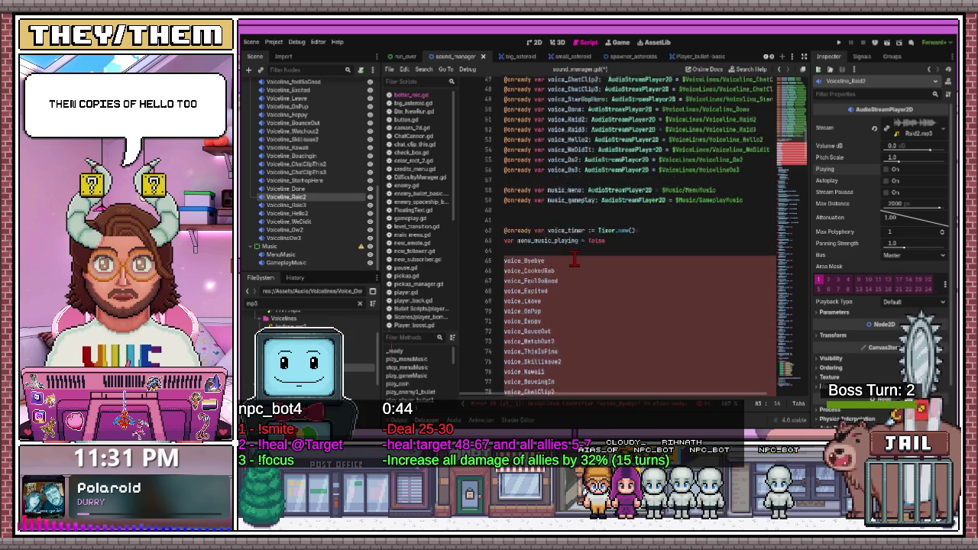
left_click_drag(579, 196, 550, 196)
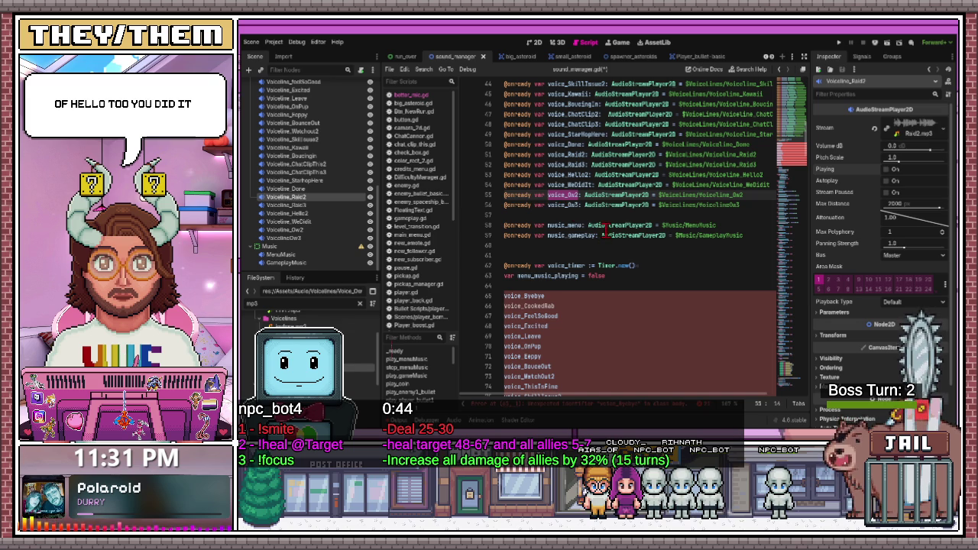
scroll(580, 233, "down", 2)
scroll(574, 236, "down", 5)
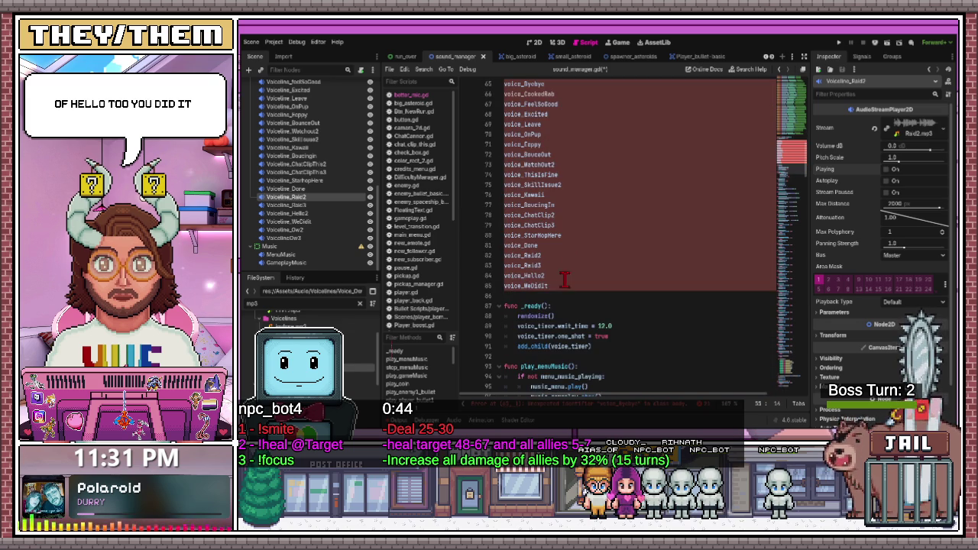
key("Return")
scroll(563, 285, "up", 8)
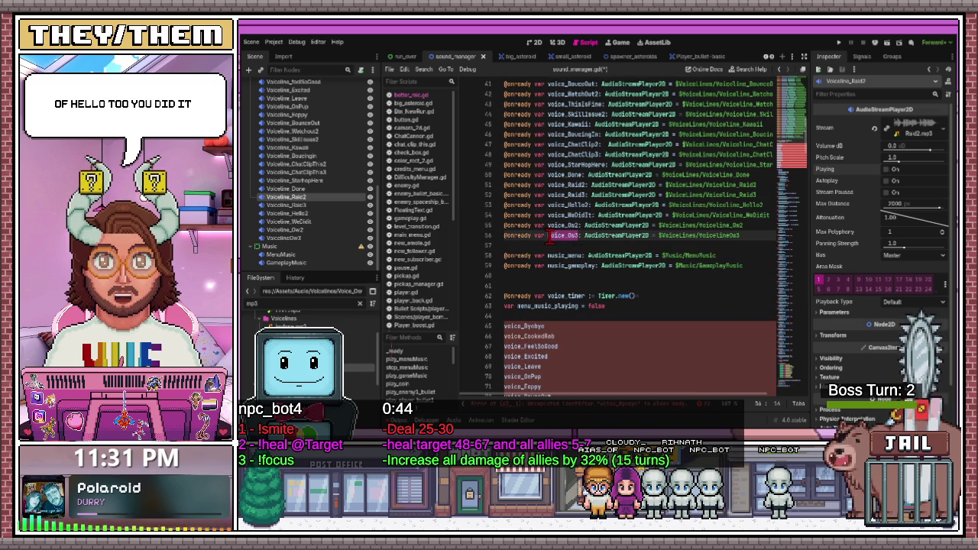
type("voice_Ow2")
key("Return")
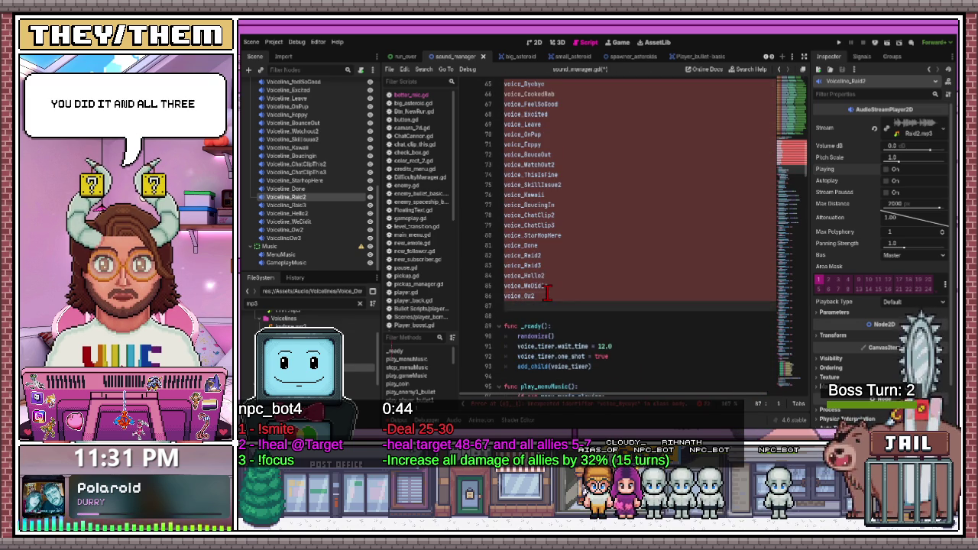
type("voice_Ow3")
key("ctrl+s")
scroll(581, 272, "down", 10)
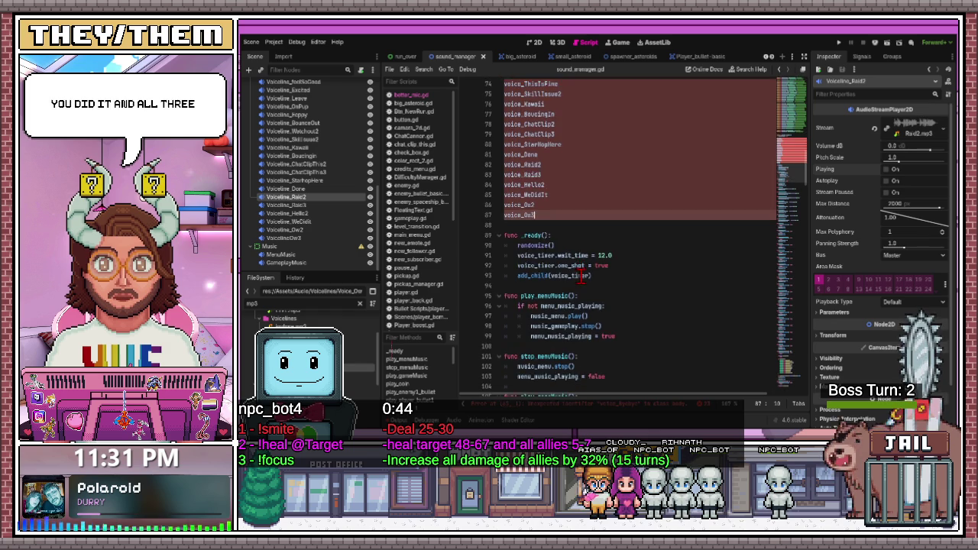
scroll(581, 273, "down", 10)
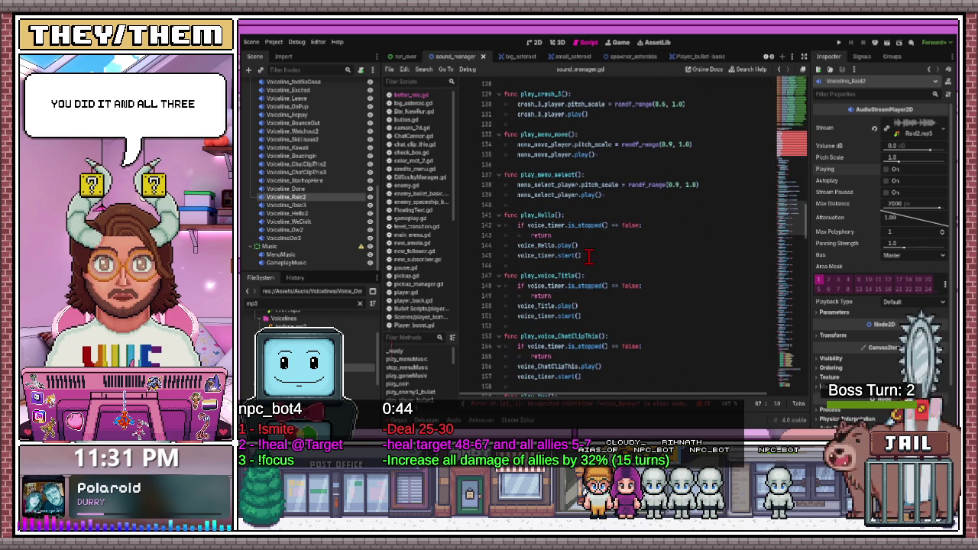
Copy the voice-timer-guarded play_Hello function and paste it below var menu_music_playing = false
mouse_move(590, 257)
left_mouse_down()
mouse_move(557, 256)
mouse_move(506, 217)
left_mouse_up()
key("ctrl+c")
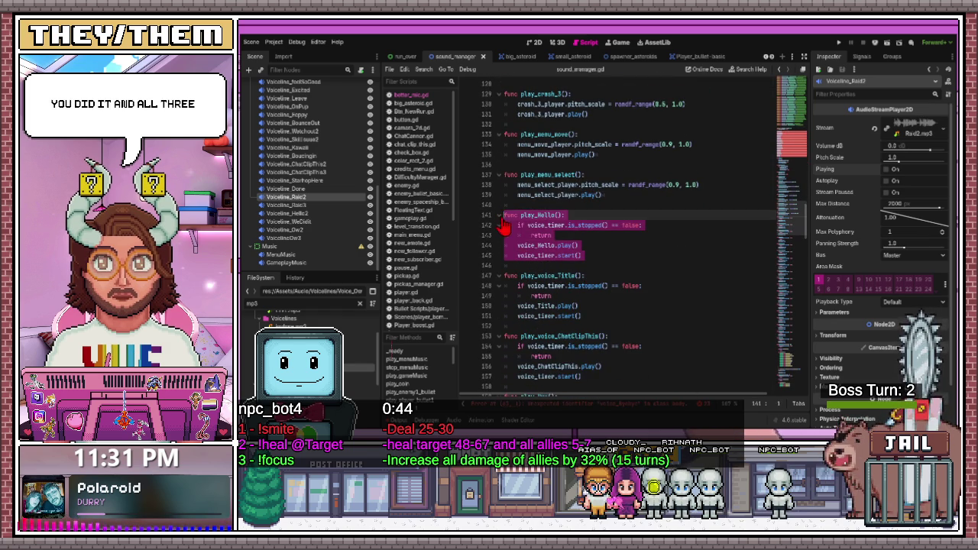
scroll(558, 235, "up", 20)
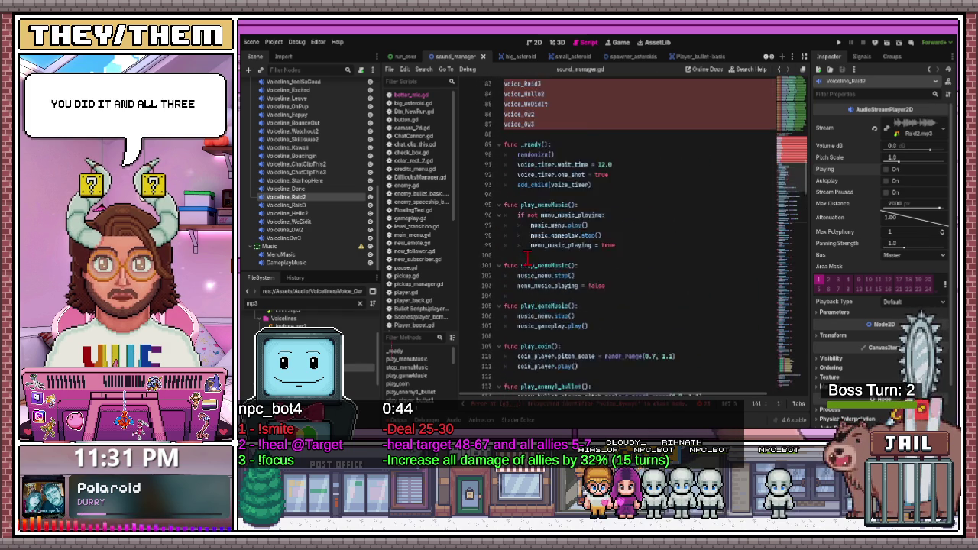
scroll(527, 259, "up", 4)
left_click(617, 216)
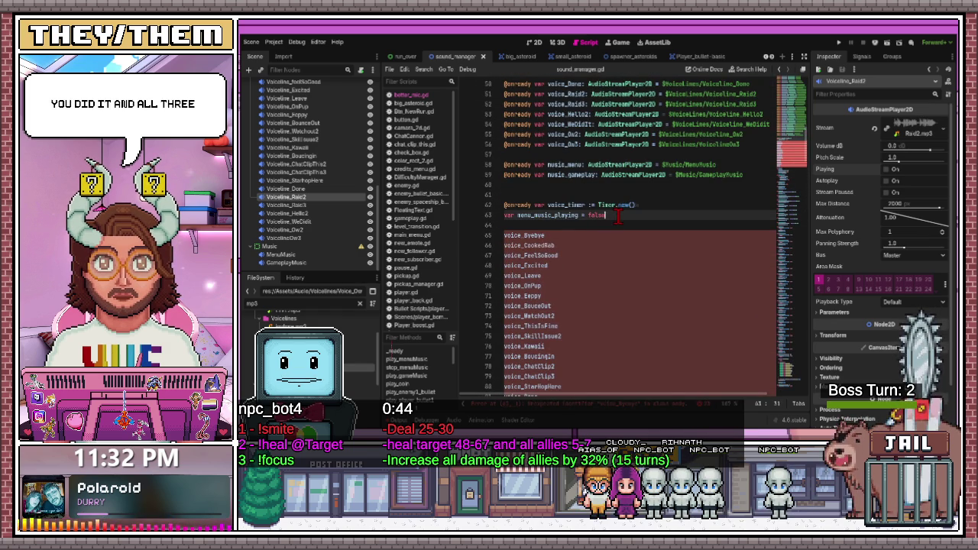
key("Return")
key("Return")
key("ctrl+v")
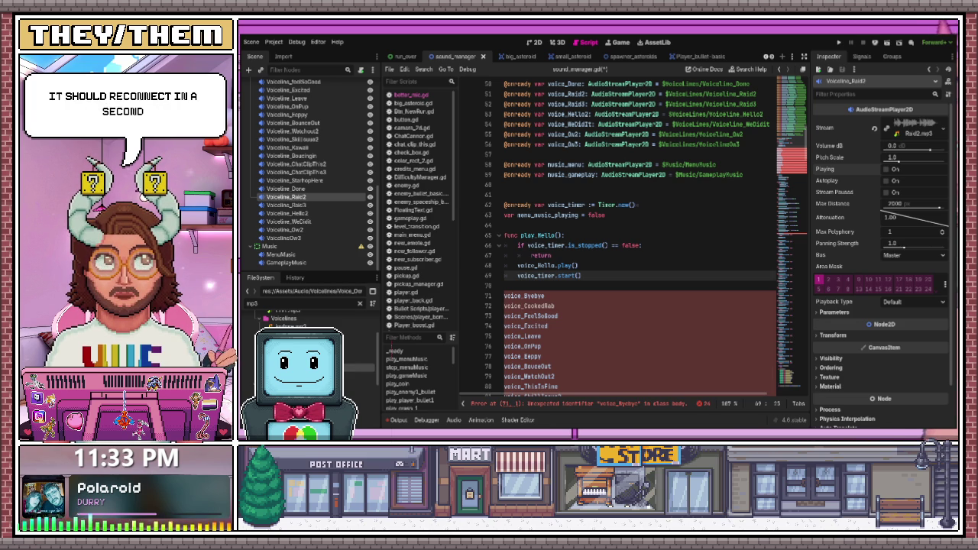
Insert blank lines above the voice_ list and widen the code area by narrowing the script list
left_click(573, 305)
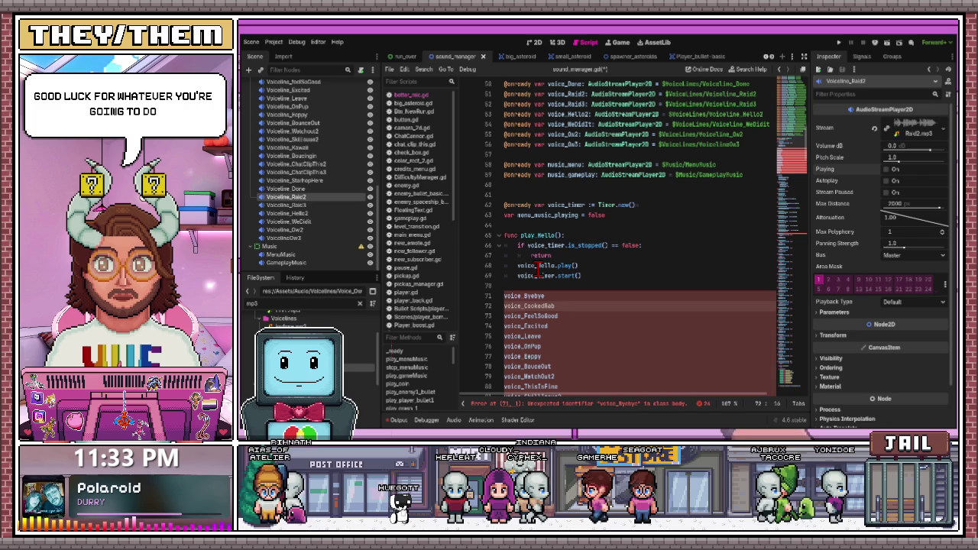
left_click_drag(505, 298, 506, 298)
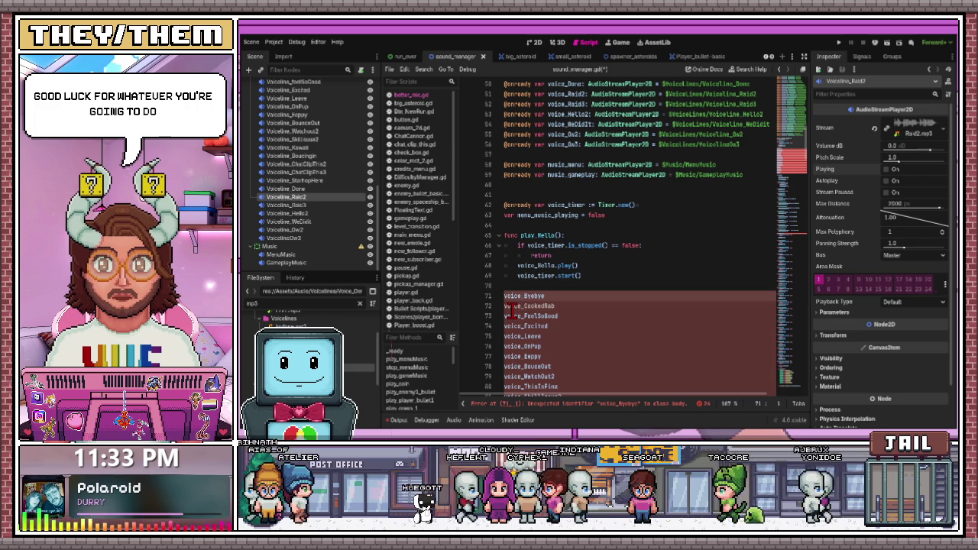
key("Return")
key("Return")
key("Return")
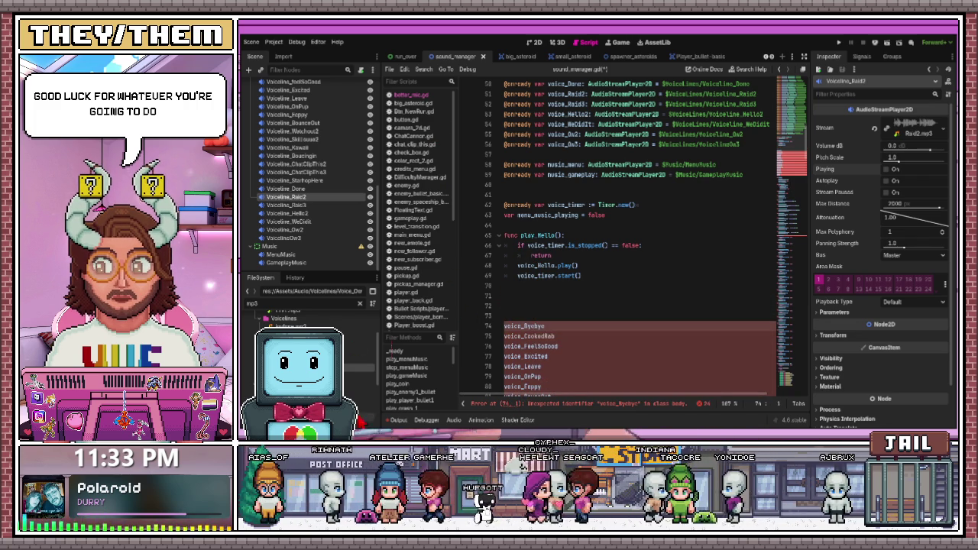
left_click(540, 43)
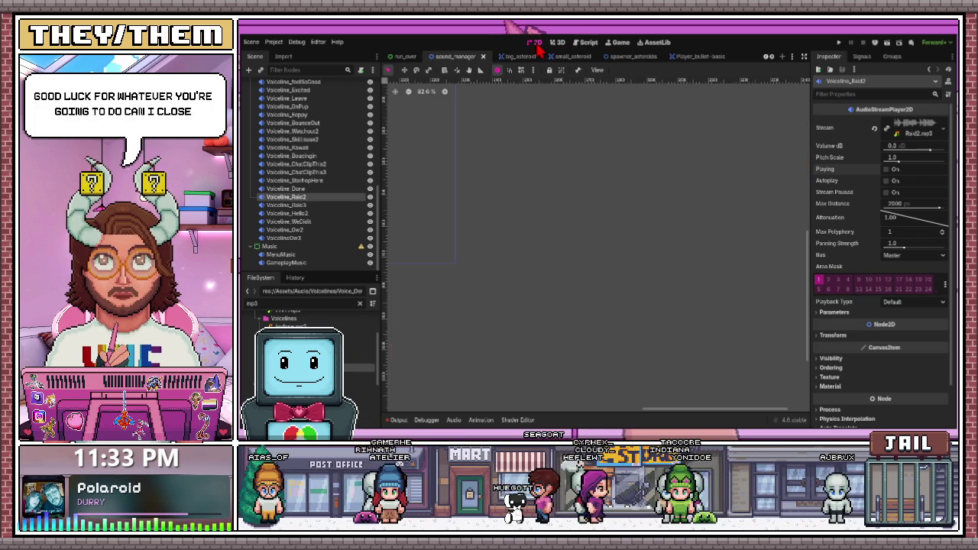
left_click(585, 44)
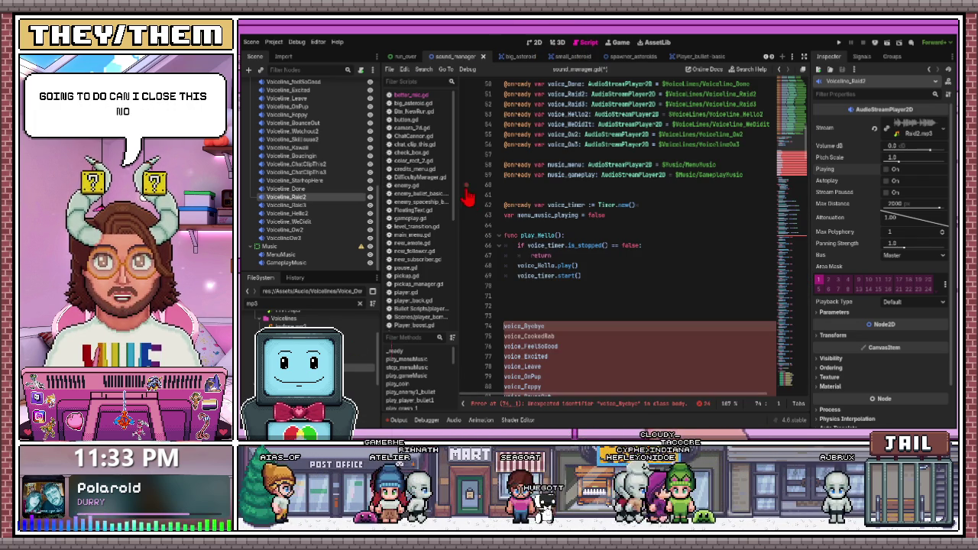
left_click_drag(451, 185, 413, 184)
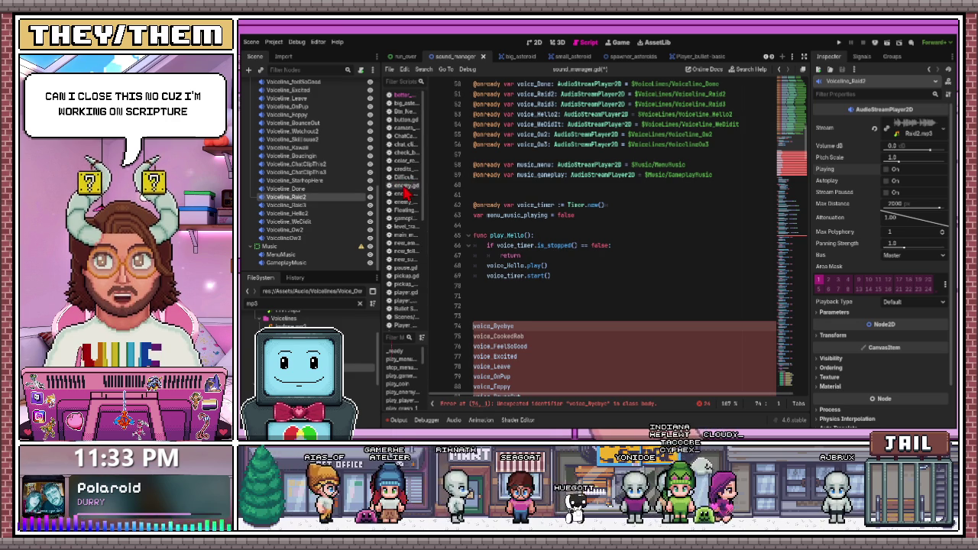
scroll(453, 241, "down", 1)
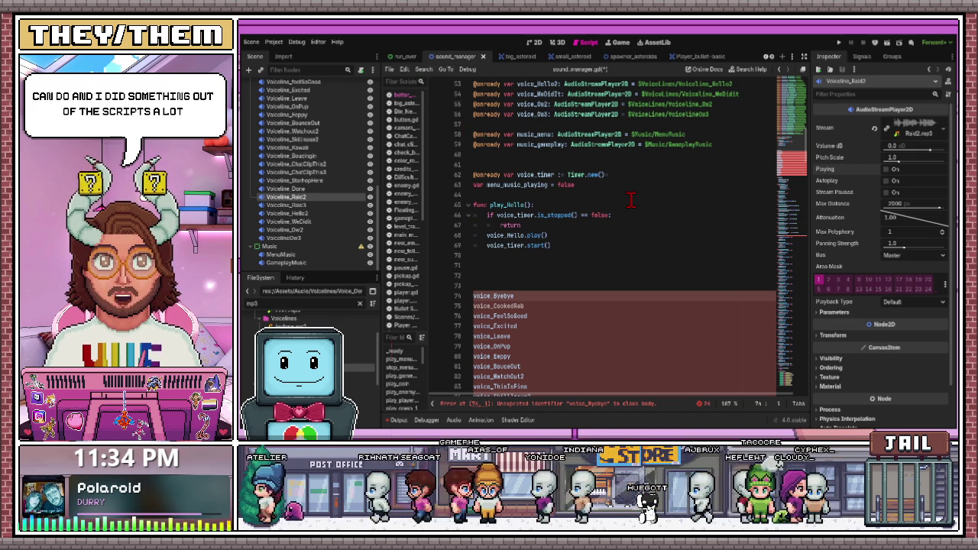
scroll(569, 226, "down", 5)
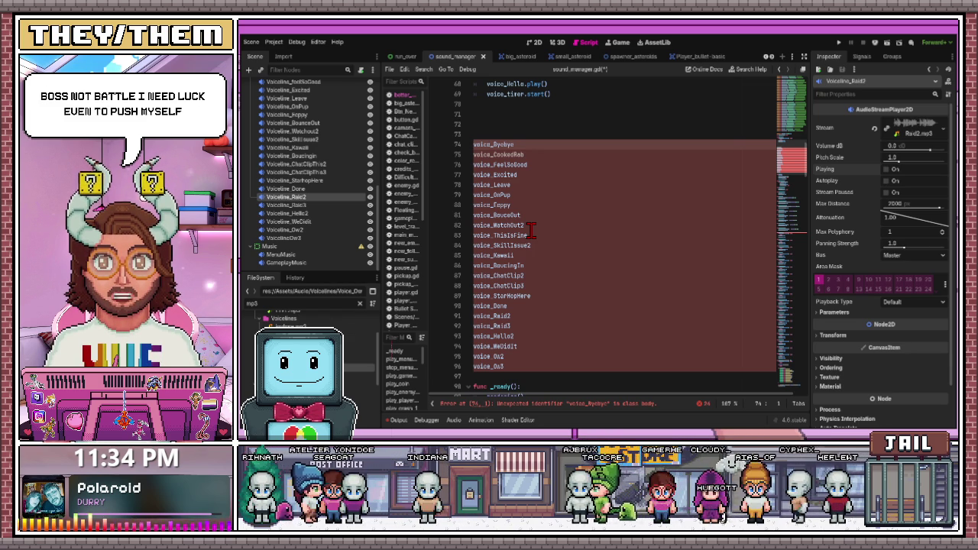
scroll(493, 142, "up", 3)
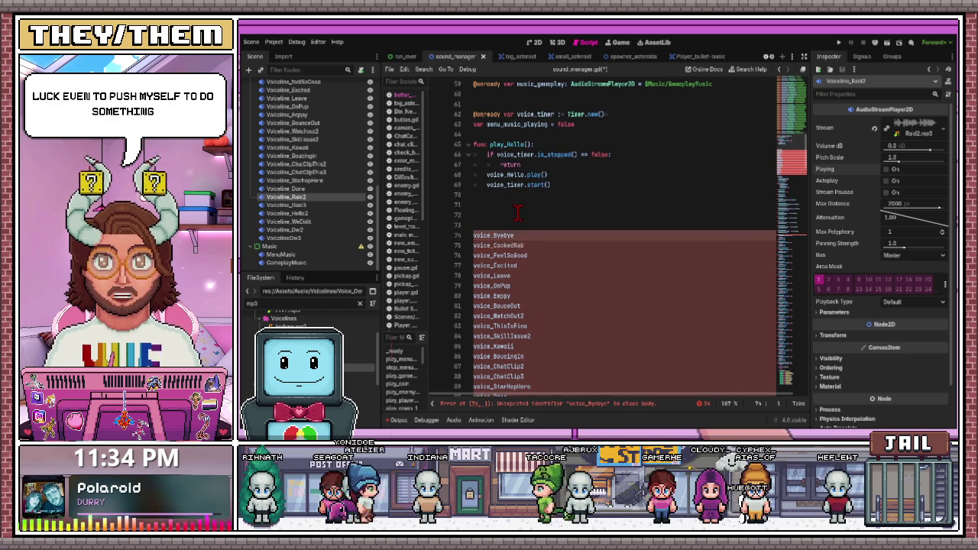
Write func play_Byebye on the empty line below play_Hello
left_click(483, 195)
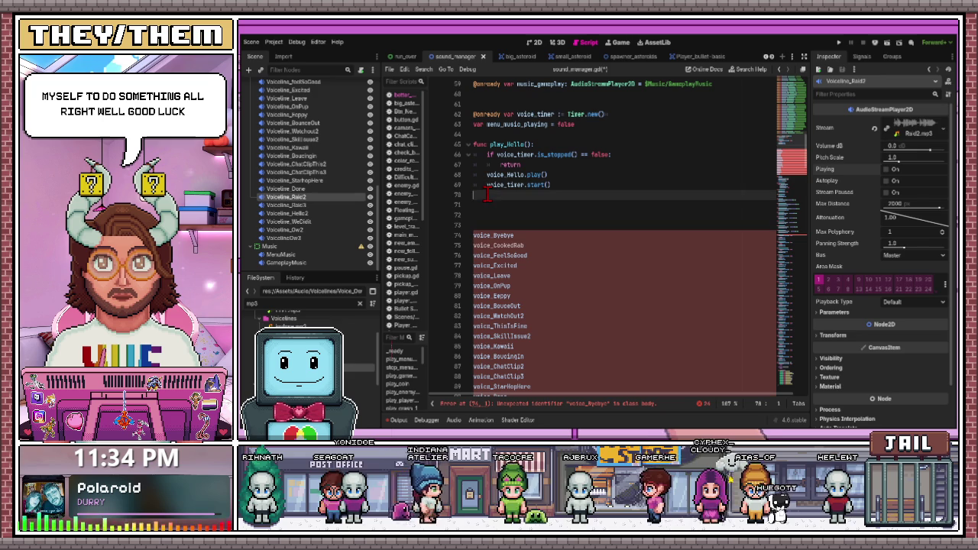
left_click(484, 205)
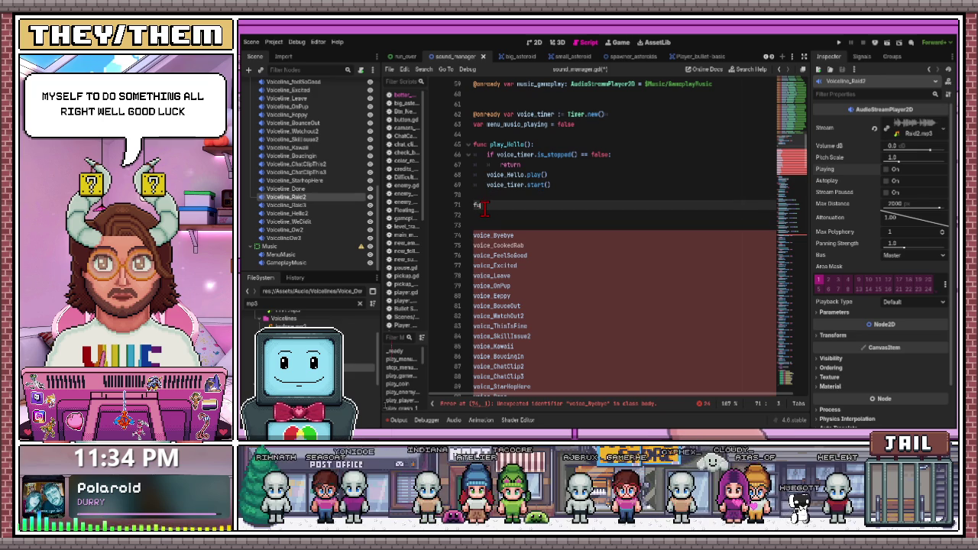
type("func play")
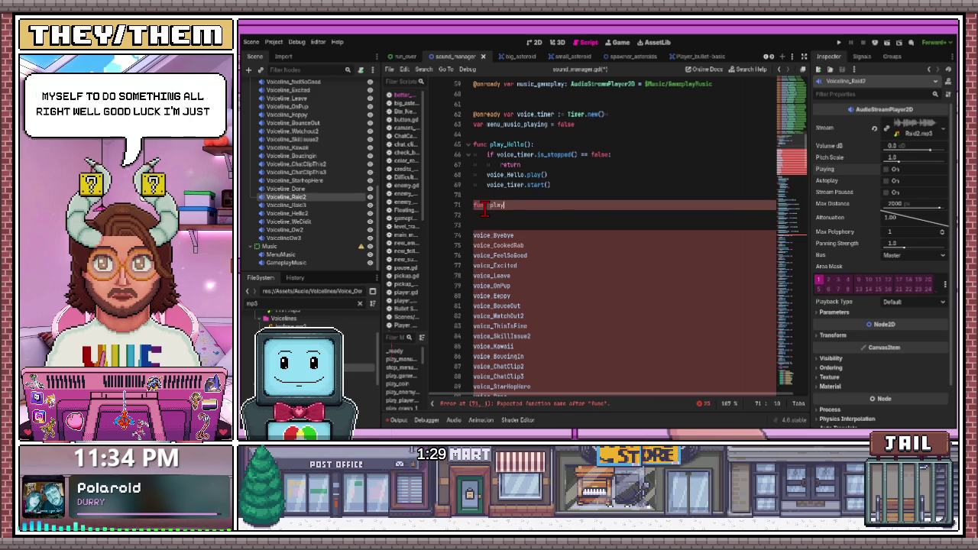
scroll(540, 247, "down", 3)
scroll(540, 246, "down", 7)
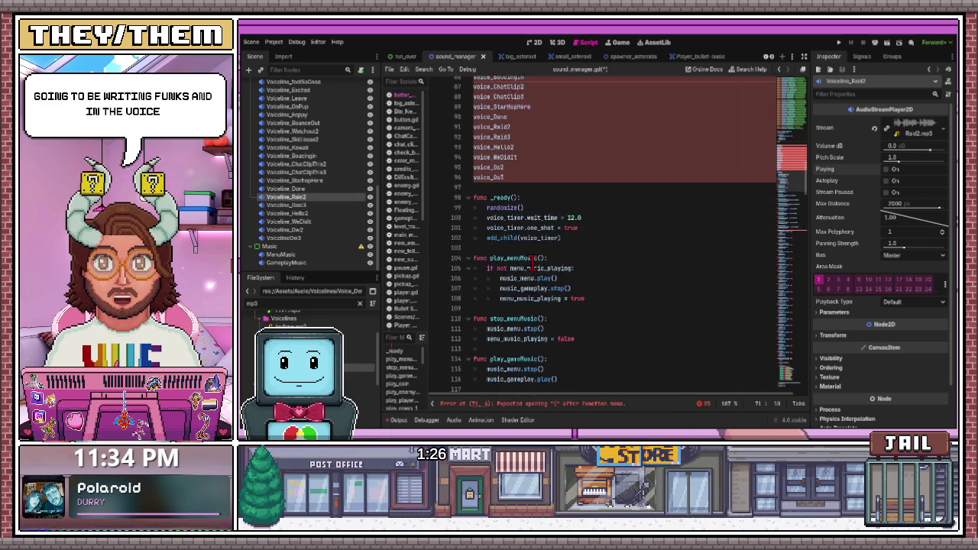
scroll(535, 256, "up", 13)
scroll(530, 260, "down", 4)
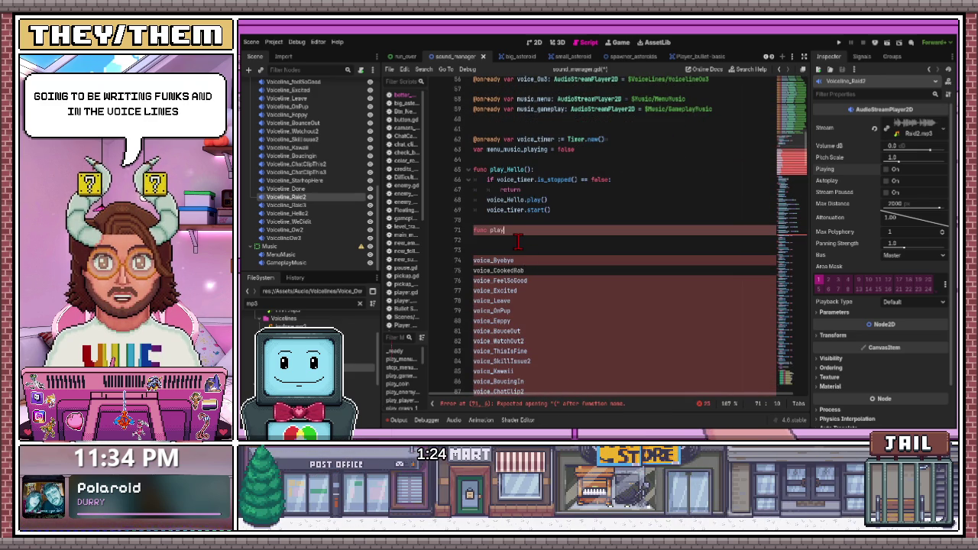
type("_Byba")
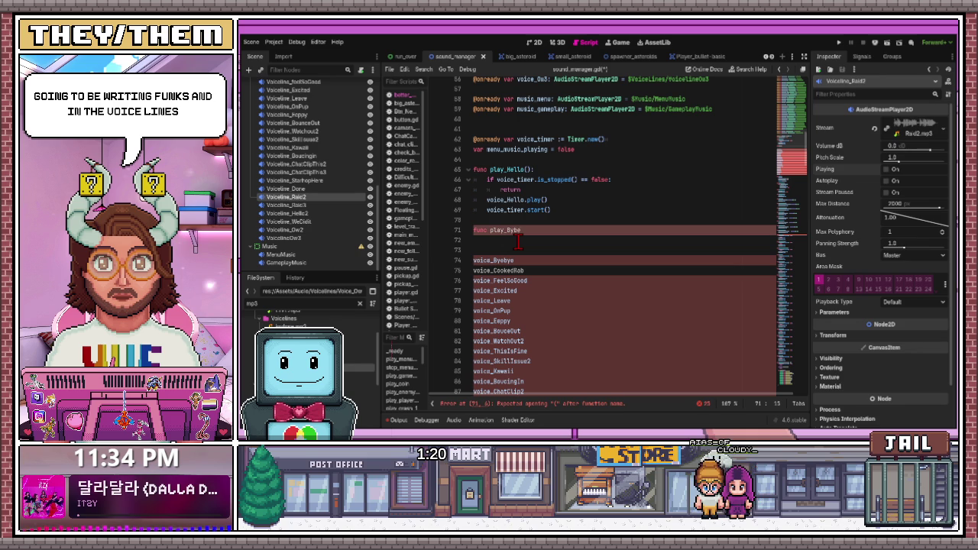
type("ye")
key("BackSpace")
key("BackSpace")
key("BackSpace")
left_click(516, 261)
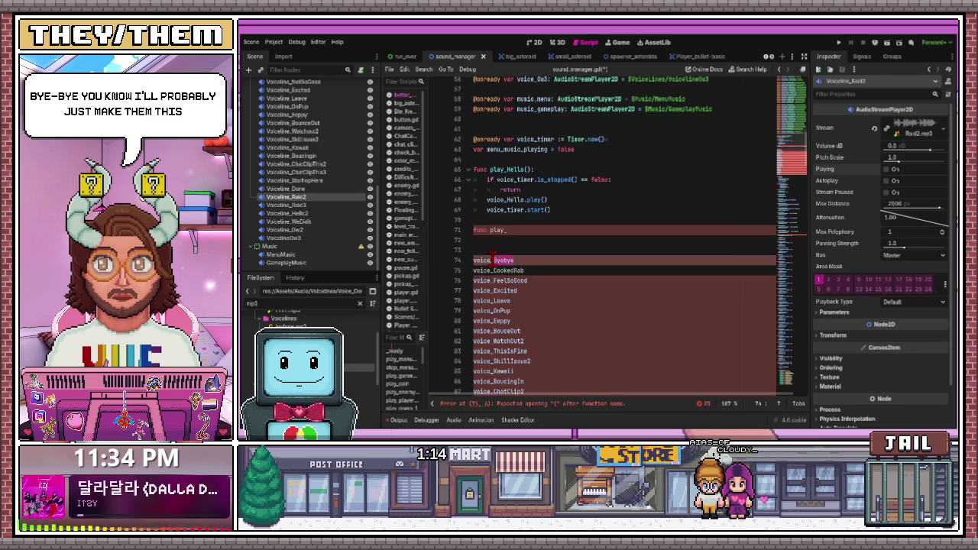
left_click(517, 230)
type("Byebye")
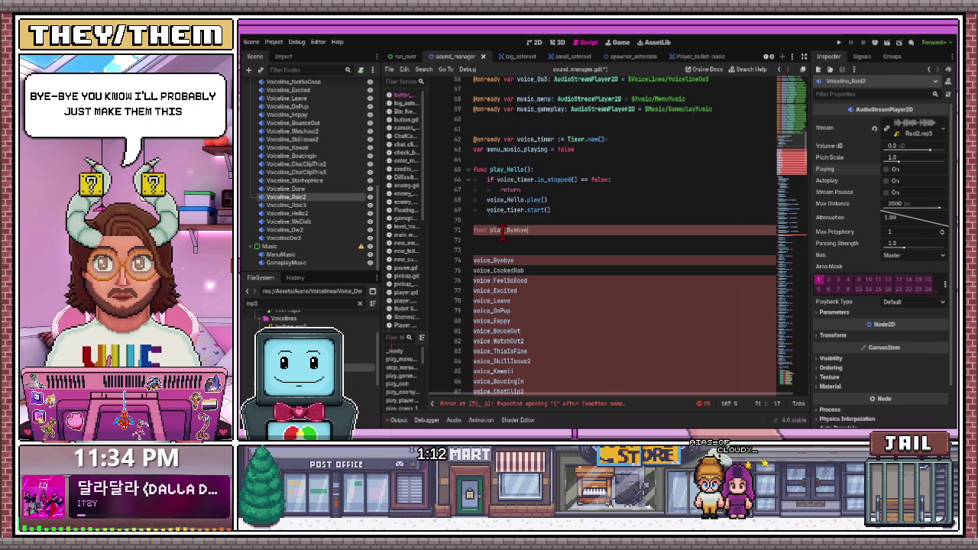
Paste a column of empty func play_ stub lines down through line 92
key("Return")
key("ctrl+v")
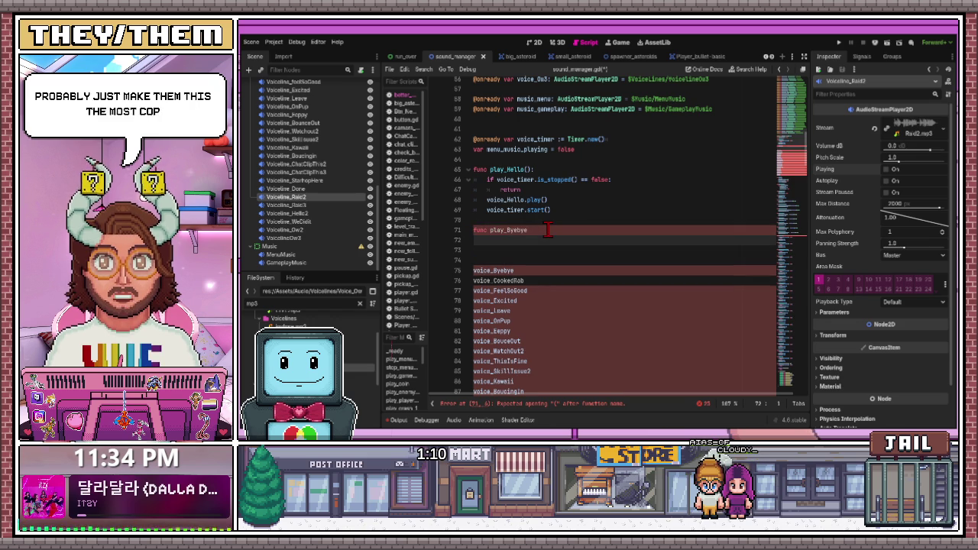
key("Return")
type("func play_")
key("Return")
type("func play_")
key("Return")
type("func play_ func play_")
key("Return")
type("func play_ func play_")
key("Return")
type("func play_ func play_")
key("Return")
type("func play_")
key("Return")
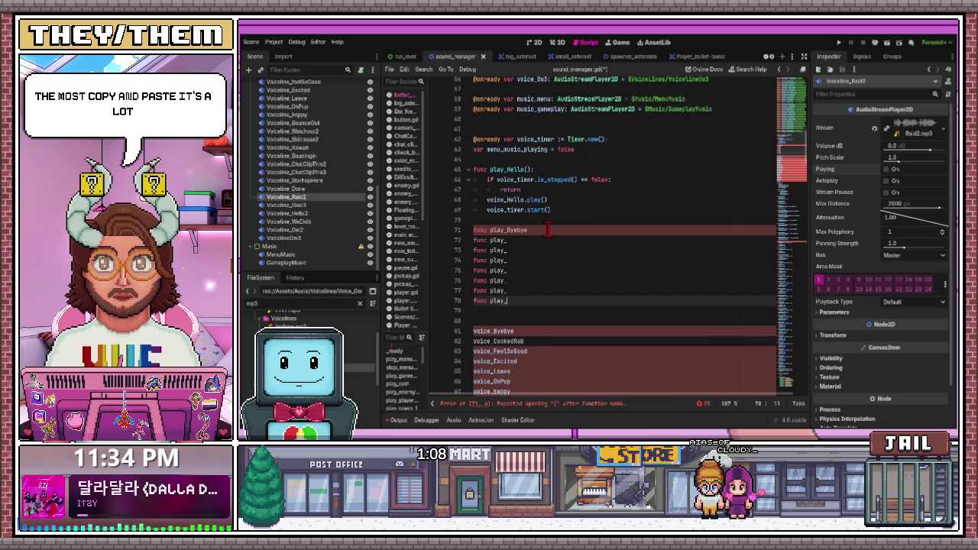
key("ctrl+v")
key("Return")
key("ctrl+v")
key("Return")
type("func play_ func play_")
key("Return")
key("ctrl+v")
key("Return")
key("ctrl+v")
key("Return")
key("ctrl+v")
key("Return")
key("ctrl+v")
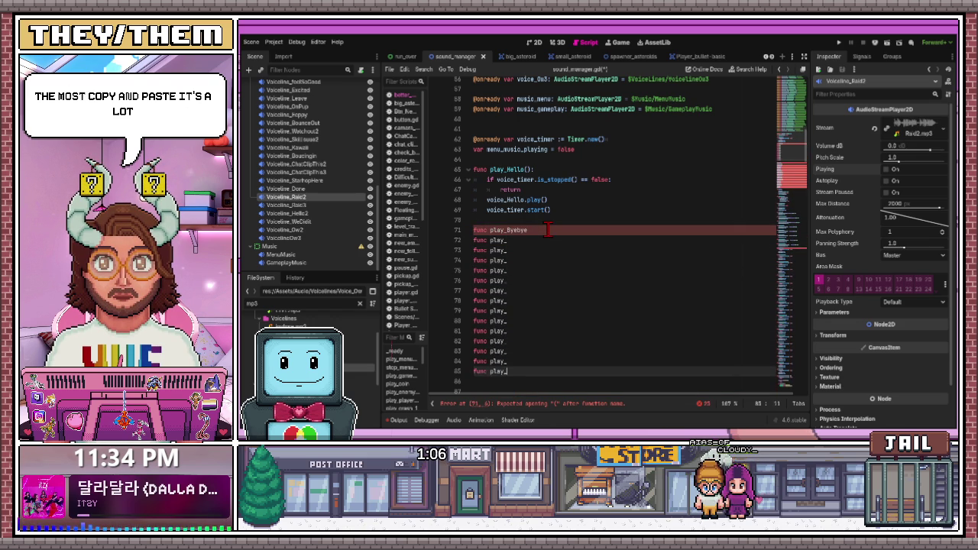
key("Return")
key("ctrl+v")
key("Return")
key("ctrl+v")
key("Return")
key("ctrl+v")
key("Return")
key("ctrl+v")
key("Return")
key("ctrl+v")
key("Return")
key("ctrl+v")
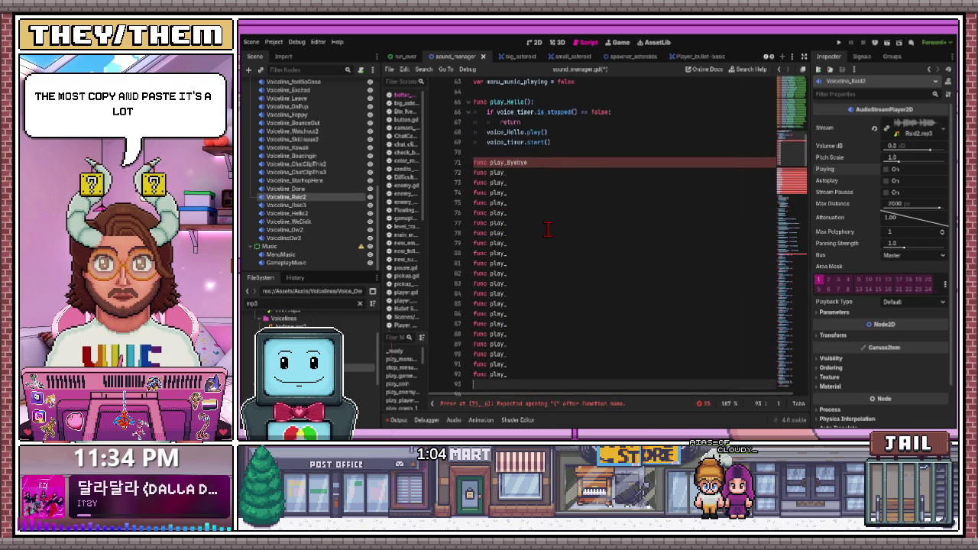
key("Return")
key("ctrl+v")
key("Return")
Name the next two empty stubs play_CookedRab and play_FeelSoGood from the voice list
left_click_drag(525, 243, 498, 243)
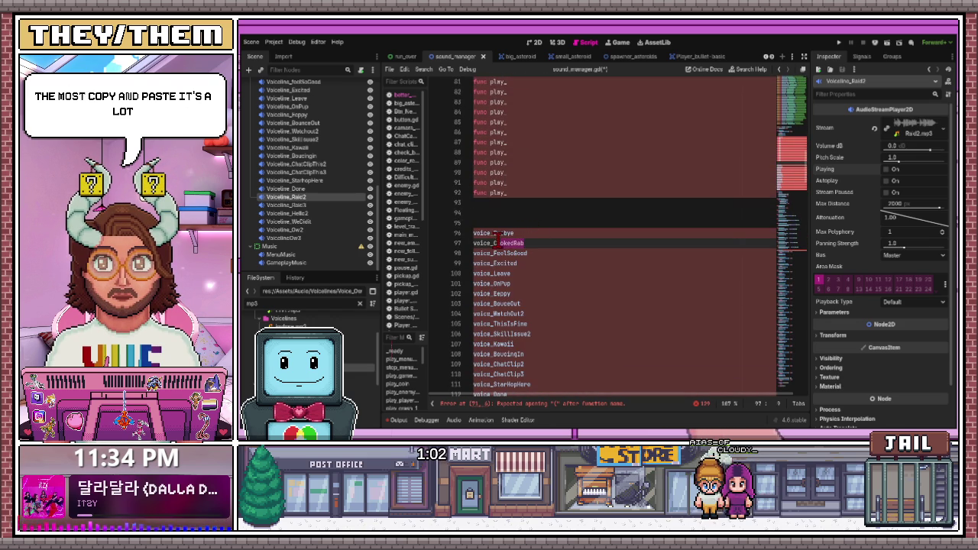
key("ctrl+c")
scroll(501, 242, "up", 5)
left_click(539, 142)
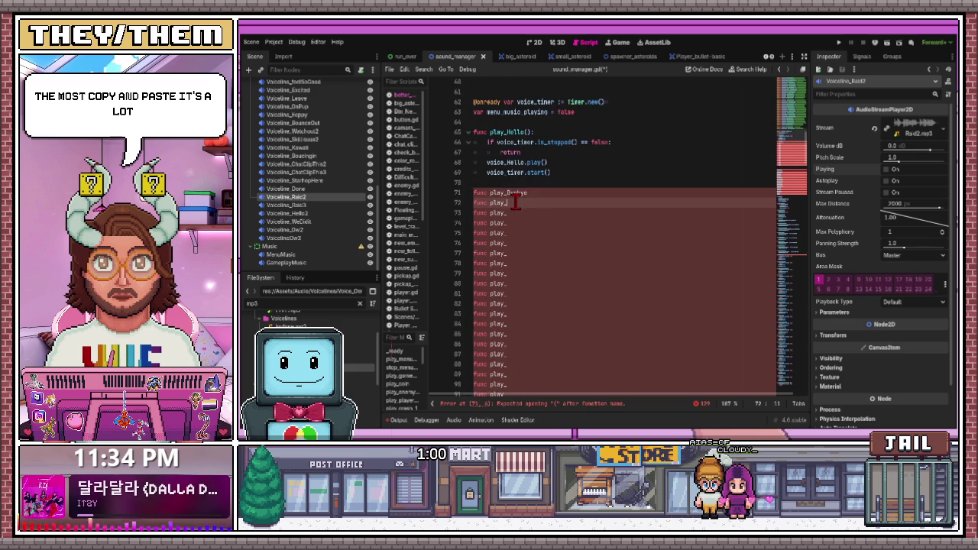
key("ctrl+v")
scroll(518, 219, "down", 6)
left_click_drag(530, 224, 497, 223)
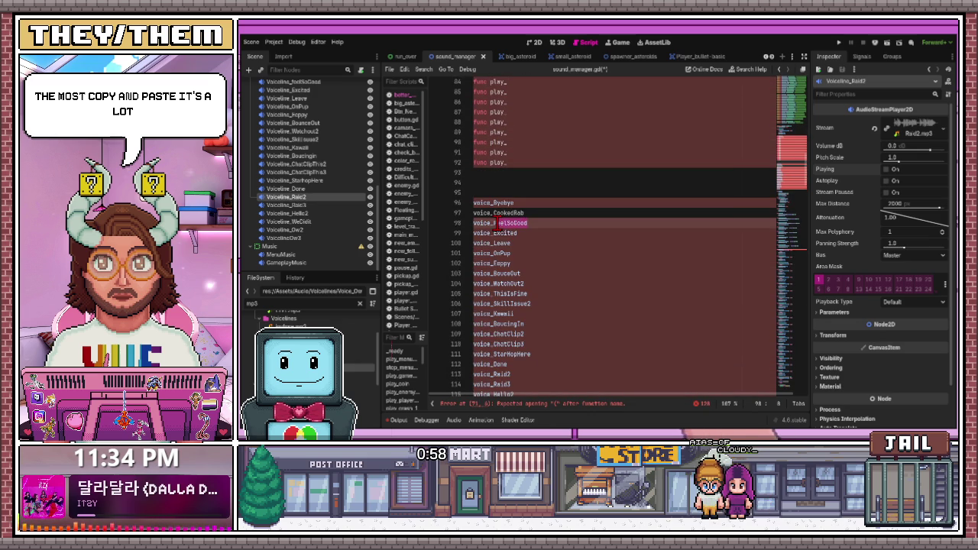
scroll(504, 222, "up", 8)
left_click(518, 213)
scroll(518, 213, "down", 6)
Fill the following stubs as play_Excited, play_Leave and play_OnPup
left_click_drag(517, 293, 495, 294)
scroll(495, 291, "up", 6)
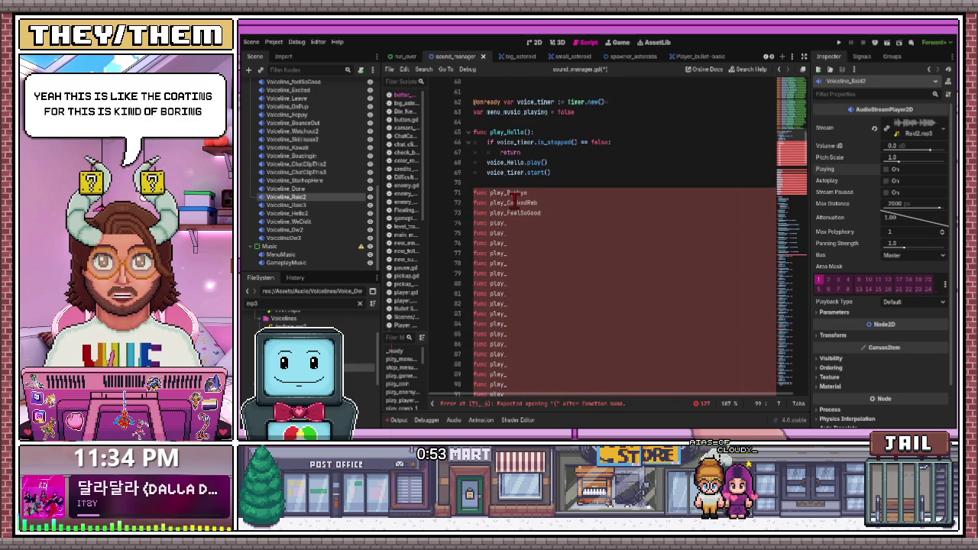
scroll(518, 219, "down", 5)
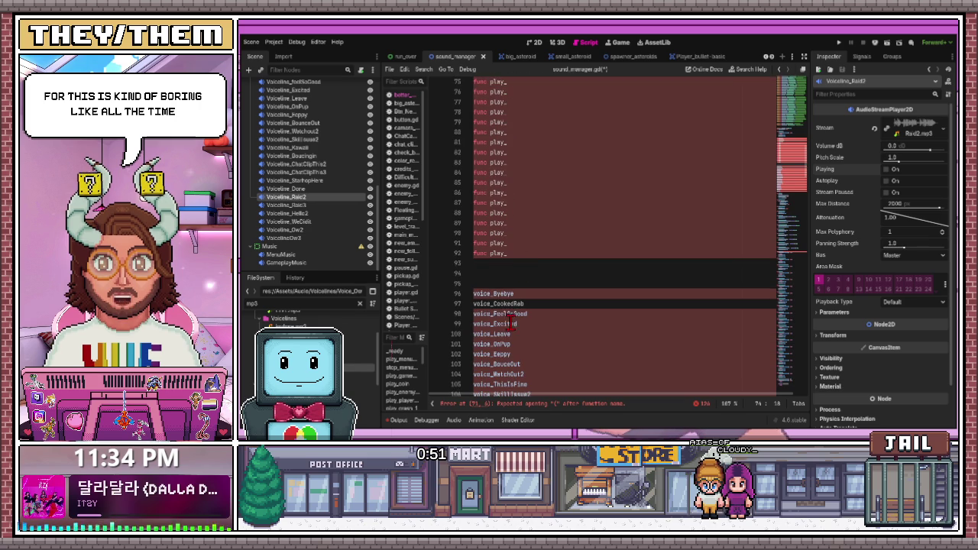
left_click(515, 334)
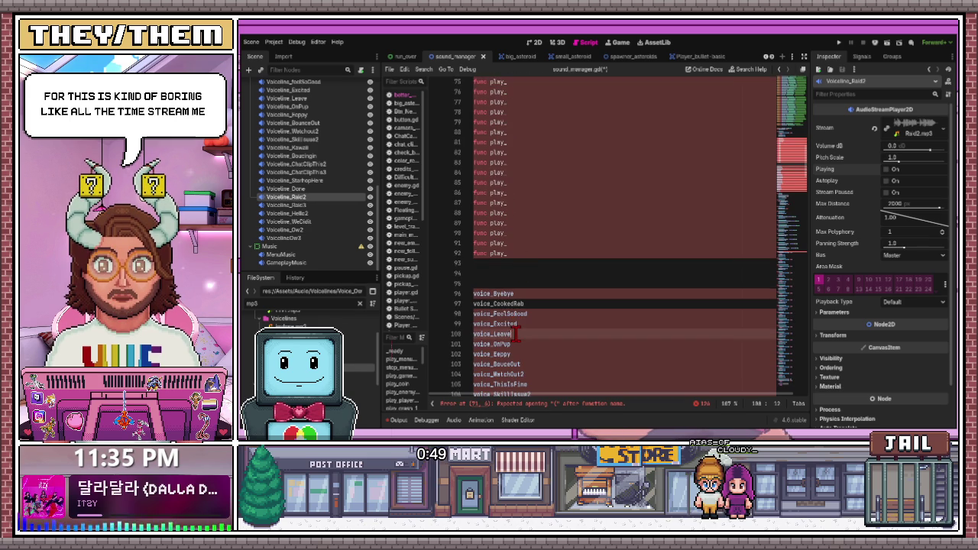
scroll(523, 269, "up", 4)
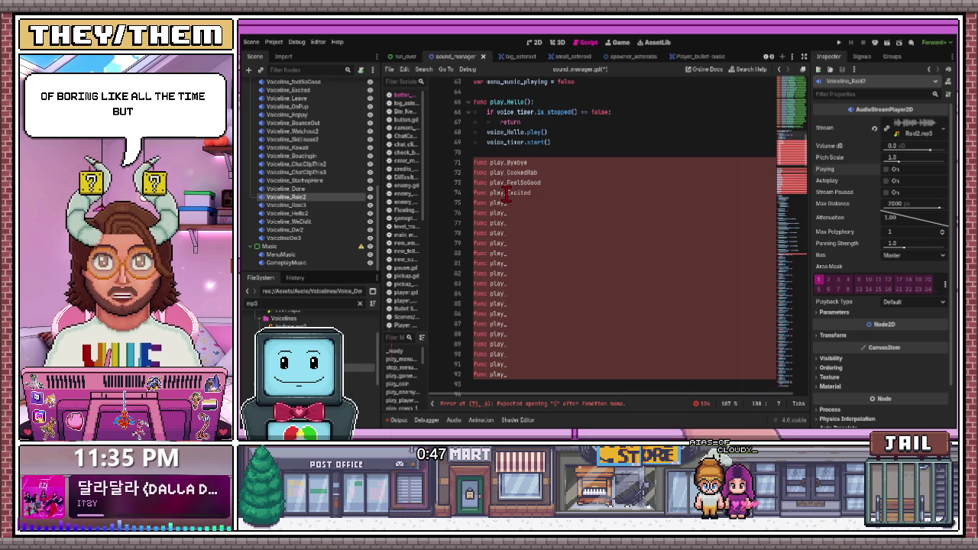
left_click(518, 202)
scroll(539, 222, "down", 3)
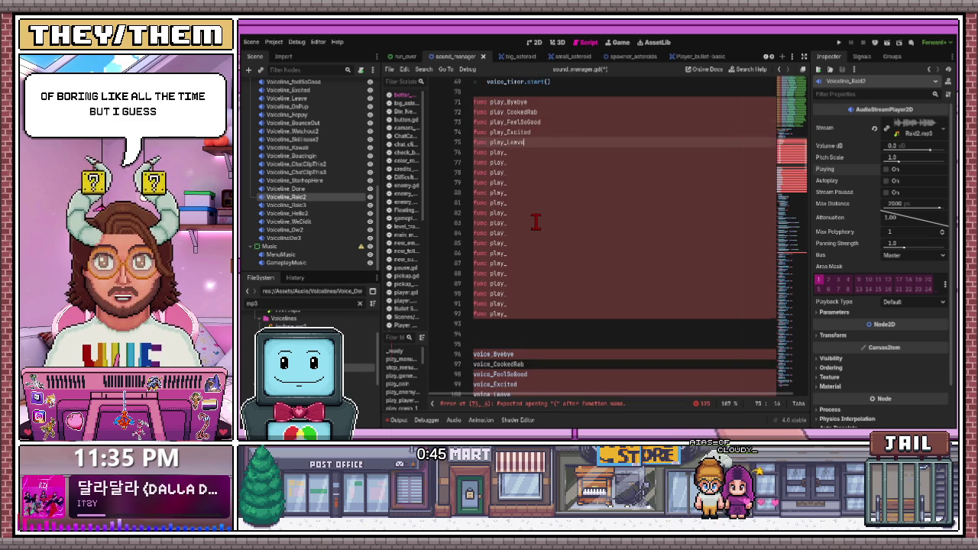
scroll(531, 244, "down", 3)
left_click(496, 284)
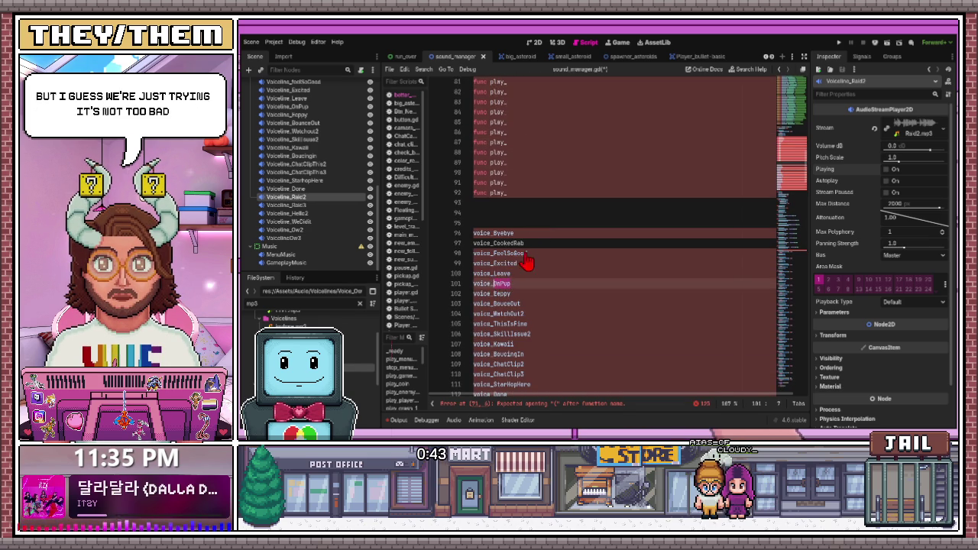
scroll(527, 252, "up", 6)
left_click(507, 213)
key("ctrl+v")
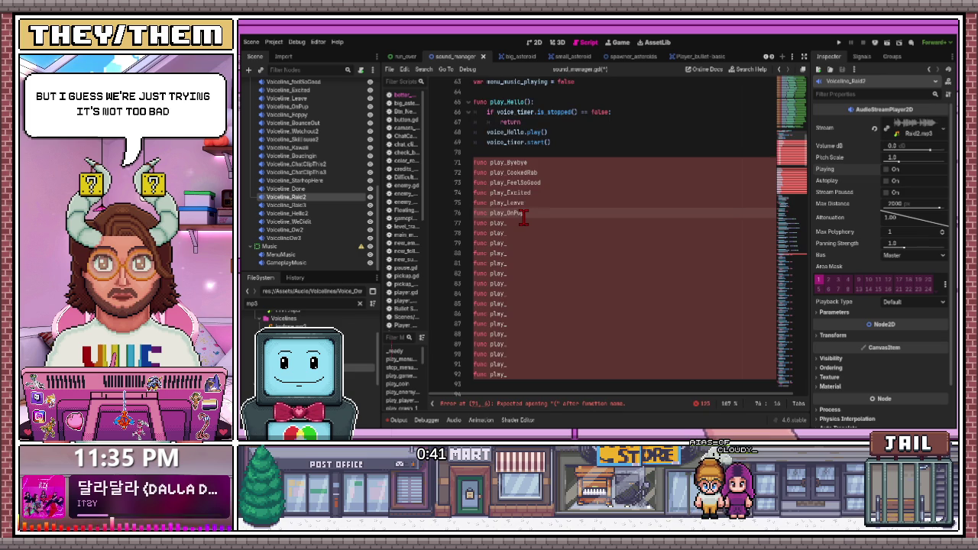
Name the next stub play_Eppy, then pick BounceOut for the stub after it
scroll(524, 217, "down", 7)
left_click(507, 264)
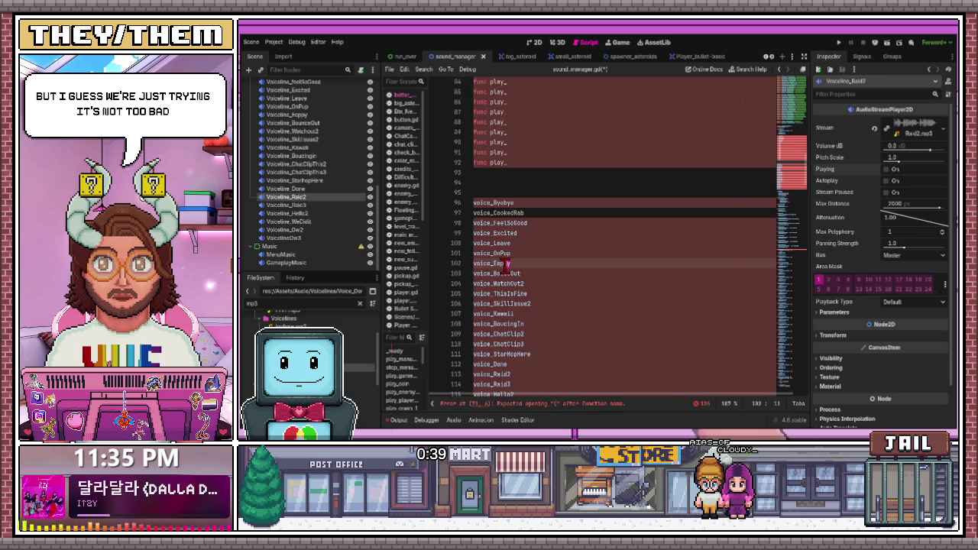
scroll(558, 201, "up", 6)
left_click(515, 192)
scroll(527, 202, "down", 5)
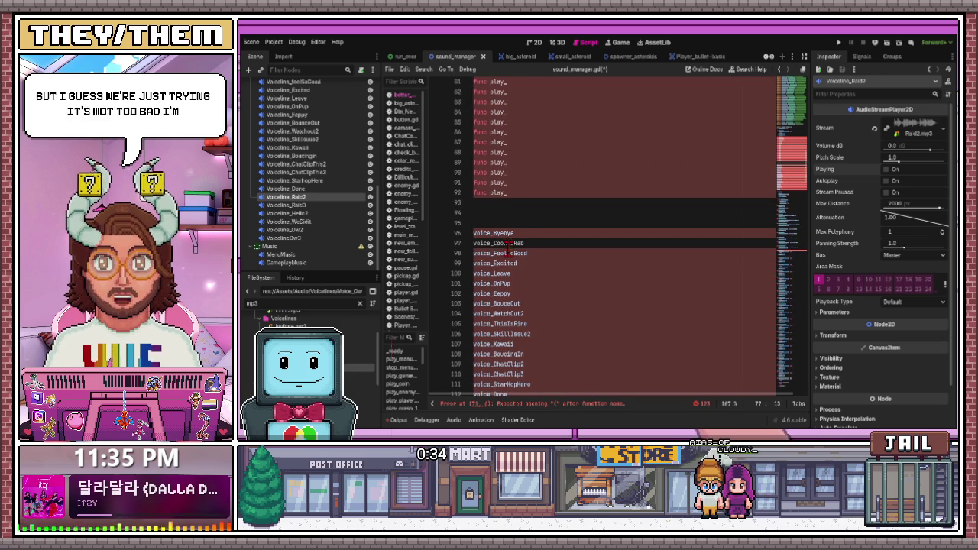
scroll(515, 267, "up", 5)
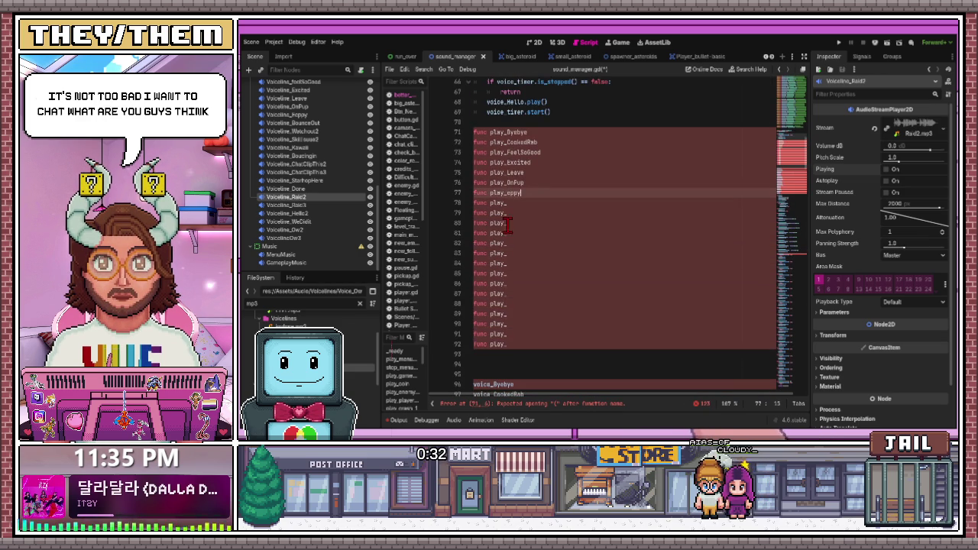
left_click(511, 212)
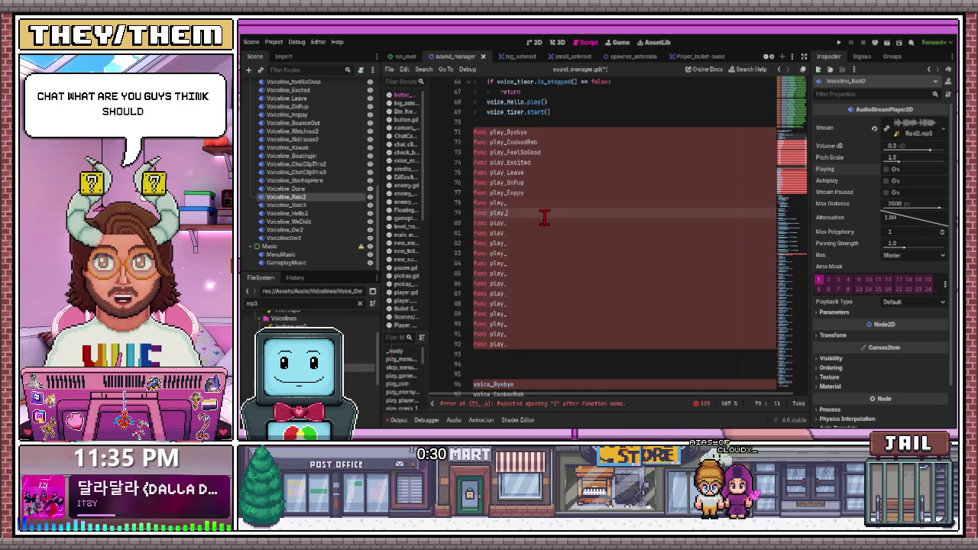
scroll(513, 230, "down", 6)
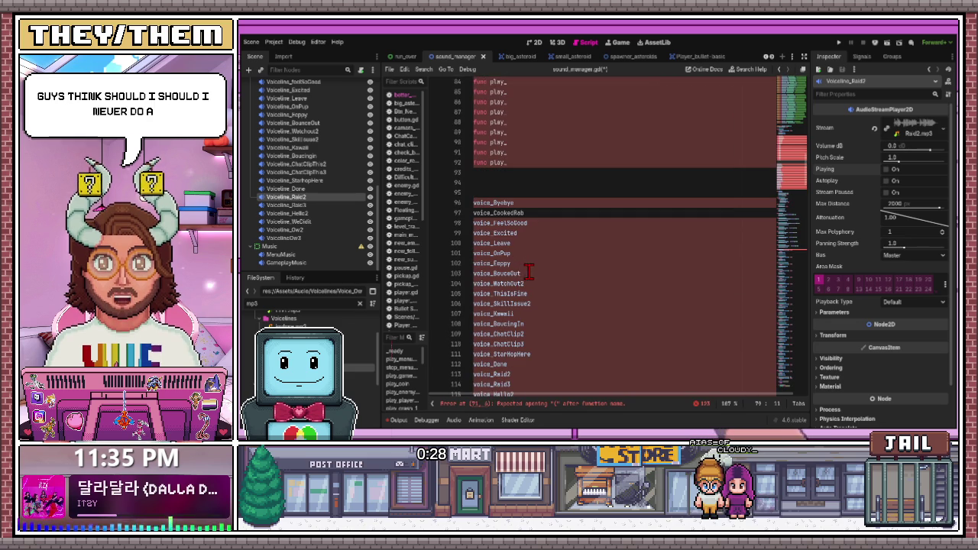
double_click(522, 272)
scroll(523, 268, "up", 2)
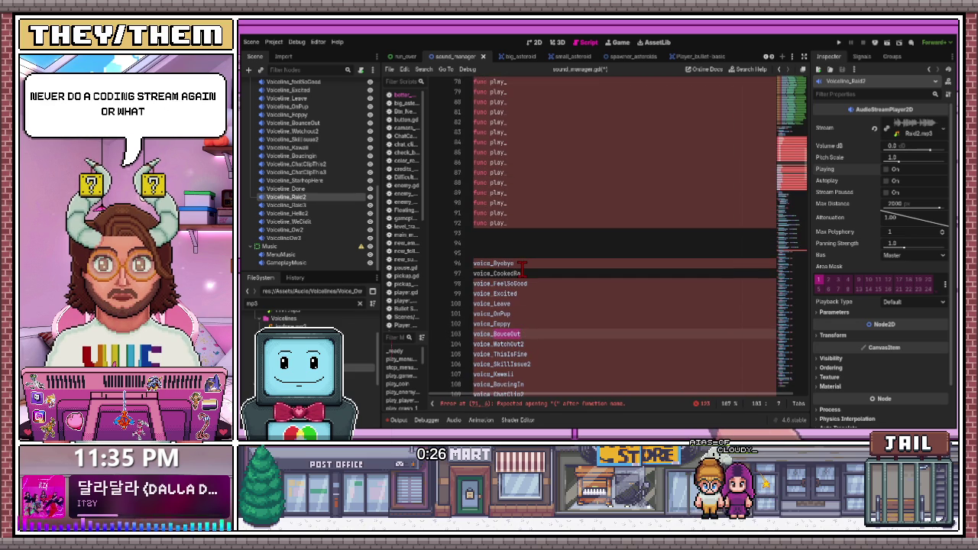
scroll(522, 267, "up", 1)
left_click(516, 111)
scroll(541, 313, "down", 2)
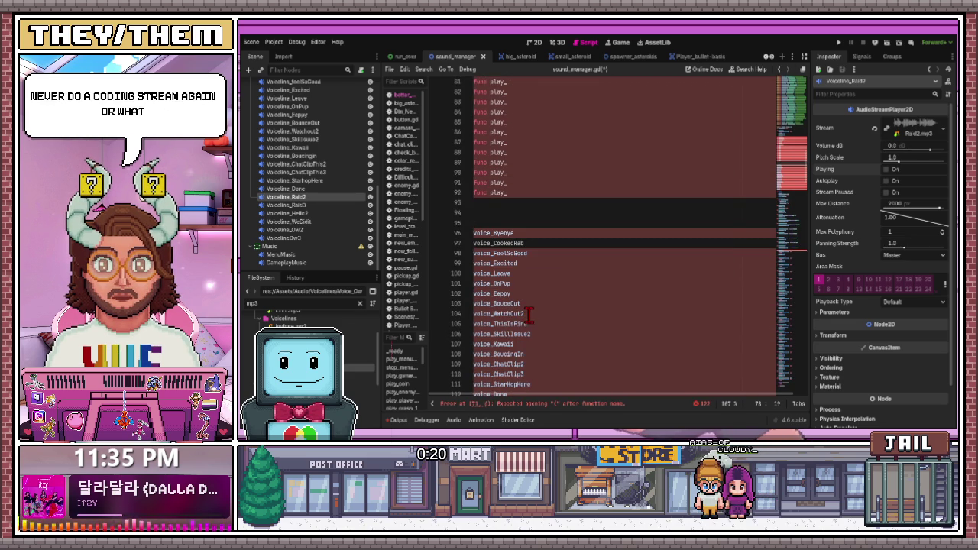
Fill the next play_ stubs with WatchOut2 and ThisIsFine from the voice list
left_click(521, 314)
scroll(530, 303, "up", 6)
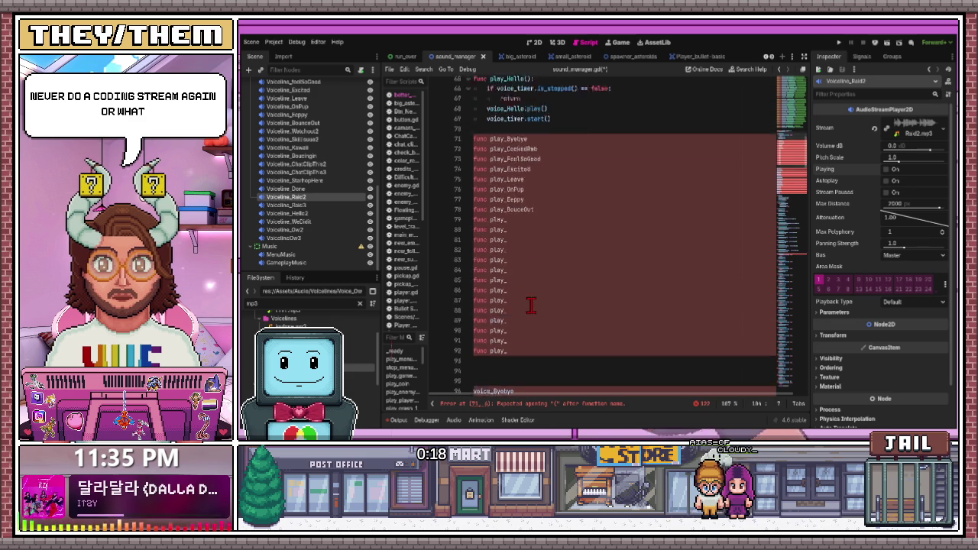
left_click(524, 243)
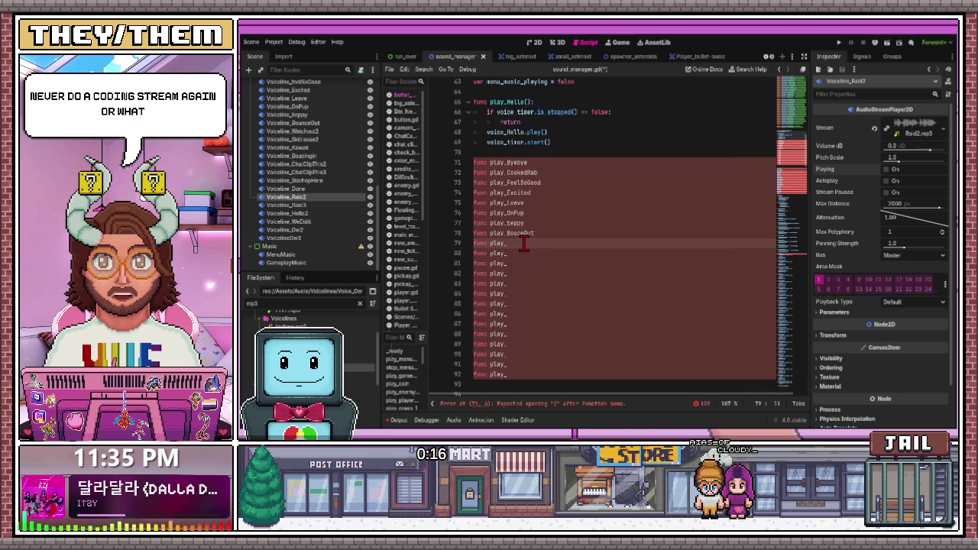
type("WatchOut2")
scroll(523, 276, "down", 7)
scroll(522, 277, "up", 3)
scroll(522, 277, "down", 2)
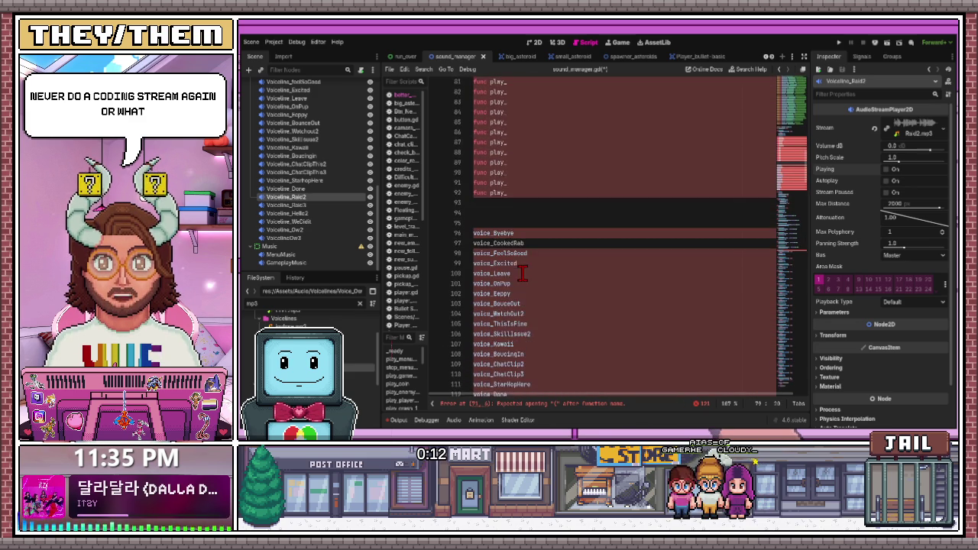
scroll(523, 276, "down", 2)
left_click_drag(529, 263, 498, 262)
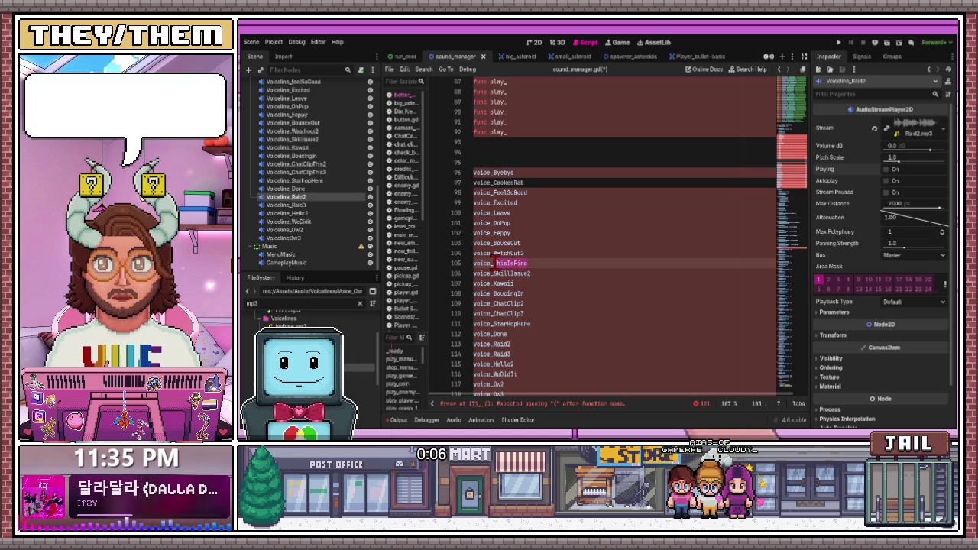
scroll(514, 286, "up", 7)
left_click(522, 221)
key("ctrl+v")
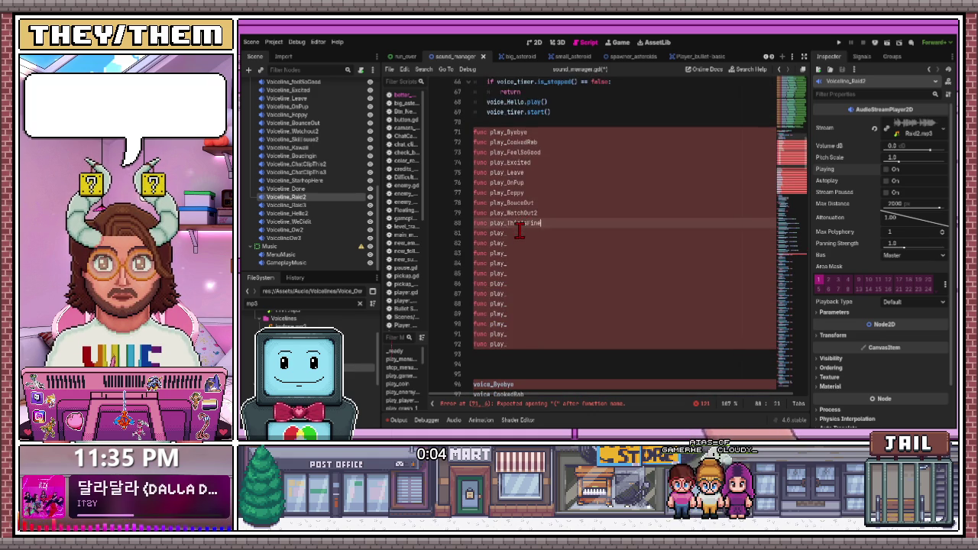
scroll(523, 221, "down", 4)
scroll(529, 284, "down", 2)
Name the following stubs play_SkillIssue2 and play_Kawaii
left_click_drag(535, 306, 505, 303)
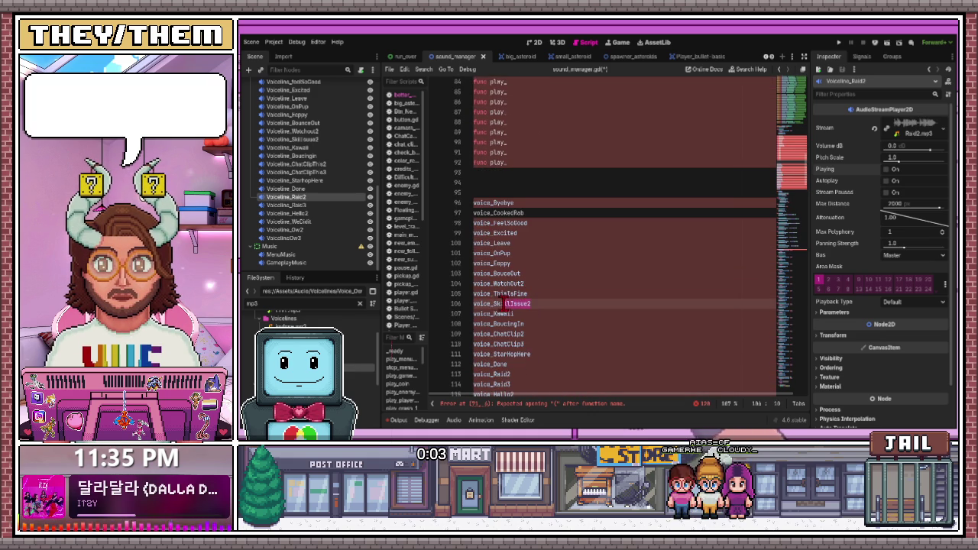
key("ctrl+c")
scroll(505, 298, "up", 7)
left_click(529, 264)
key("ctrl+v")
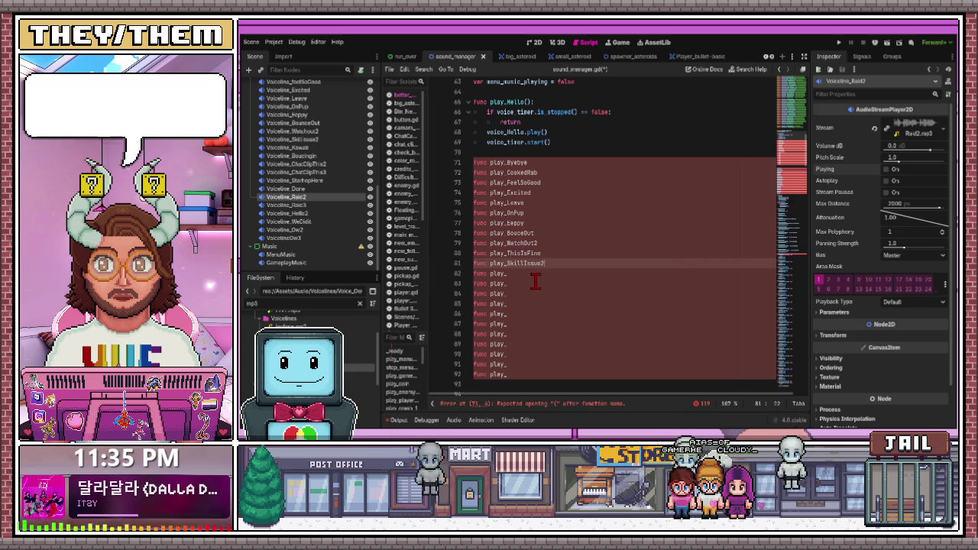
scroll(535, 275, "down", 5)
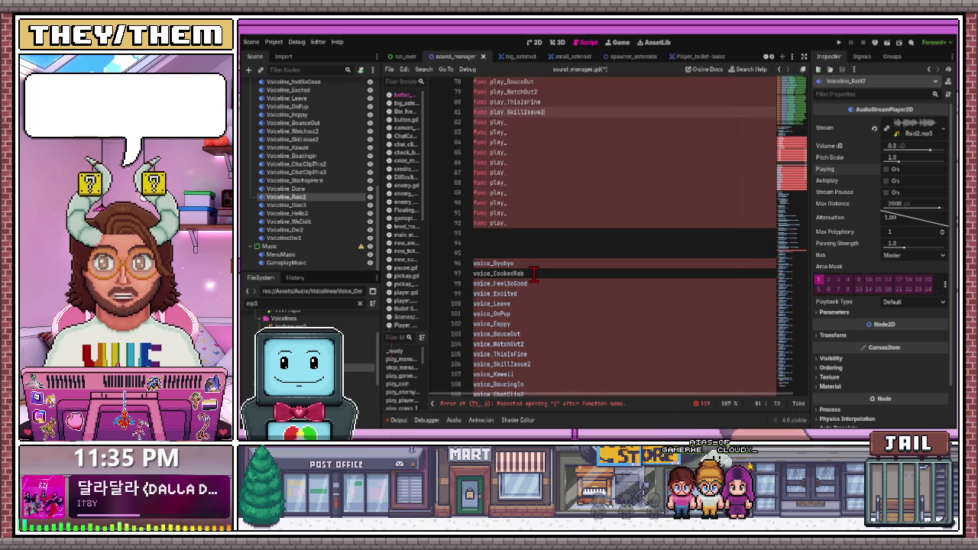
scroll(532, 274, "down", 2)
scroll(527, 288, "up", 3)
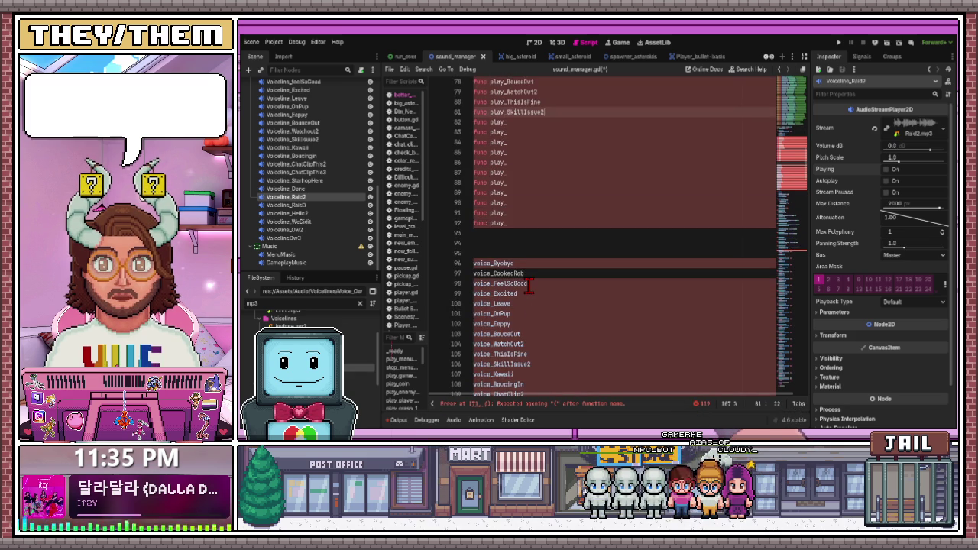
scroll(535, 327, "down", 1)
left_click(527, 344)
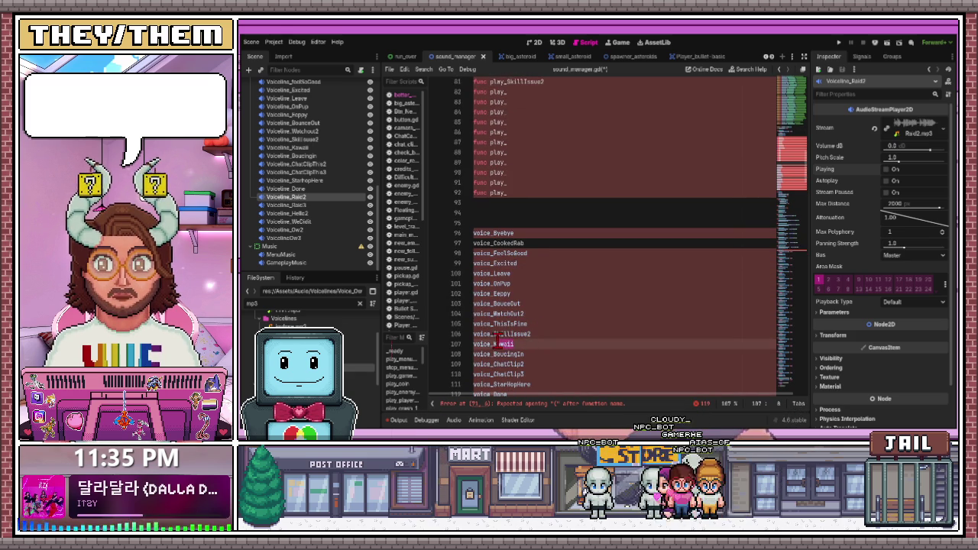
scroll(519, 329, "up", 2)
left_click(517, 153)
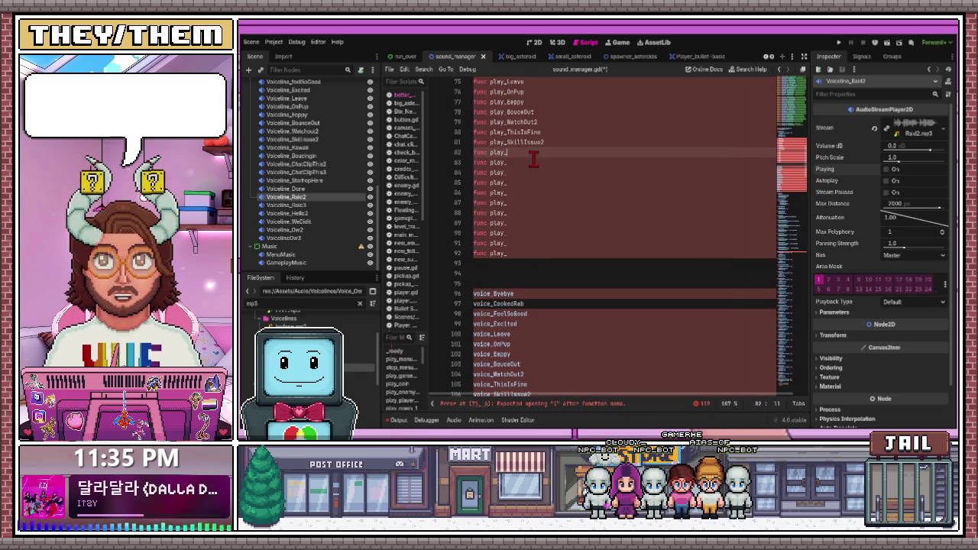
type("Kawaii")
scroll(538, 237, "down", 5)
Copy BouncingIn from the voice list into the next stub as play_BouncingIn
left_click(524, 267)
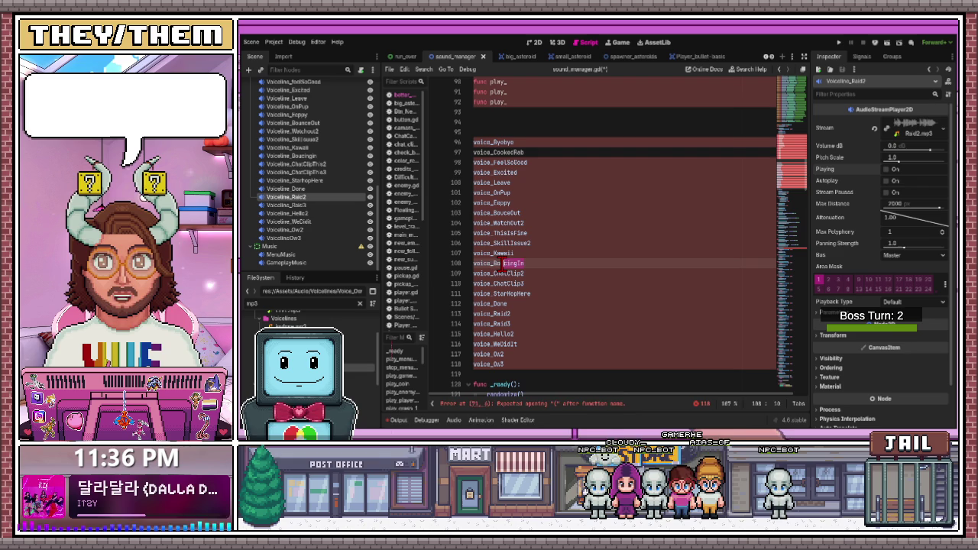
left_click(539, 258)
left_click(495, 262)
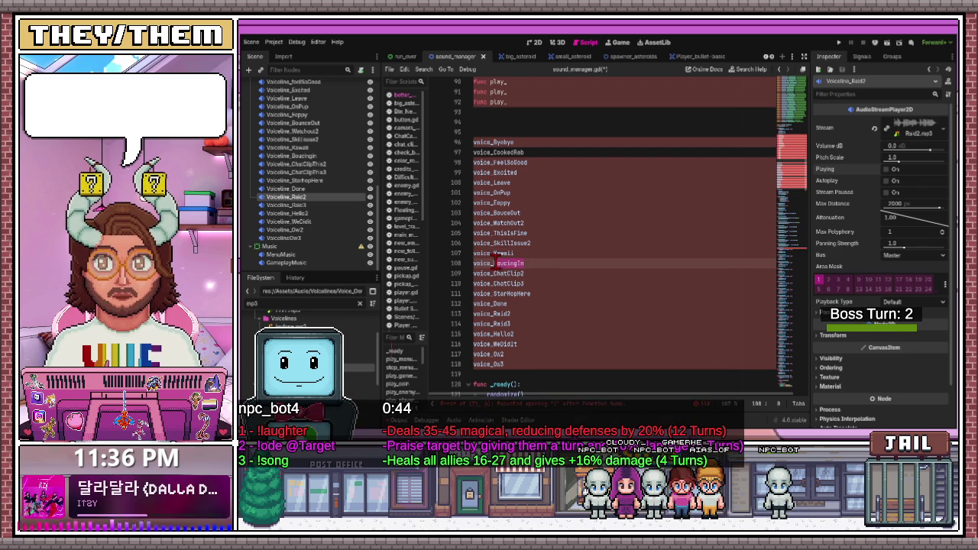
key("ctrl+c")
scroll(529, 267, "up", 7)
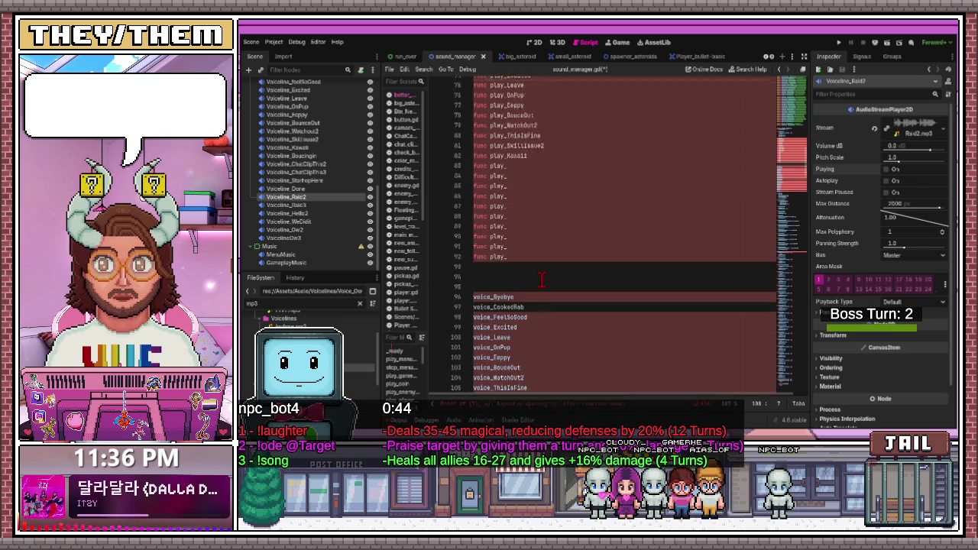
left_click(529, 223)
key("ctrl+v")
scroll(535, 245, "down", 2)
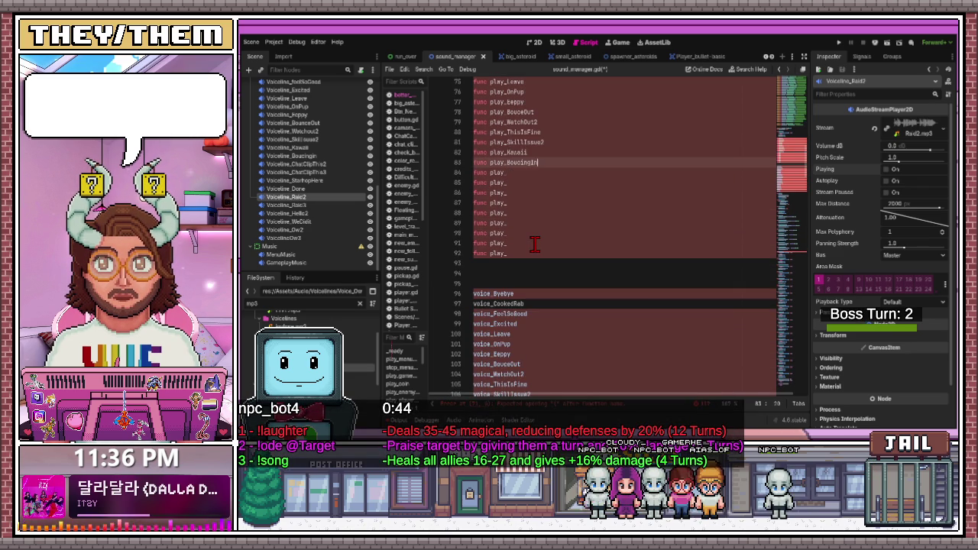
scroll(535, 245, "down", 5)
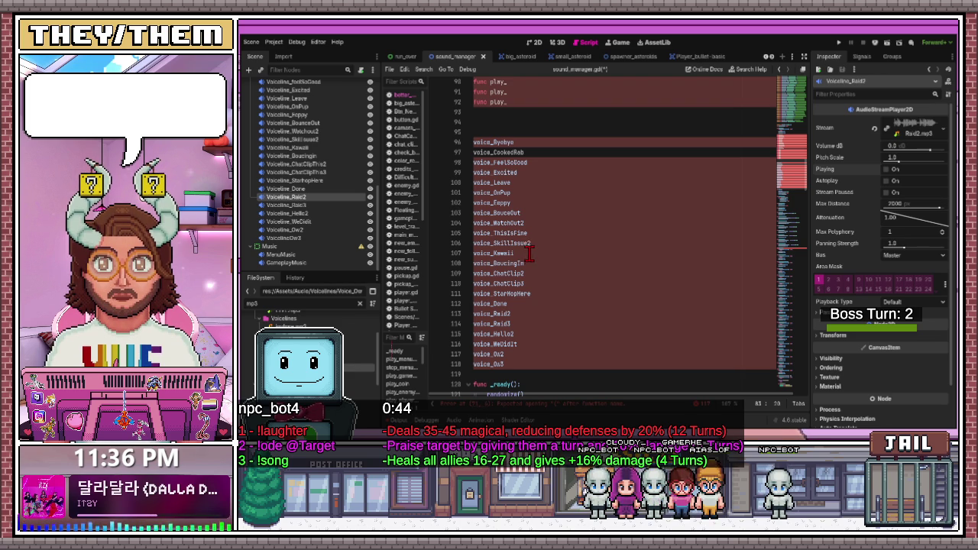
scroll(527, 256, "up", 4)
scroll(527, 256, "down", 3)
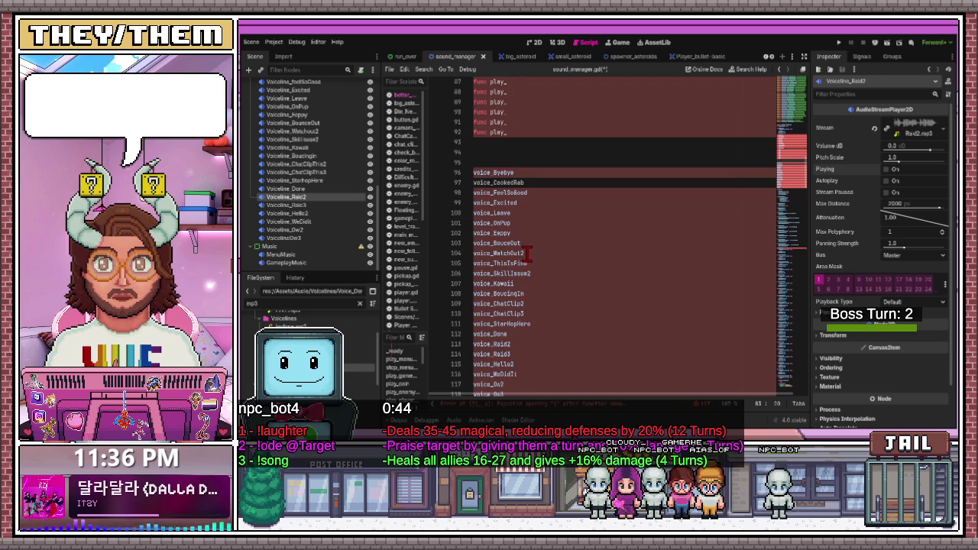
Add the ChatClip2, ChatClip3 and Done names to the next play_ stubs
left_click(494, 303)
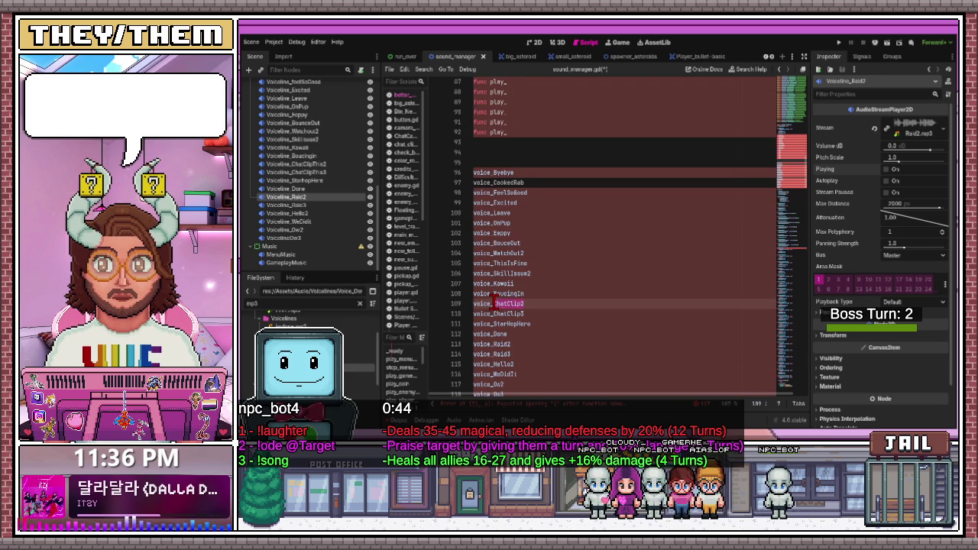
scroll(527, 288, "up", 2)
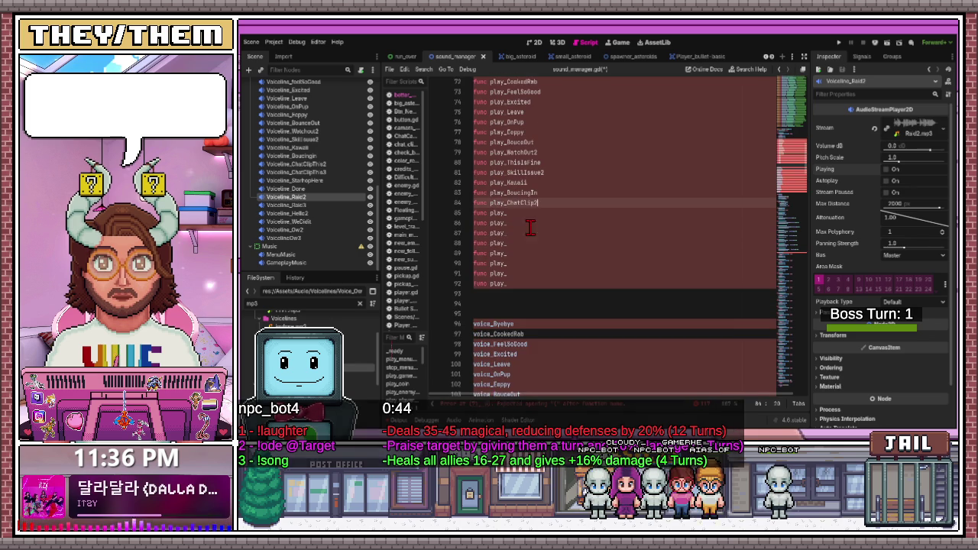
scroll(524, 260, "down", 3)
left_click(493, 283)
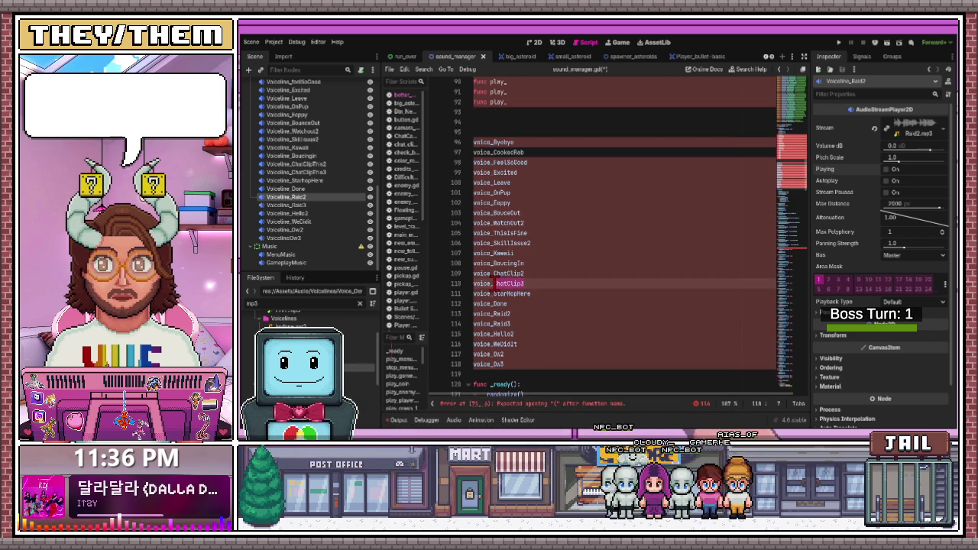
scroll(535, 252, "up", 5)
left_click(524, 181)
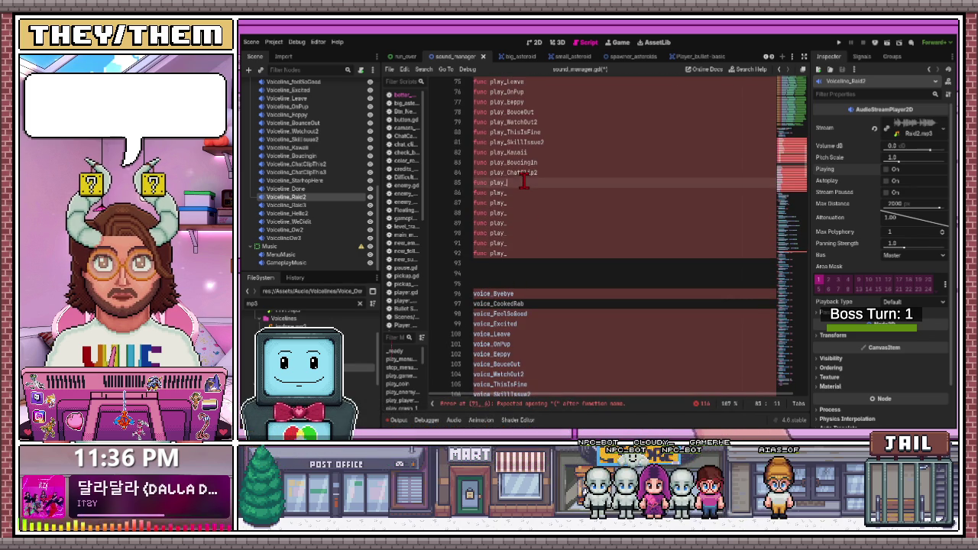
scroll(573, 283, "down", 5)
left_click(494, 303)
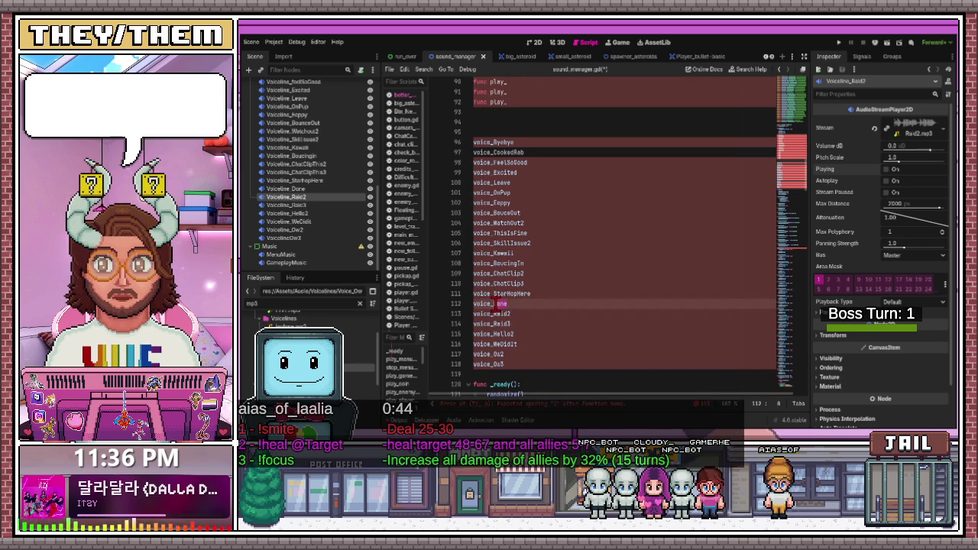
scroll(527, 273, "up", 6)
left_click(524, 224)
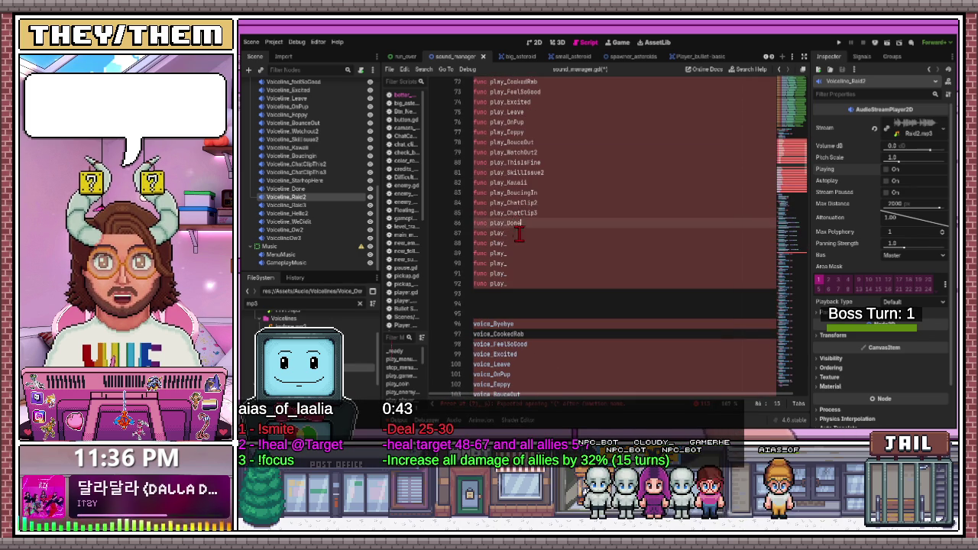
scroll(524, 244, "down", 3)
scroll(523, 250, "down", 3)
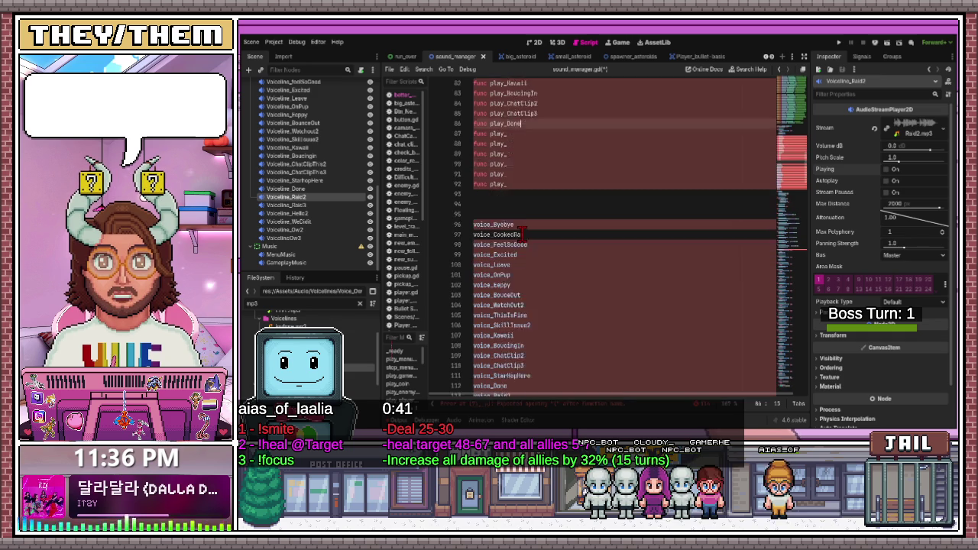
Name the next stubs play_Raid2 and play_Raid3, typing Raid3 directly
left_click(495, 313)
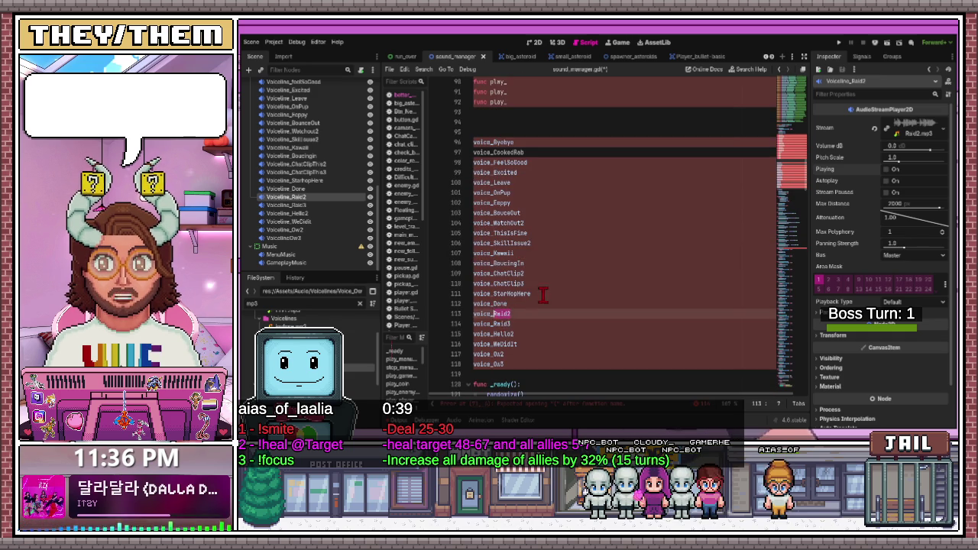
scroll(531, 291, "up", 5)
left_click(519, 203)
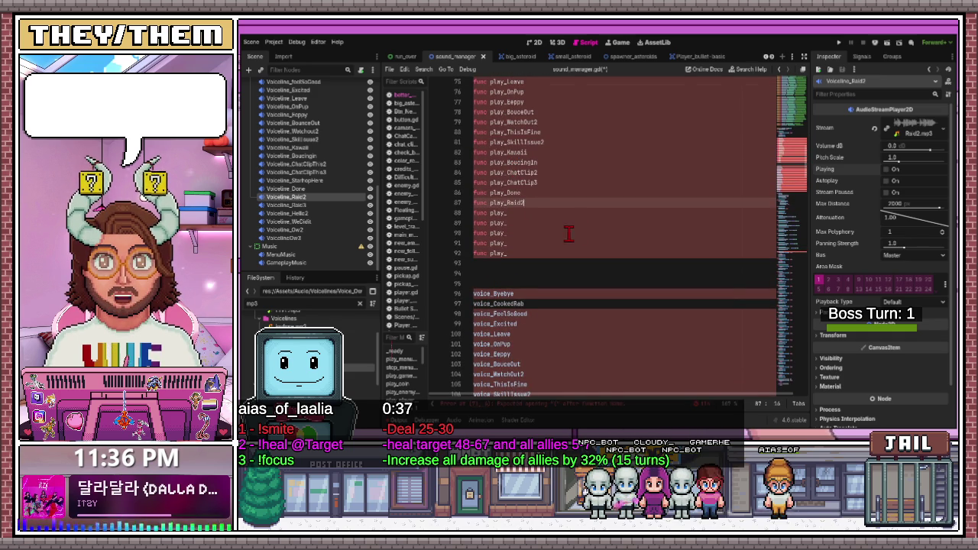
scroll(569, 234, "down", 7)
left_click(514, 263)
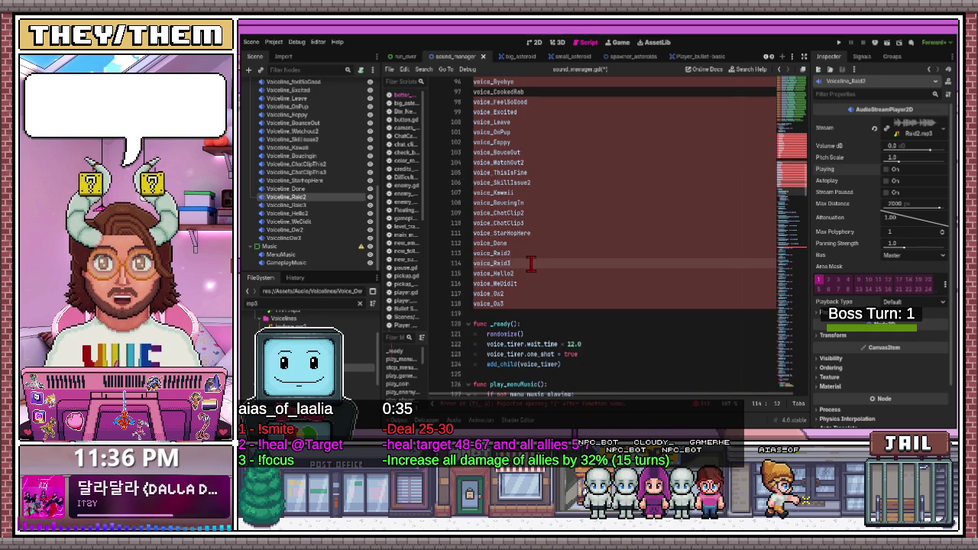
key("BackSpace")
scroll(545, 247, "up", 8)
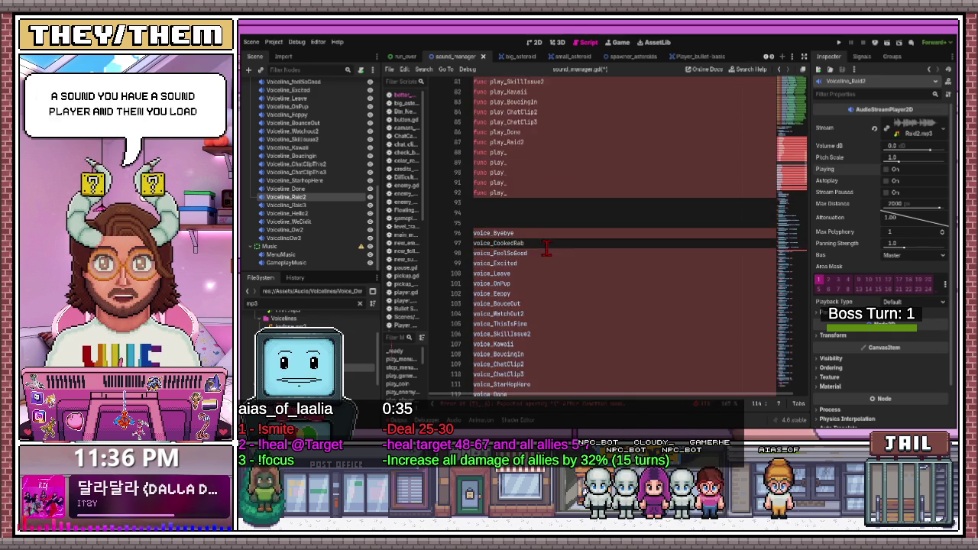
left_click(545, 245)
type("Raid3")
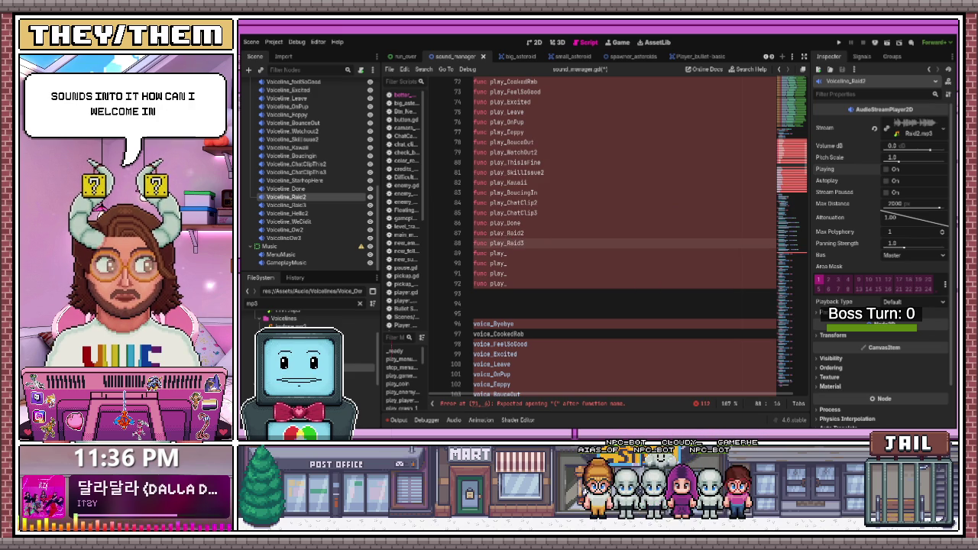
scroll(545, 245, "down", 9)
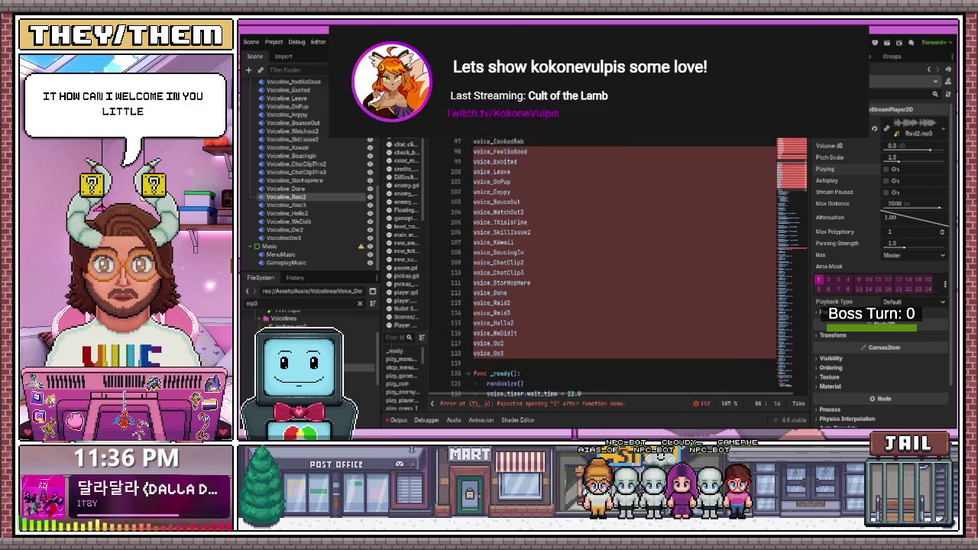
Fill the next stubs with play_Hello2 and play_WeDidIt
left_click(501, 303)
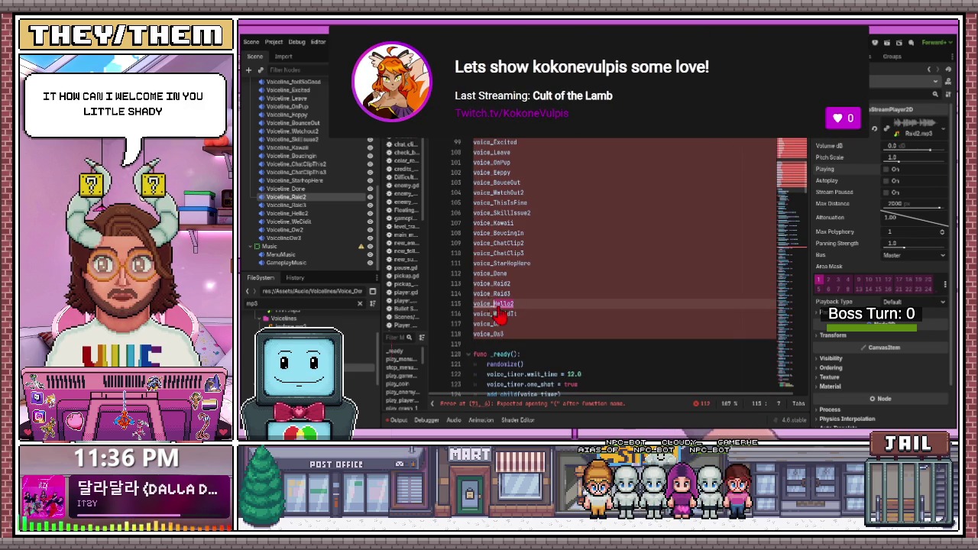
scroll(502, 309, "up", 5)
left_click(538, 193)
key("ctrl+v")
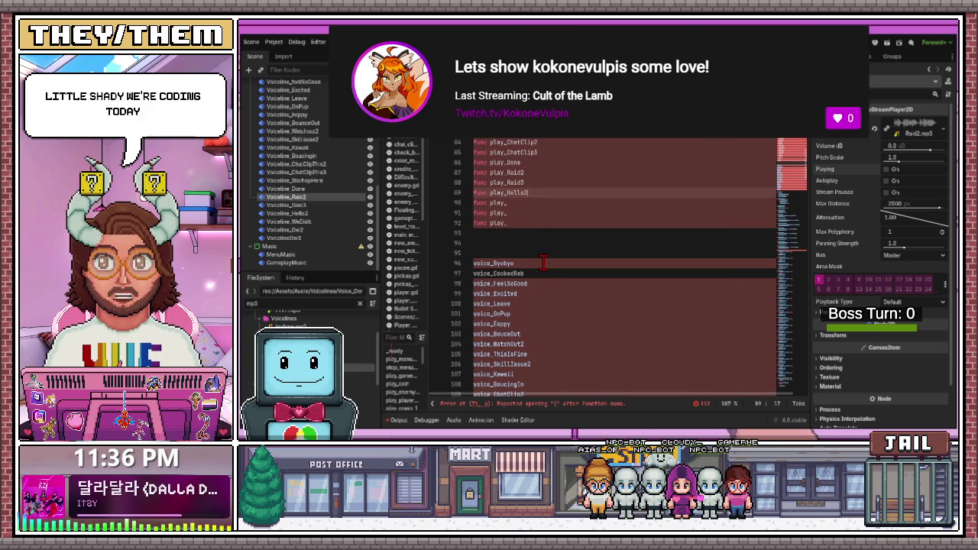
scroll(543, 263, "down", 5)
left_click(508, 313)
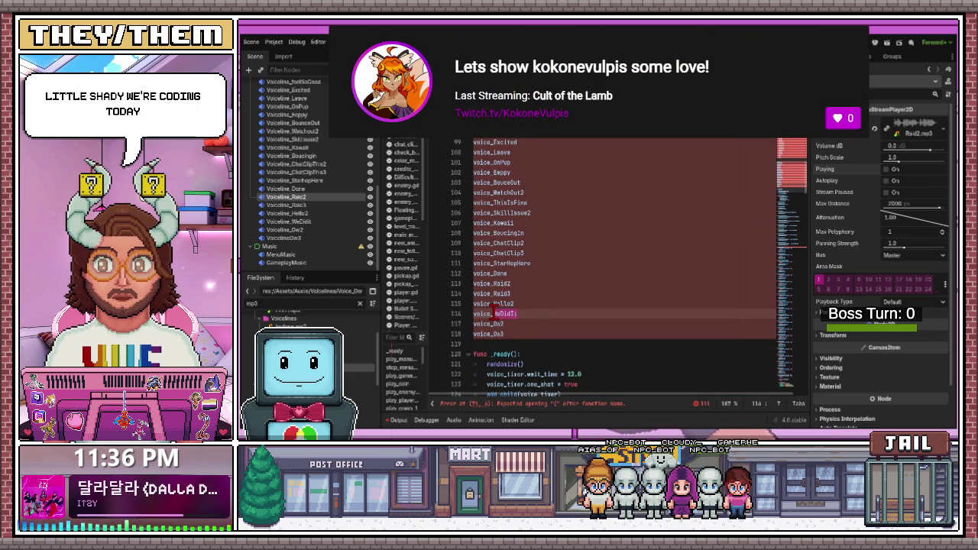
scroll(504, 291, "up", 5)
left_click(524, 233)
key("ctrl+v")
scroll(527, 265, "down", 5)
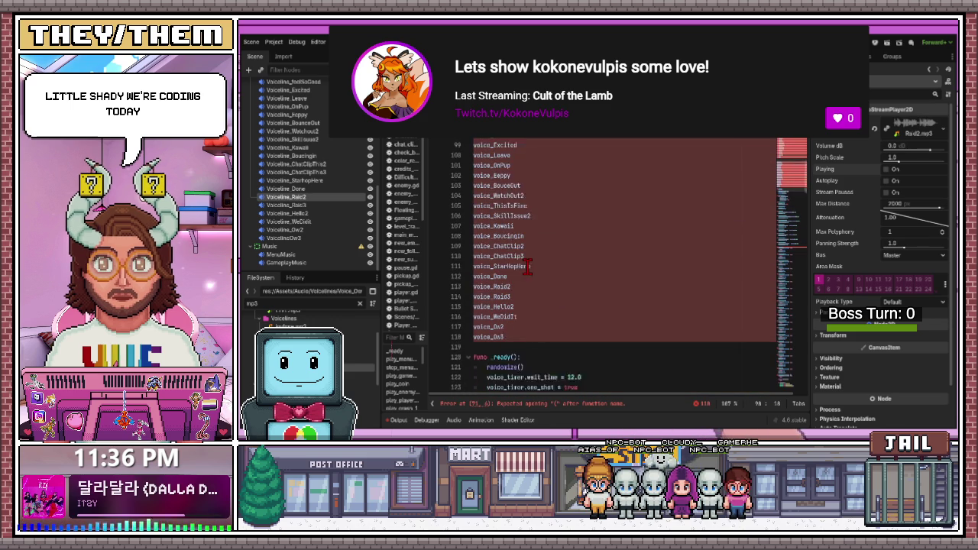
scroll(527, 266, "down", 1)
Finish with play_Ow2 and play_Ow3, then check the stubs against the voice variables
left_click(498, 293)
scroll(519, 292, "up", 3)
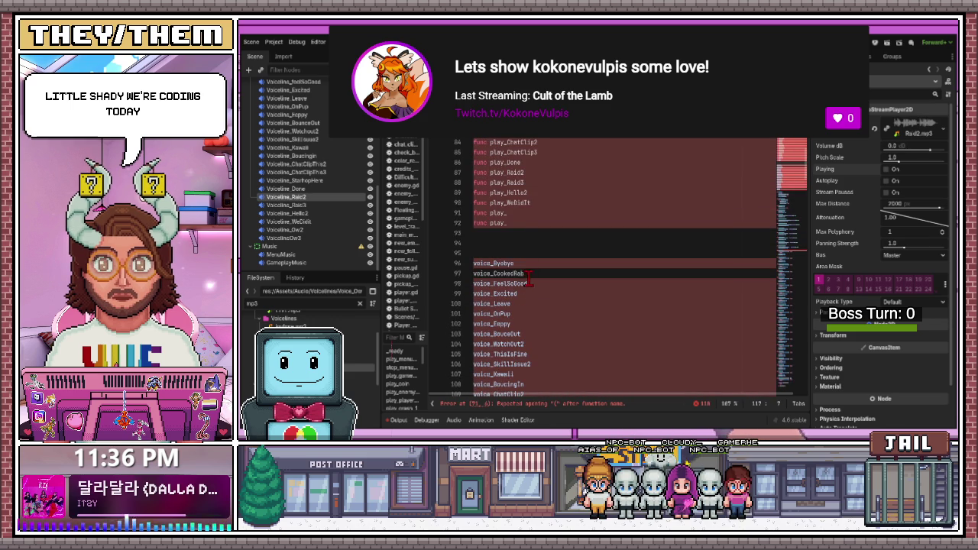
scroll(516, 262, "down", 3)
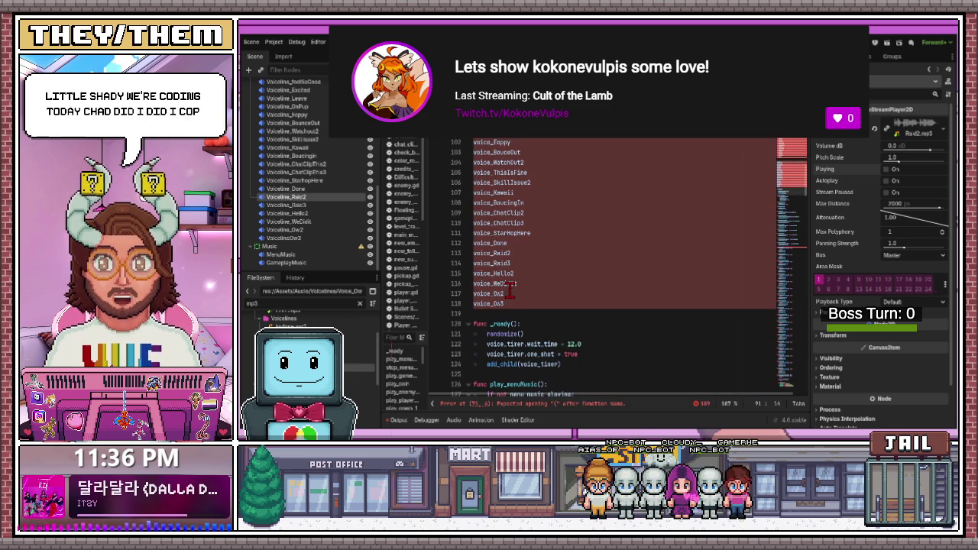
left_click(503, 303)
scroll(537, 285, "up", 7)
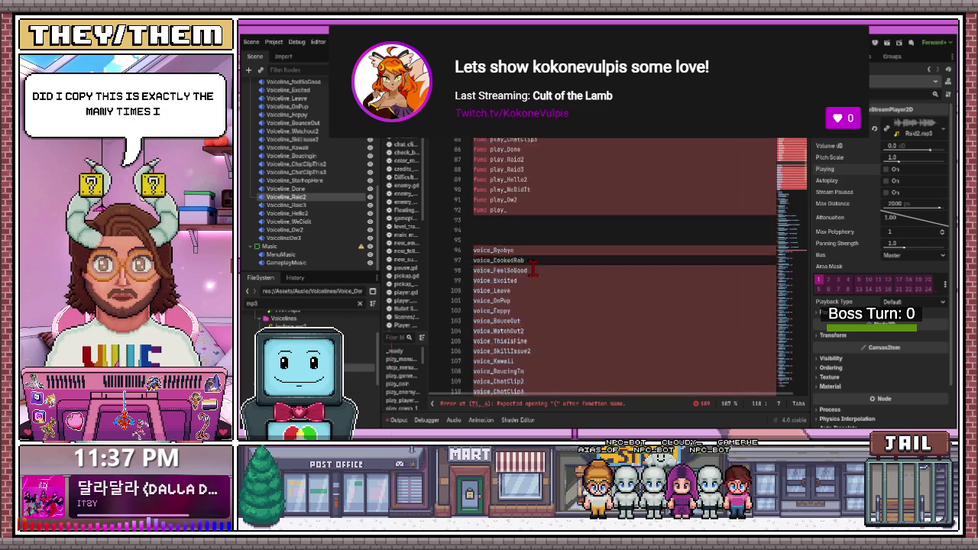
left_click(574, 253)
scroll(575, 253, "up", 3)
scroll(572, 275, "down", 6)
scroll(572, 275, "up", 2)
left_click(549, 223)
left_click(546, 217)
scroll(545, 237, "up", 5)
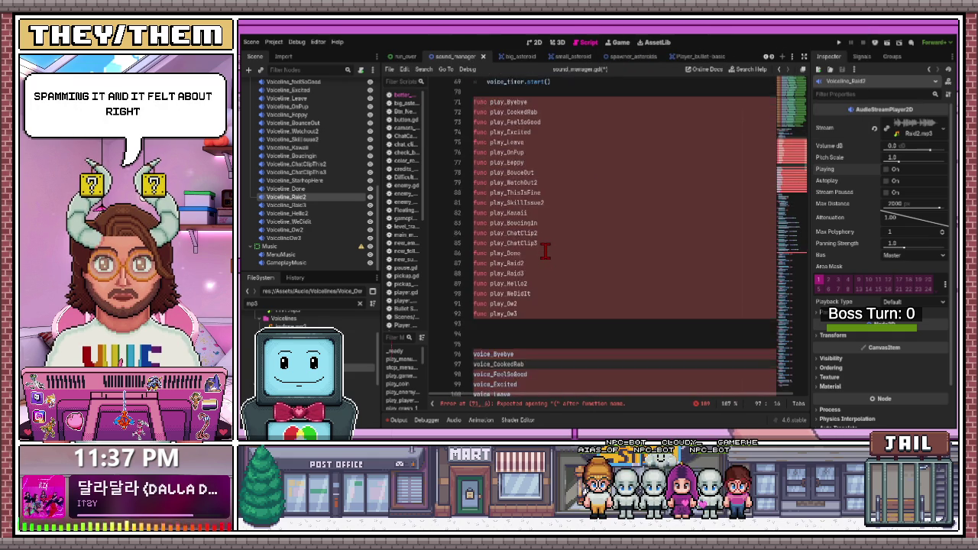
scroll(546, 253, "up", 3)
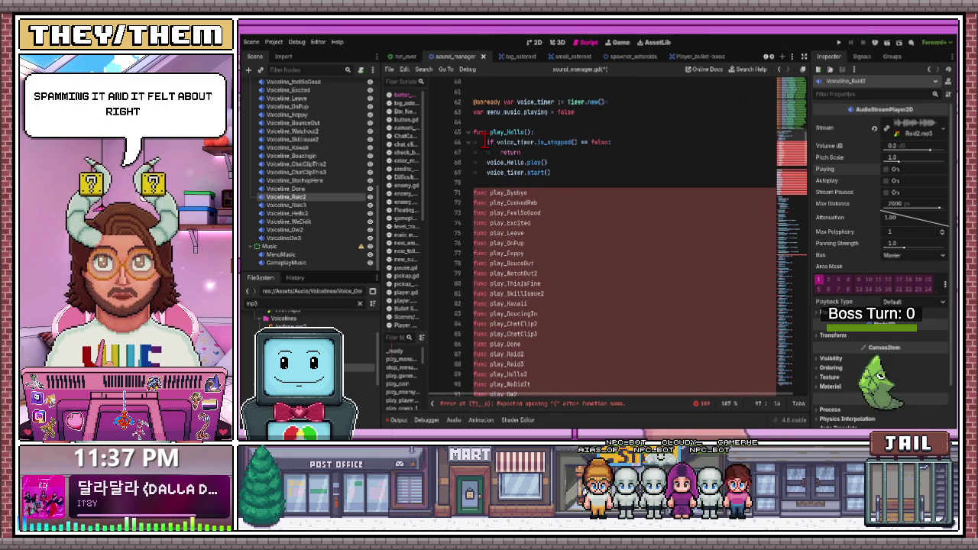
Copy play_Hello's voice-timer check, then append (): to the stubs from play_Byebye past play_BouceOut
left_click_drag(486, 142, 536, 152)
key("ctrl+c")
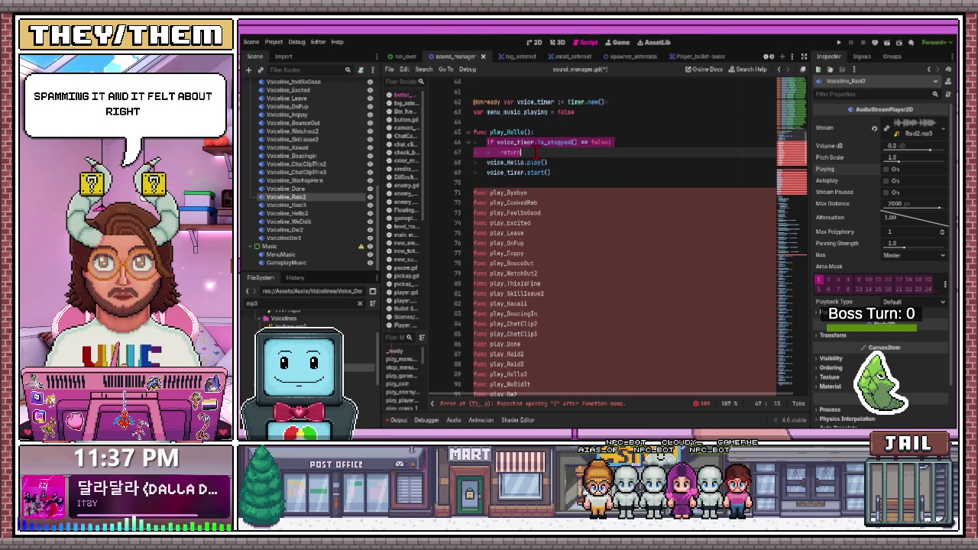
key("Down")
key("Down")
key("Down")
left_click(538, 131)
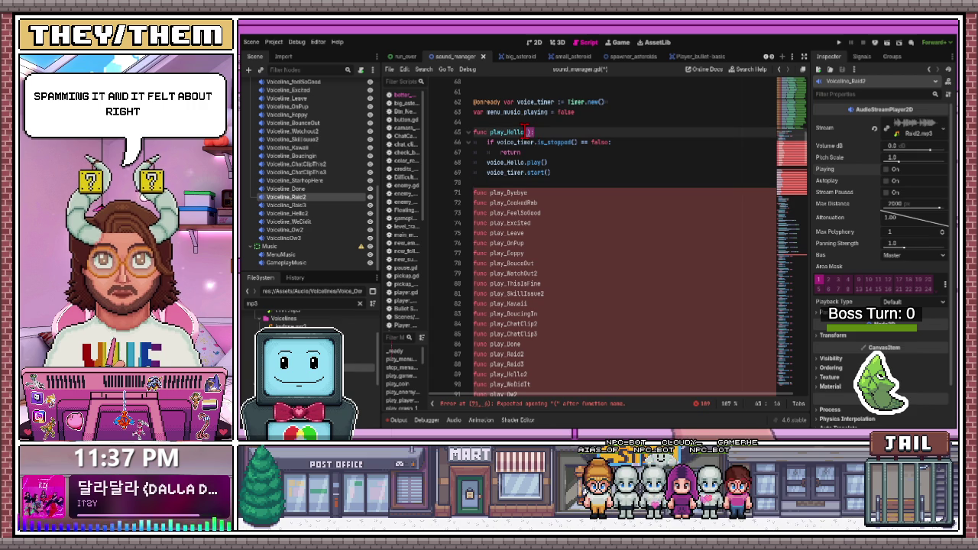
left_click(540, 193)
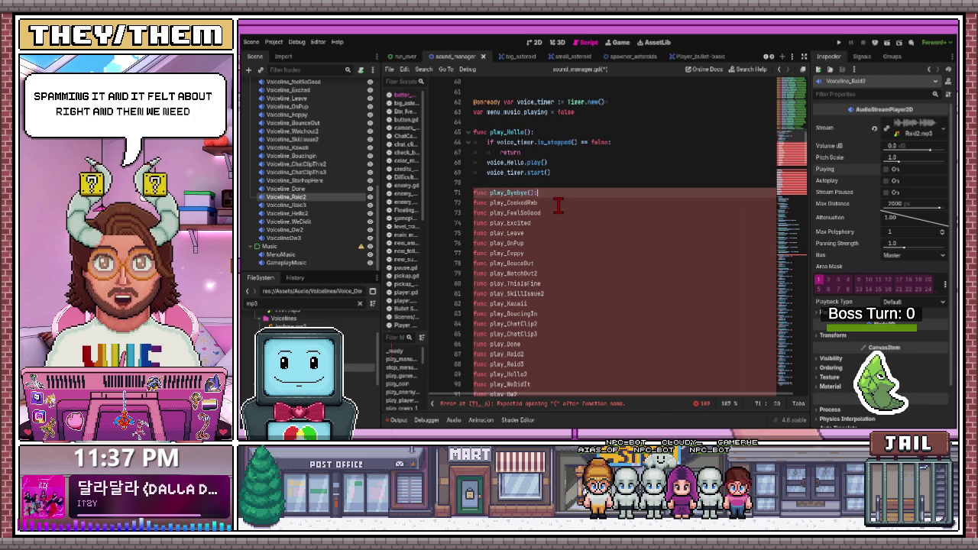
type("():")
left_click(555, 202)
type("():")
left_click(552, 212)
type("():")
left_click(547, 223)
type("():")
left_click(544, 233)
type("():")
left_click(543, 242)
type("():")
left_click(540, 253)
left_click(549, 263)
type("():")
left_click(551, 274)
type("():")
left_click(552, 283)
Append (): to the play_Kawaii stub and the stubs just below it
type("():")
left_click(555, 294)
type("():():")
left_click(543, 313)
type("():")
left_click(542, 324)
type("():")
left_click(544, 334)
Append (): to play_Done, play_Raid2, play_Raid3, play_Hello2, play_WeDidIt, play_Ow2 and play_Ow3
type("():")
scroll(557, 295, "down", 3)
scroll(557, 295, "up", 3)
left_click(536, 284)
type("():")
left_click(538, 294)
type("():")
left_click(540, 304)
type("():")
left_click(540, 313)
type("():")
left_click(541, 333)
left_click(539, 324)
type("():")
left_click(536, 343)
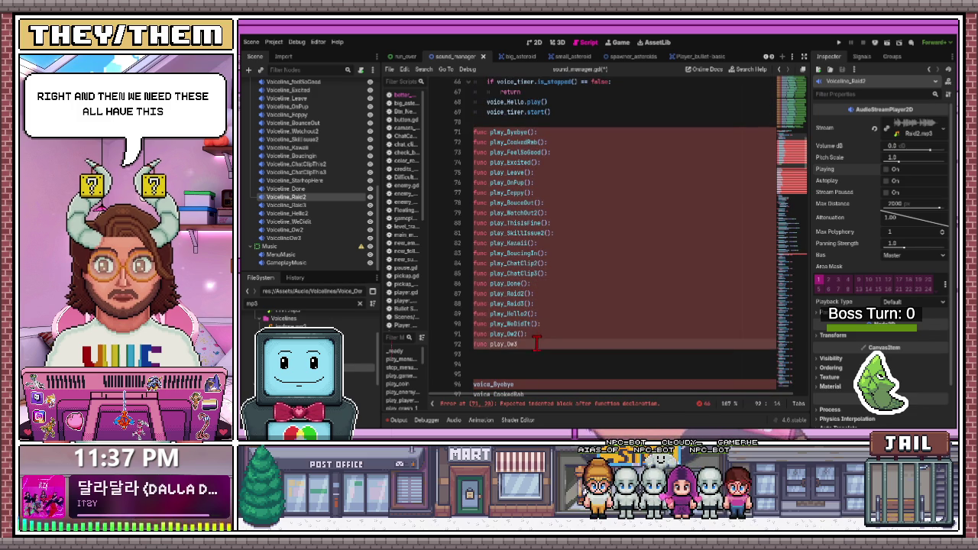
type("():")
scroll(548, 324, "up", 3)
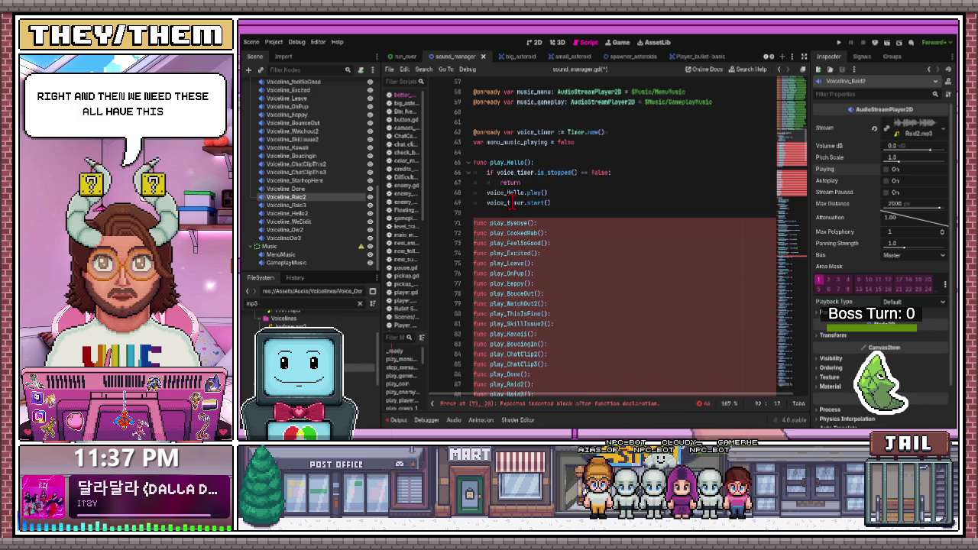
Paste the voice_timer.is_stopped() guard on a new line under play_Byebye and play_CookedRab
left_click(493, 174)
left_click(553, 223)
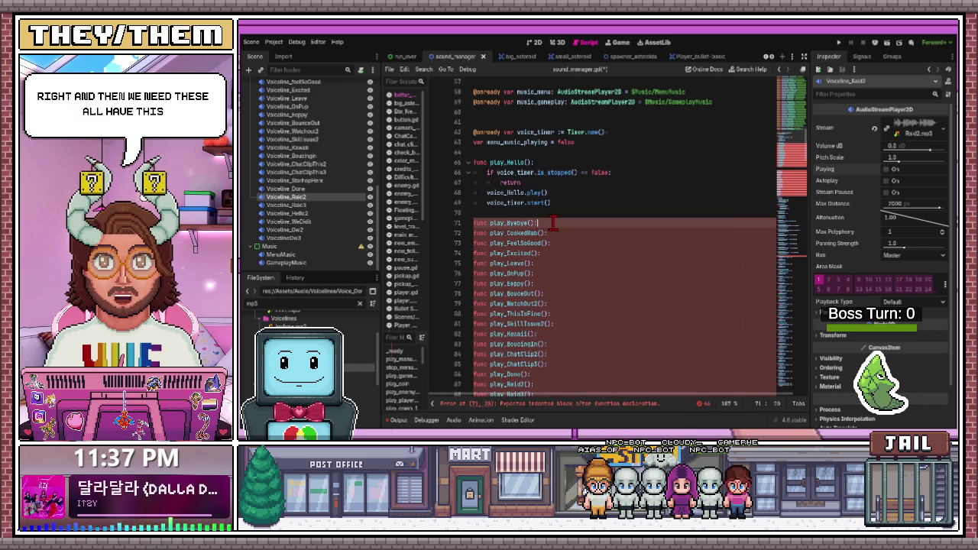
key("Return")
key("ctrl+v")
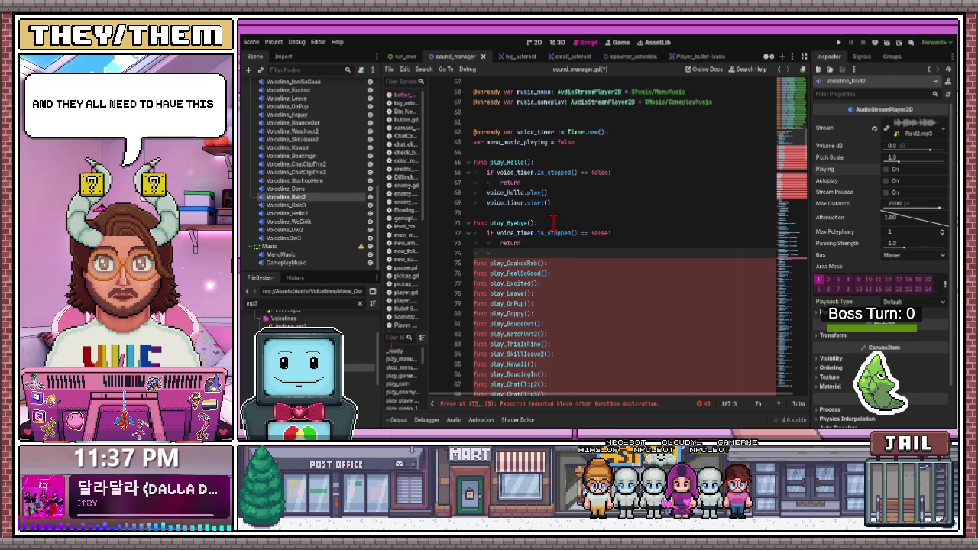
left_click(562, 265)
key("Return")
key("ctrl+v")
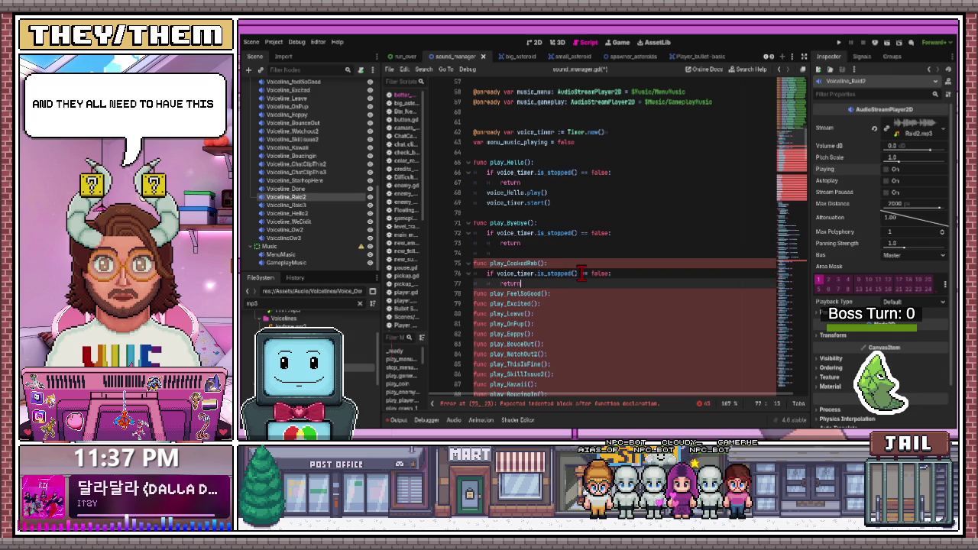
Paste the same guard under play_FeelSoGood and play_Excited, leaving a blank line after it
scroll(571, 273, "down", 1)
left_click(572, 264)
key("Return")
key("ctrl+v")
scroll(561, 240, "down", 2)
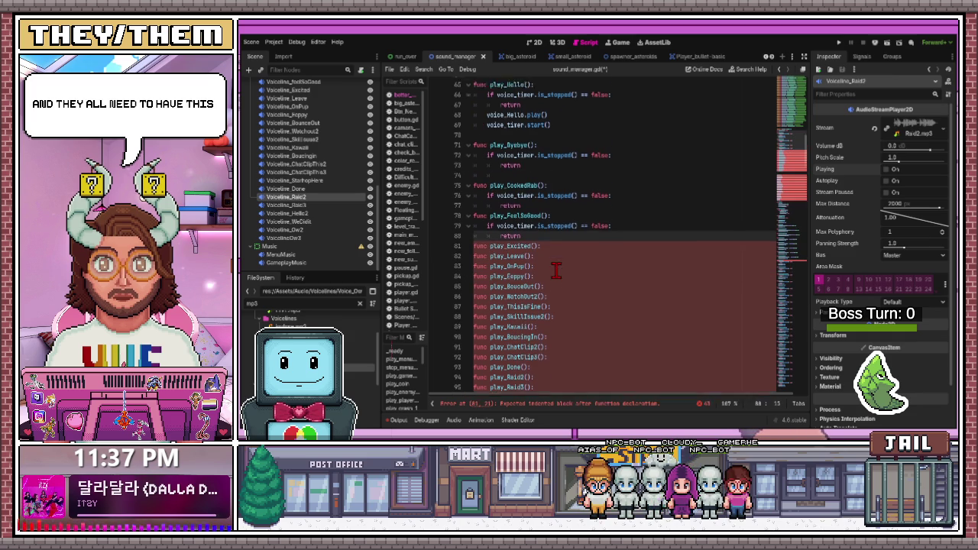
left_click(555, 234)
key("Return")
key("ctrl+v")
scroll(550, 222, "down", 2)
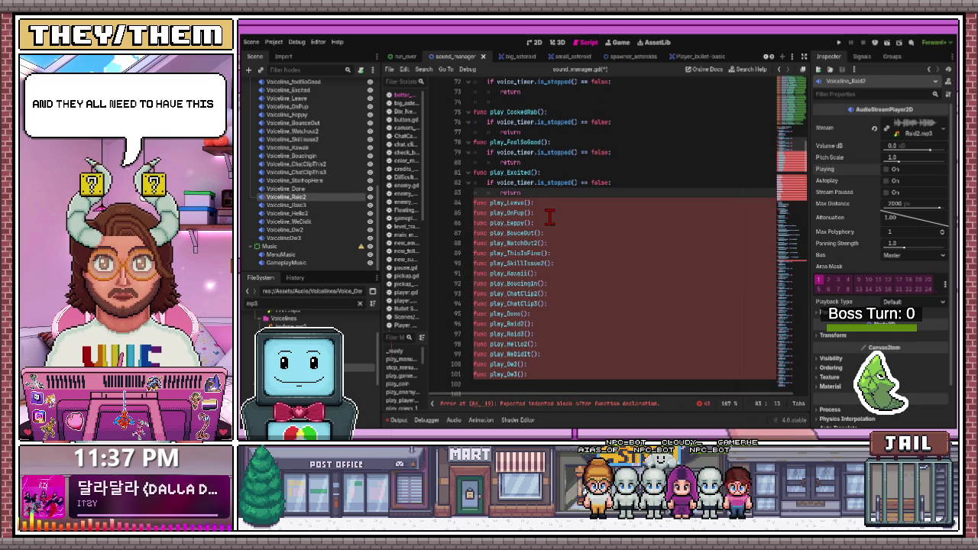
key("Return")
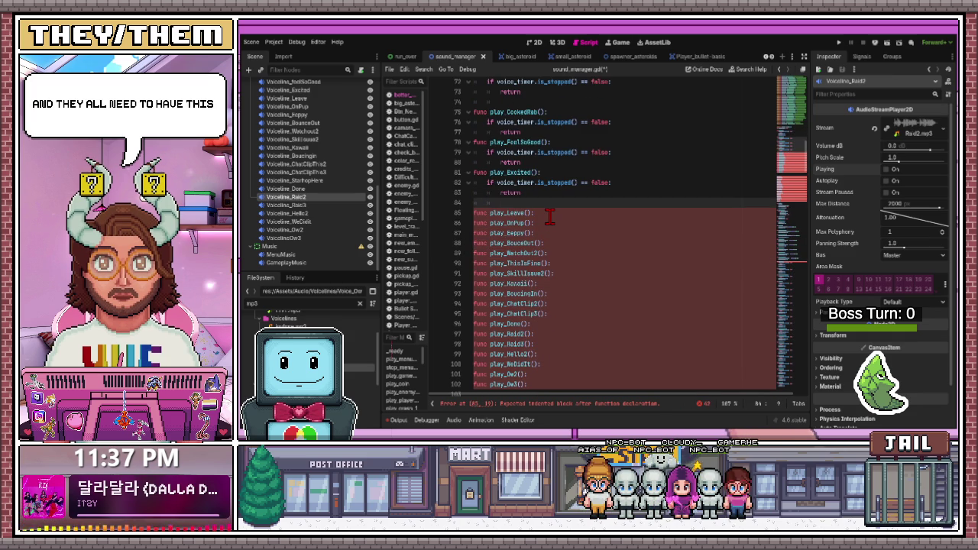
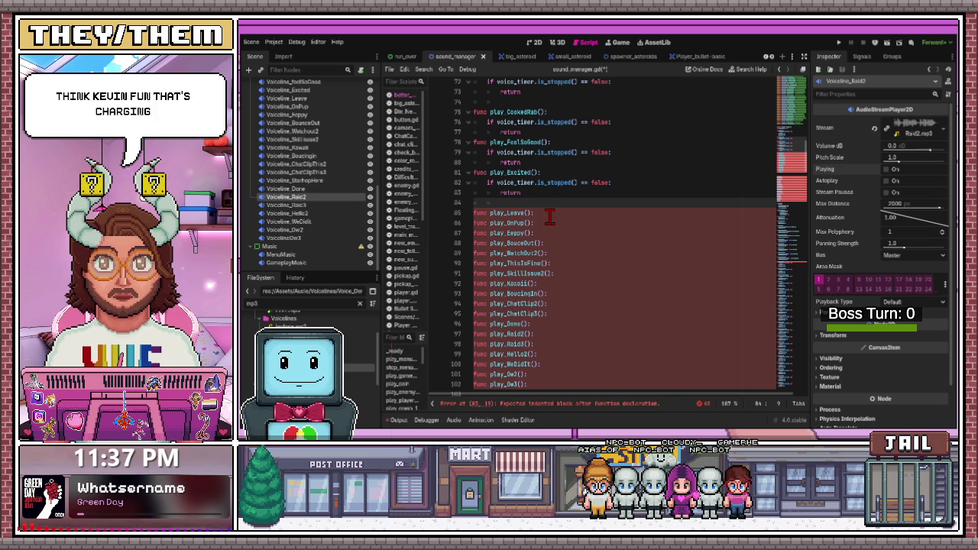
Paste the voice_timer guard under play_Leave, play_OnPup and play_Eeppy, separating the functions with blank lines
left_click(549, 217)
key("ctrl+v")
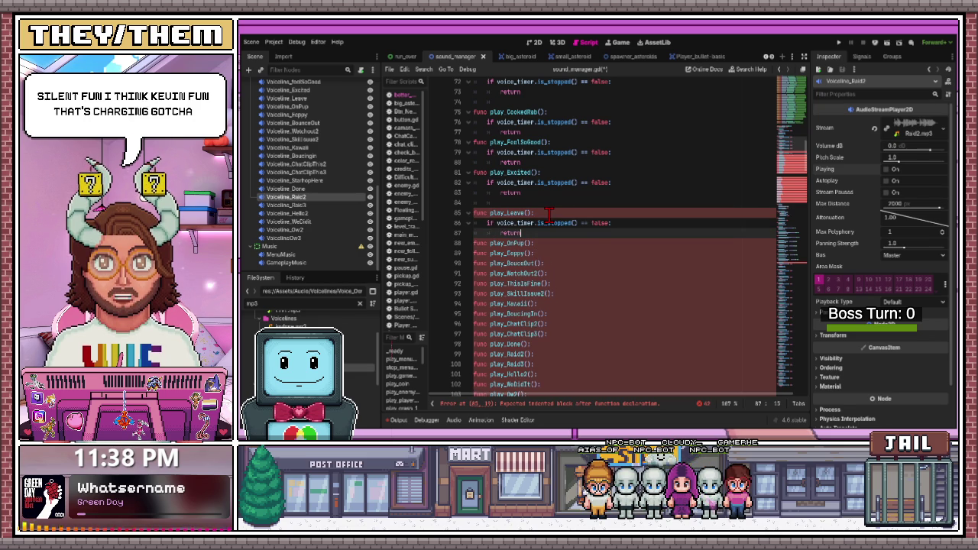
key("Return")
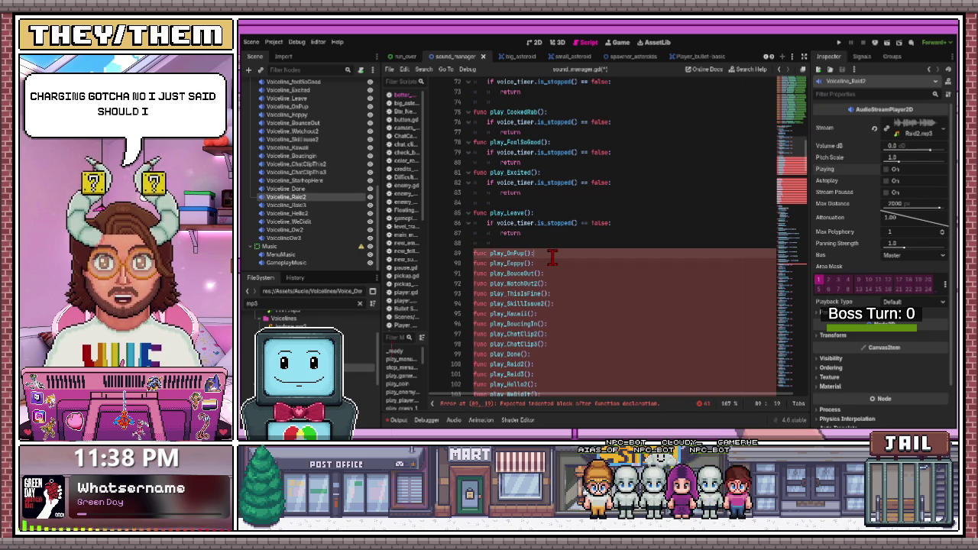
left_click(550, 253)
key("ctrl+v")
scroll(551, 258, "down", 2)
left_click(550, 223)
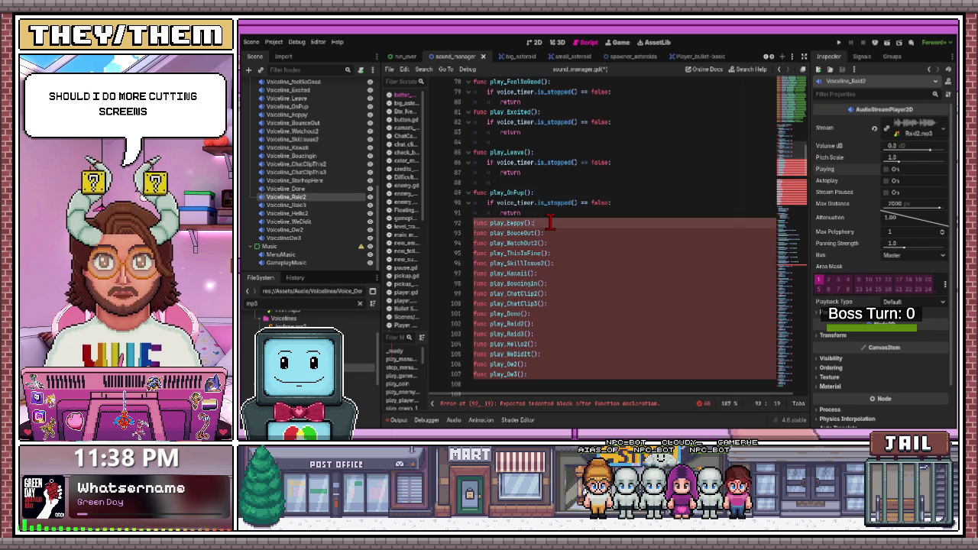
key("Return")
type("if voice_timer.is_stopped() == false: \t\treturn")
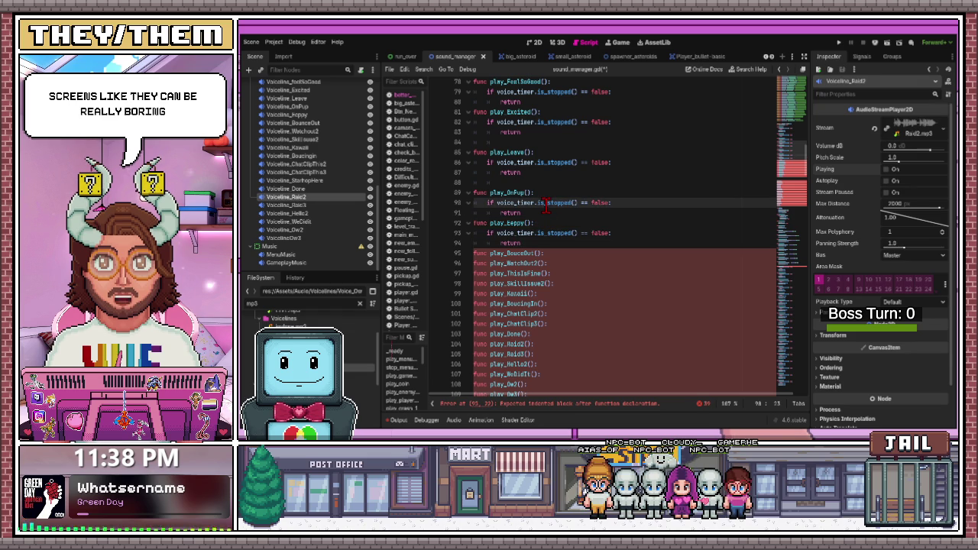
left_click(537, 213)
key("Return")
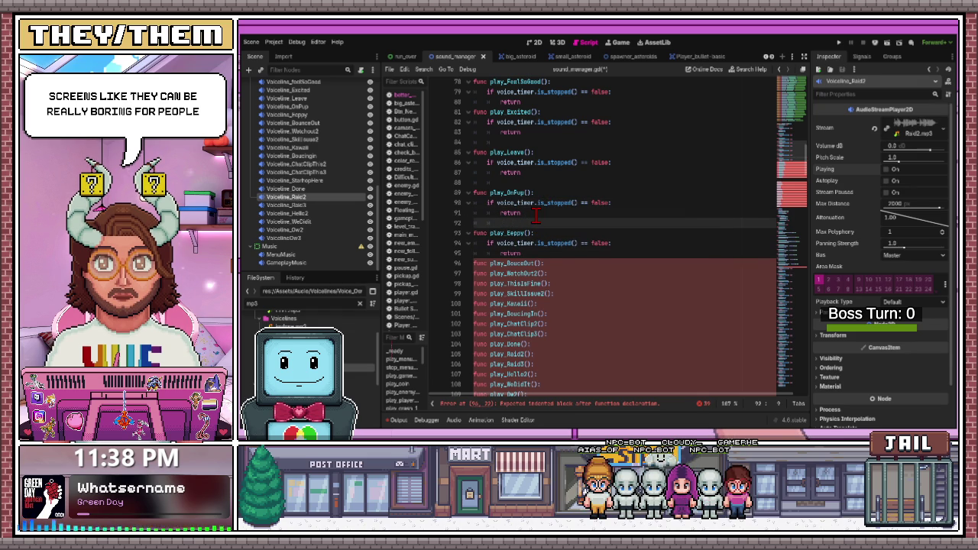
Add the voice_timer guard to play_BouceOut and play_WatchOut2
left_click(553, 264)
key("Return")
type("if voice_timer.is_stopped() == false: \t\treturn")
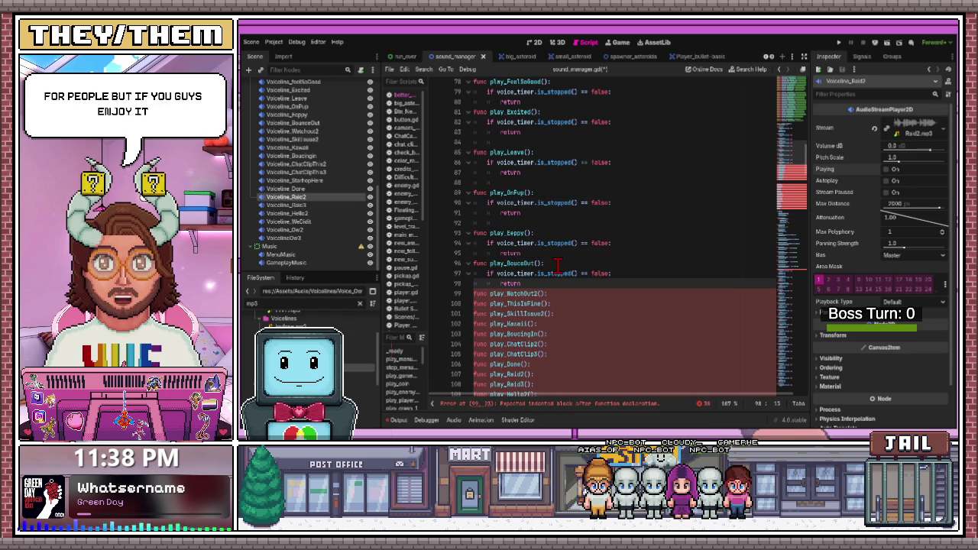
key("Return")
scroll(560, 237, "down", 3)
left_click(561, 213)
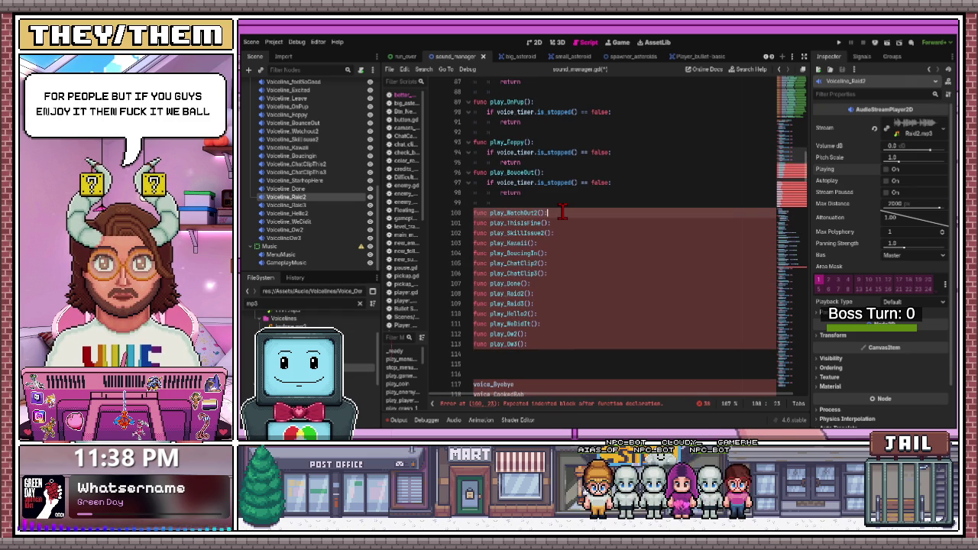
key("Return")
type("if voice_timer.is_stopped() == false: \t\treturn")
left_click(558, 244)
left_click(547, 231)
key("Return")
Add the voice_timer guard to play_ThisIsFine, play_SkillIssue2 and play_Kawaii
left_click(550, 252)
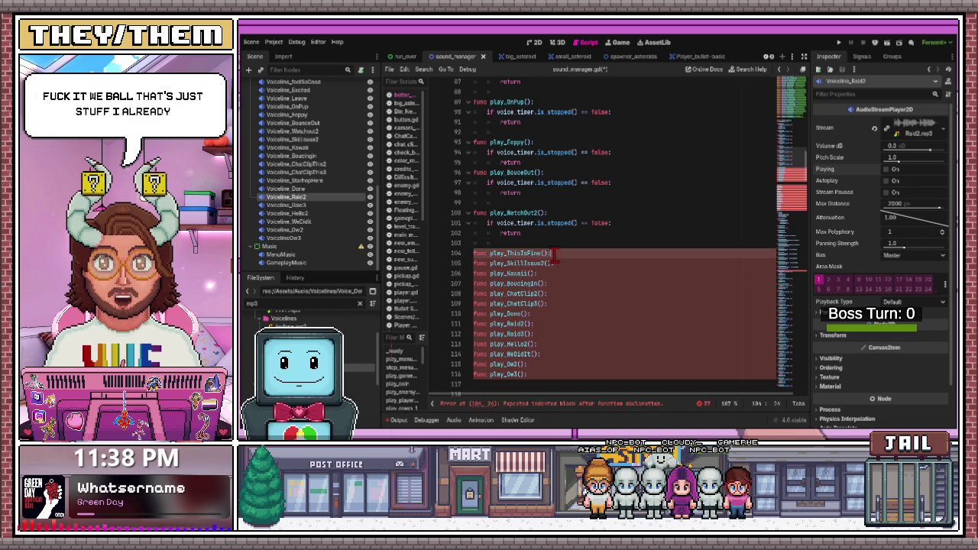
key("Return")
type("if voice_timer.is_stopped() == false: \t\treturn")
key("Return")
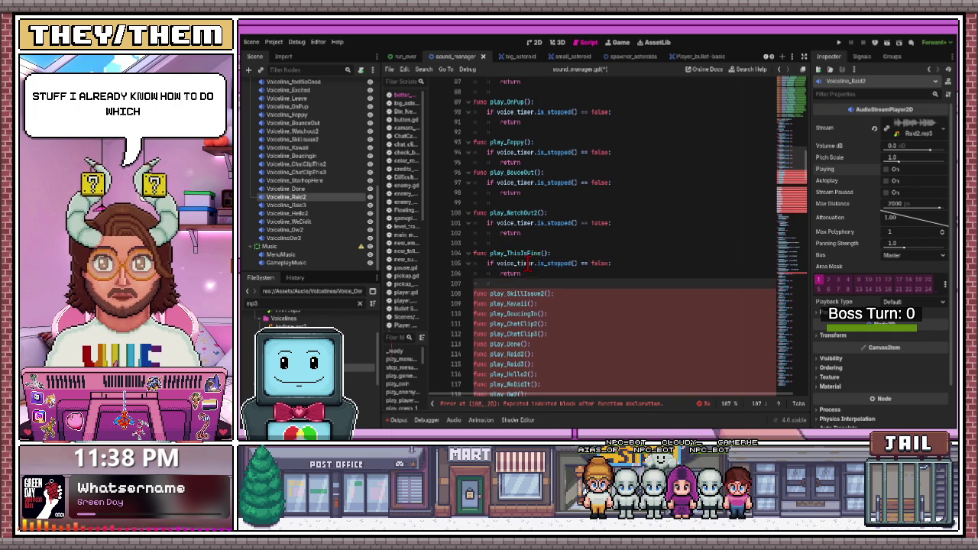
scroll(539, 254, "down", 3)
left_click(565, 203)
key("Return")
type("if voice_timer.is_stopped() == false: \t\treturn")
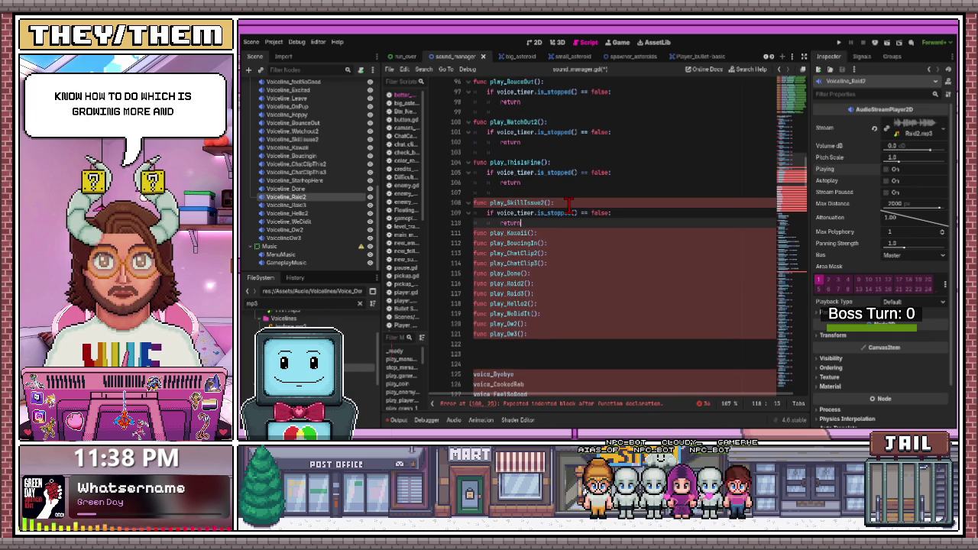
key("Return")
left_click(550, 243)
key("Return")
type("if voice_timer.is_stopped() == false: \t\treturn")
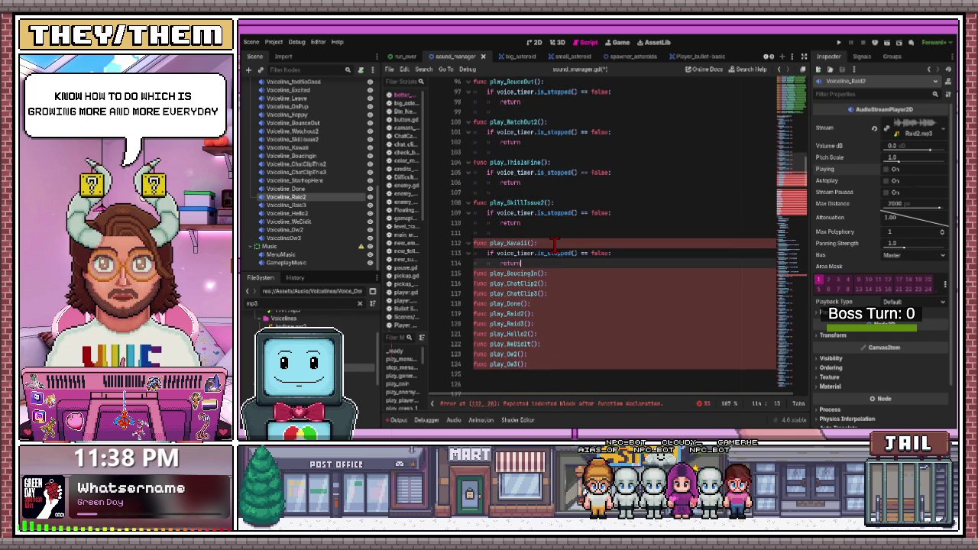
Add the voice_timer guard to play_BoucingIn and play_ChatClip2
left_click(548, 273)
key("Return")
type("if voice_timer.is_stopped() == false: \t\treturn")
scroll(560, 286, "down", 2)
key("Return")
left_click(558, 263)
key("Return")
type("if voice_timer.is_stopped() == false: \t\treturn")
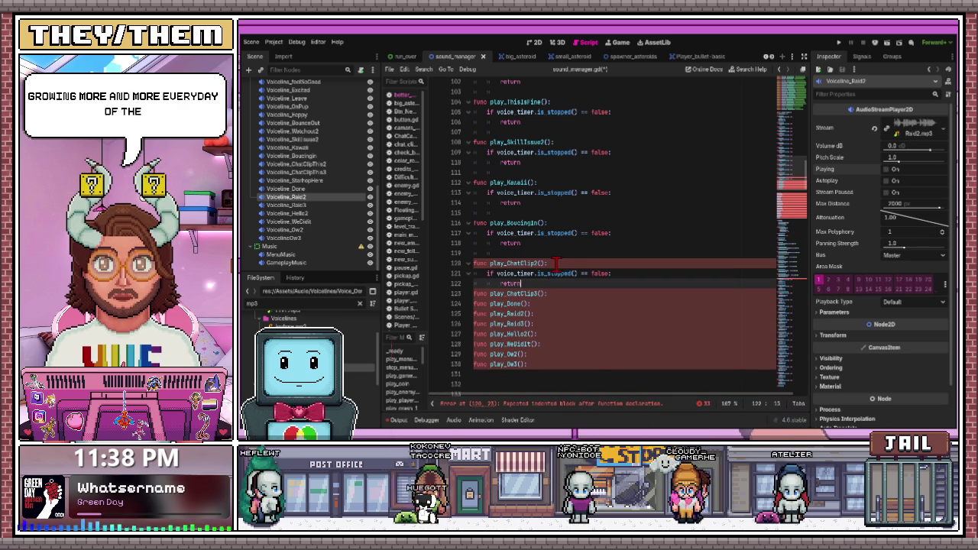
key("Return")
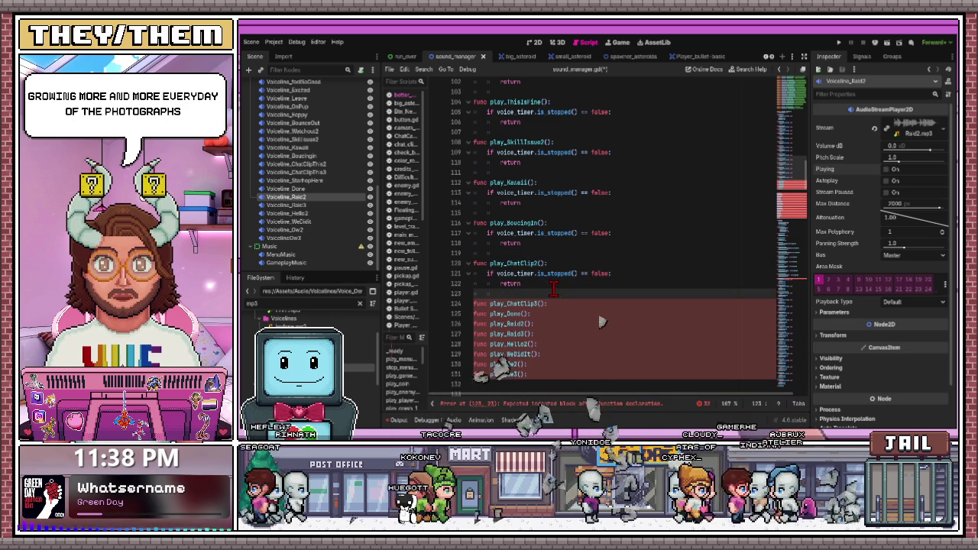
Add the voice_timer guard to play_ChatClip3, play_Done and play_Raid2
left_click(553, 304)
key("Return")
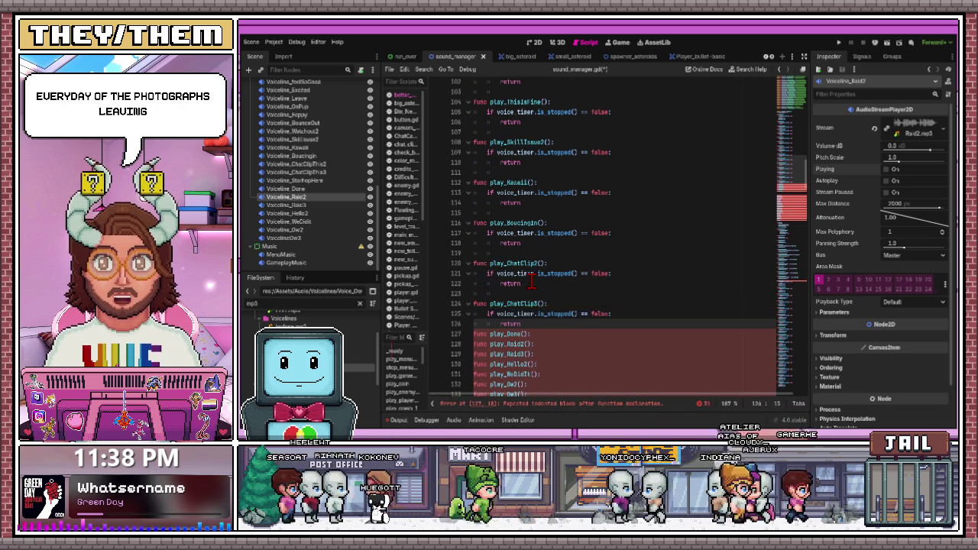
key("ctrl+v")
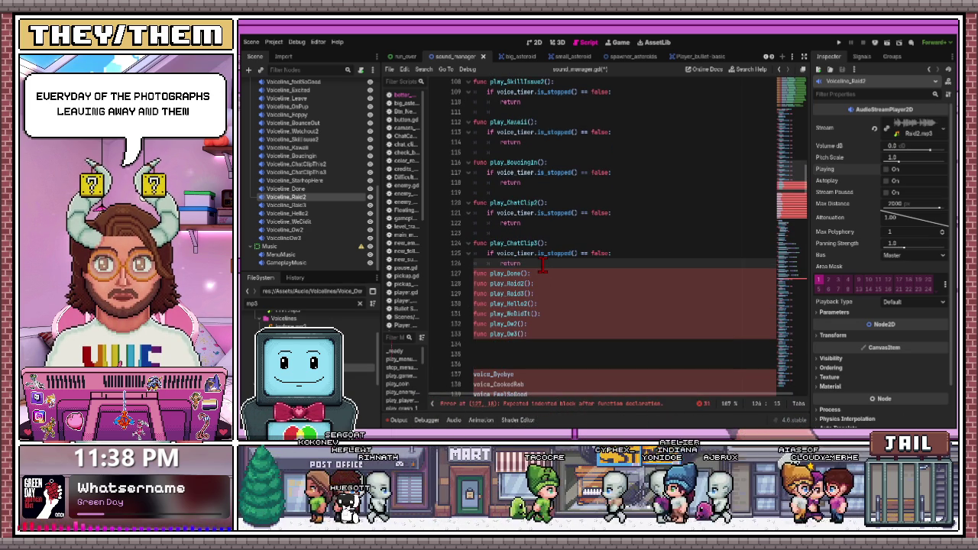
key("Return")
left_click(549, 284)
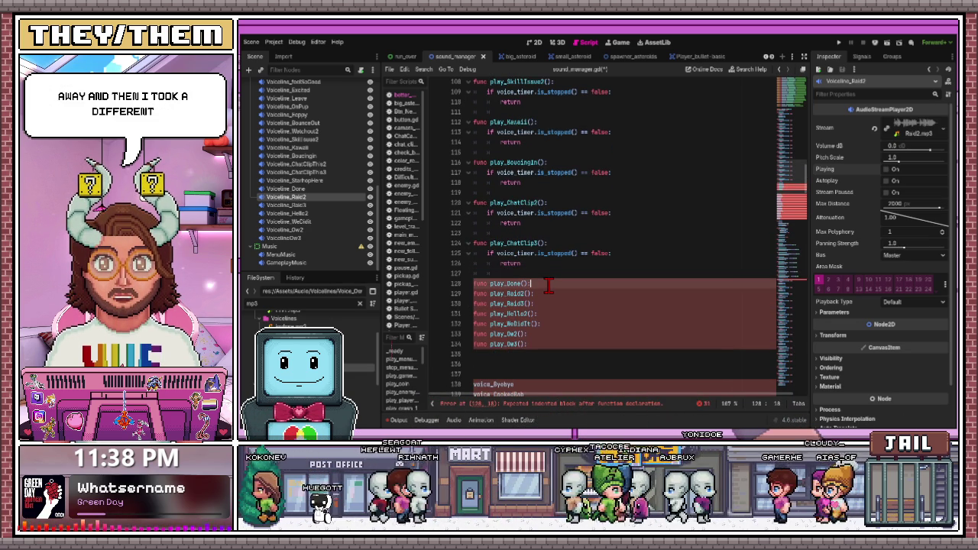
key("Return")
type("if voice_timer.is_stopped() == false: \t\treturn")
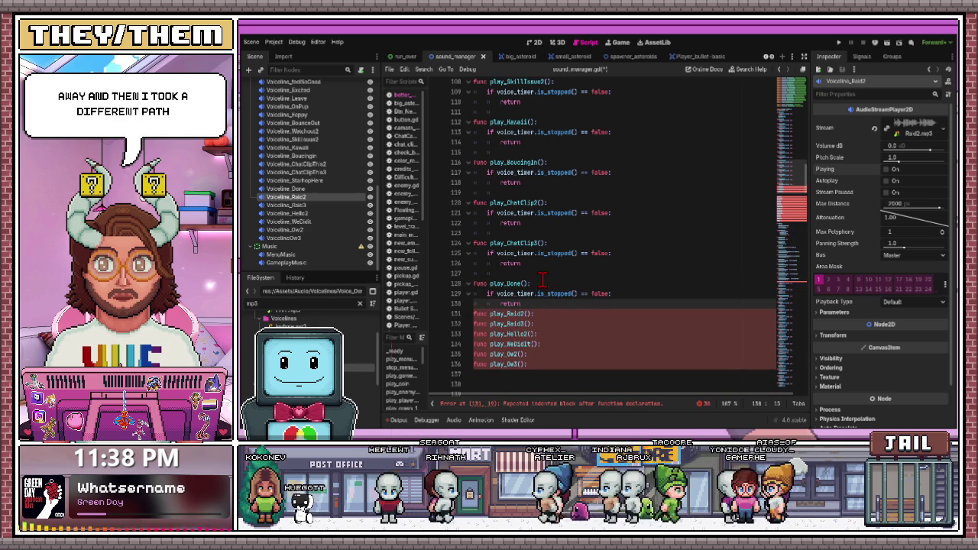
key("Return")
left_click(546, 325)
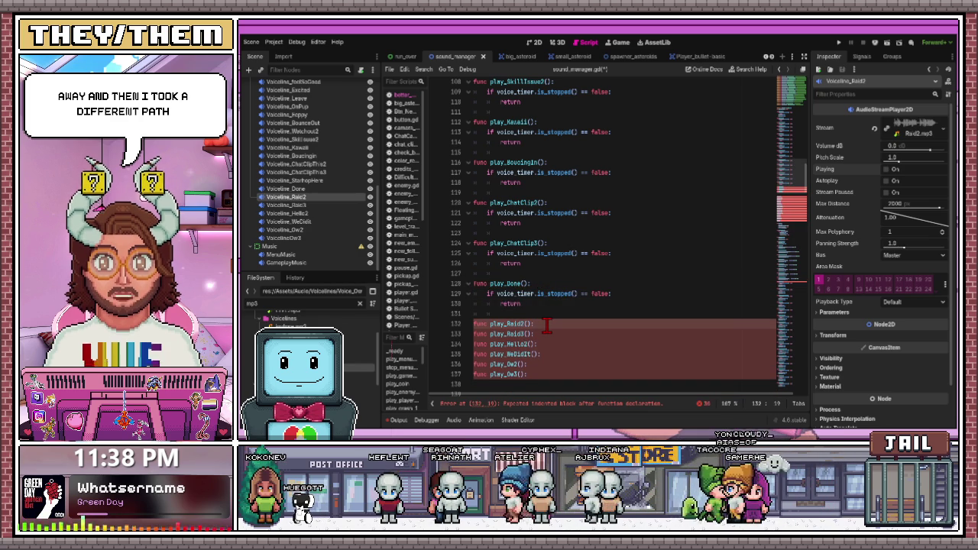
key("Return")
type("if voice_timer.is_stopped() == false: \t\treturn")
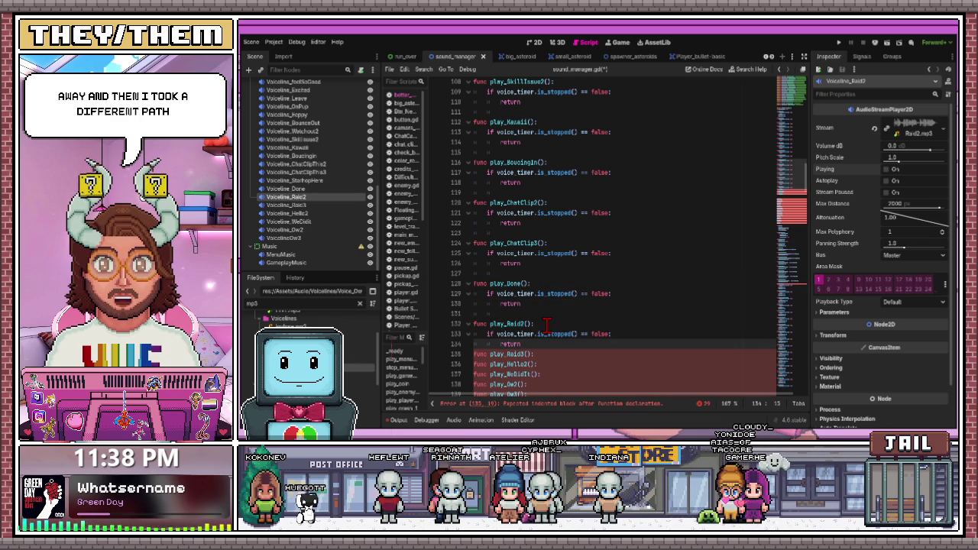
key("Return")
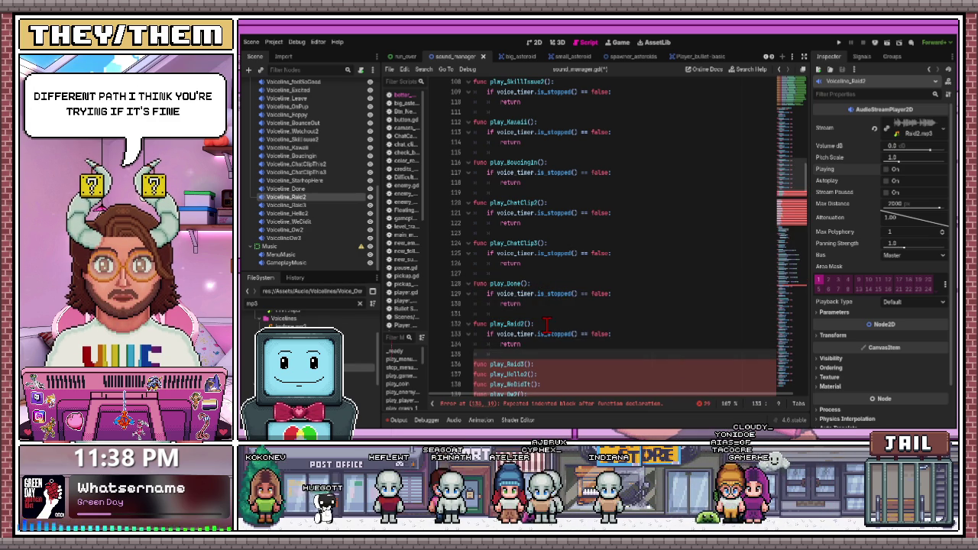
Add the voice_timer guard to play_Raid3, play_Hello2 and play_WeDidIt
scroll(547, 324, "down", 4)
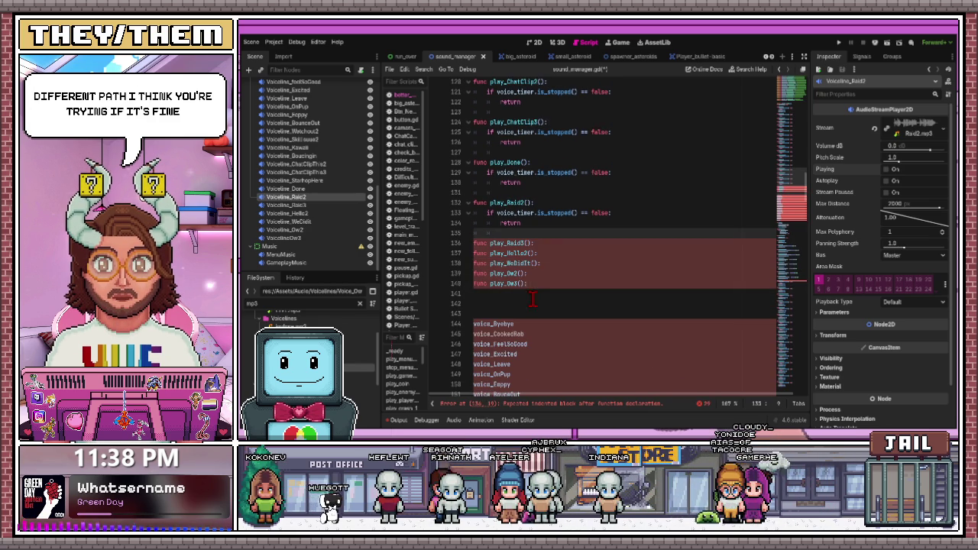
left_click(547, 242)
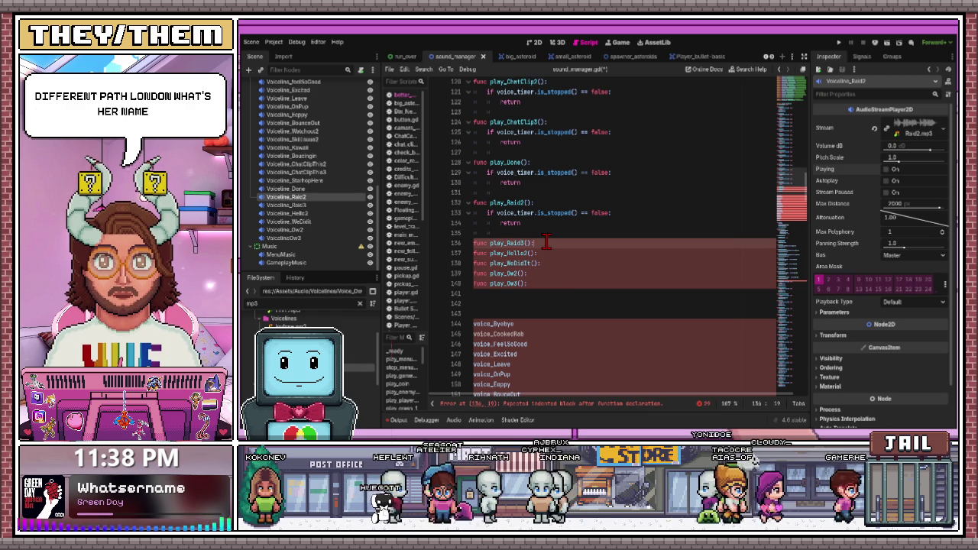
type("if voice_timer.is_stopped() == false: \t\treturn")
left_click(569, 284)
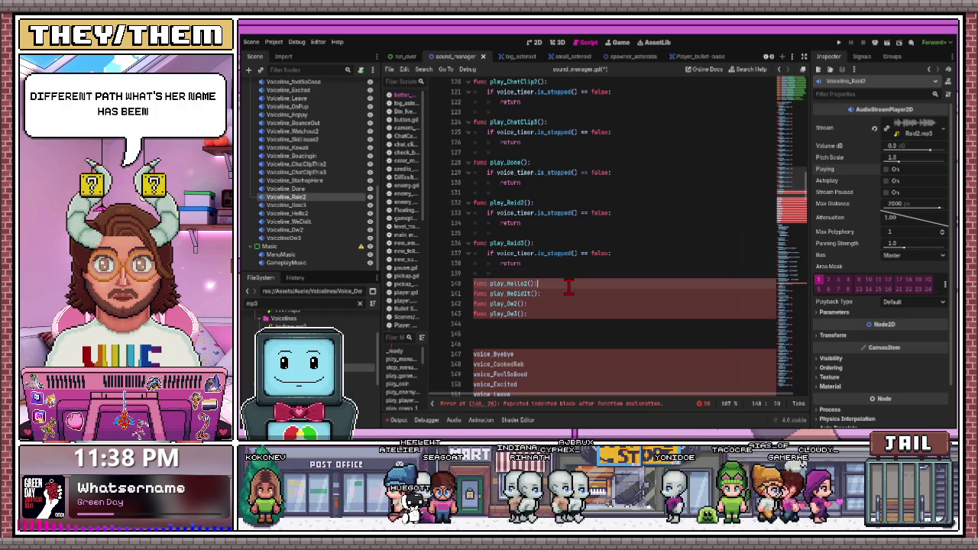
key("ctrl+v")
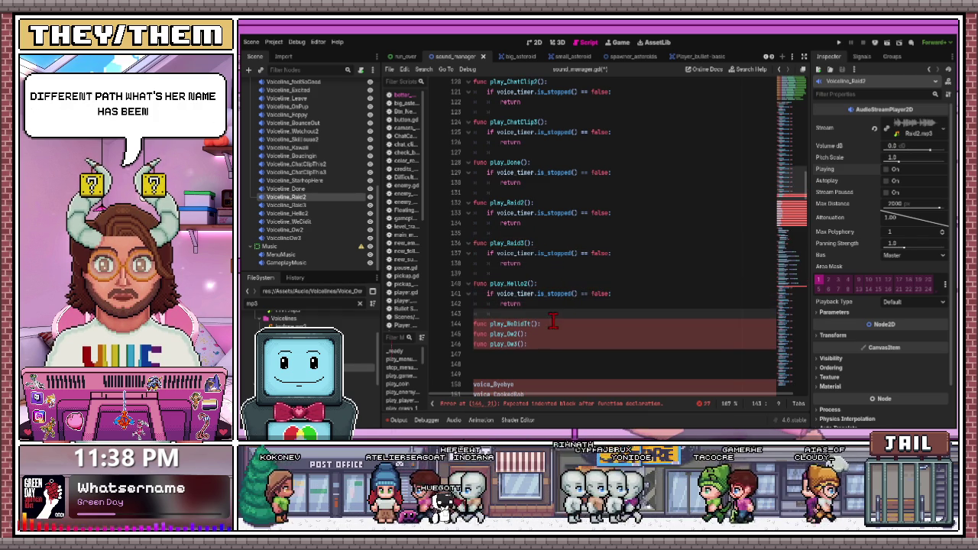
left_click(551, 323)
key("ctrl+v")
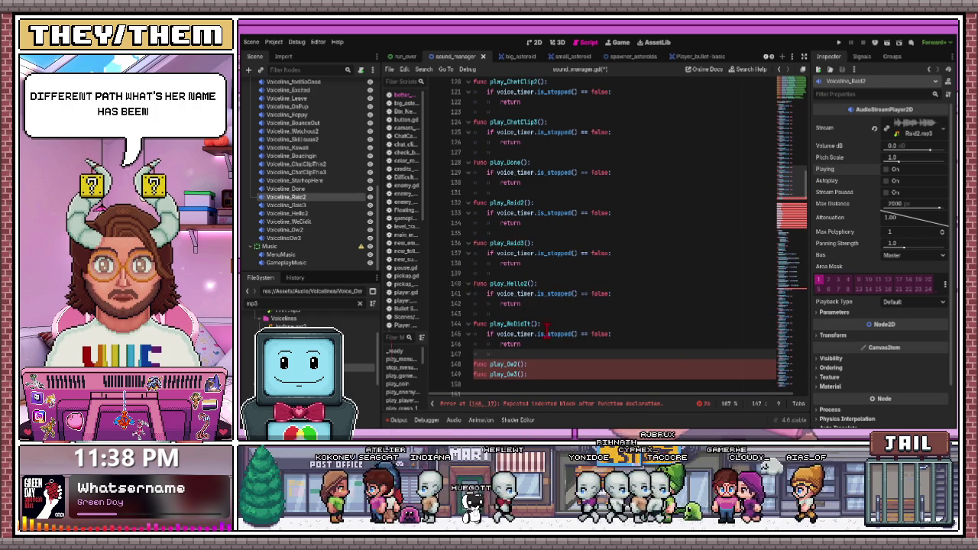
Add the voice_timer guard to play_Ow2 and play_Ow3
left_click(540, 364)
key("ctrl+v")
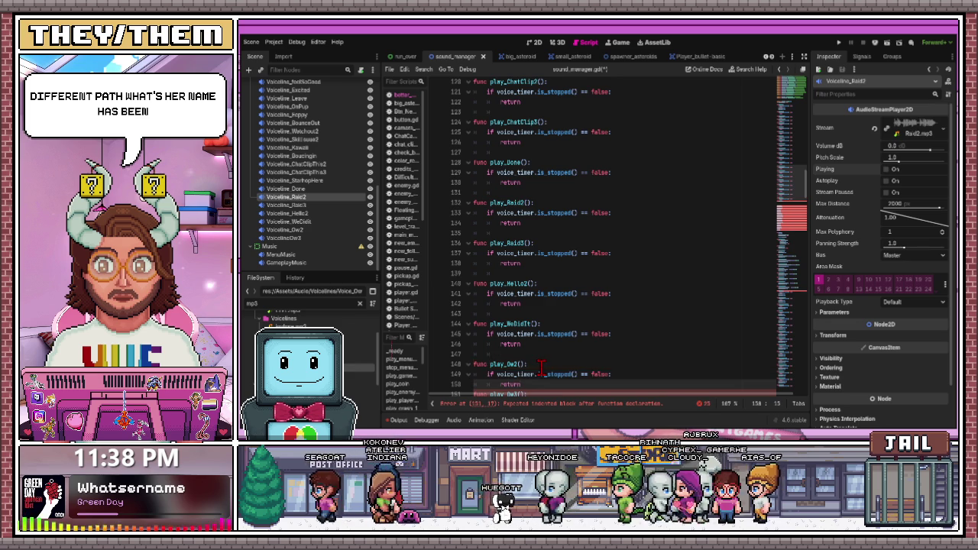
scroll(540, 359, "down", 3)
left_click(538, 304)
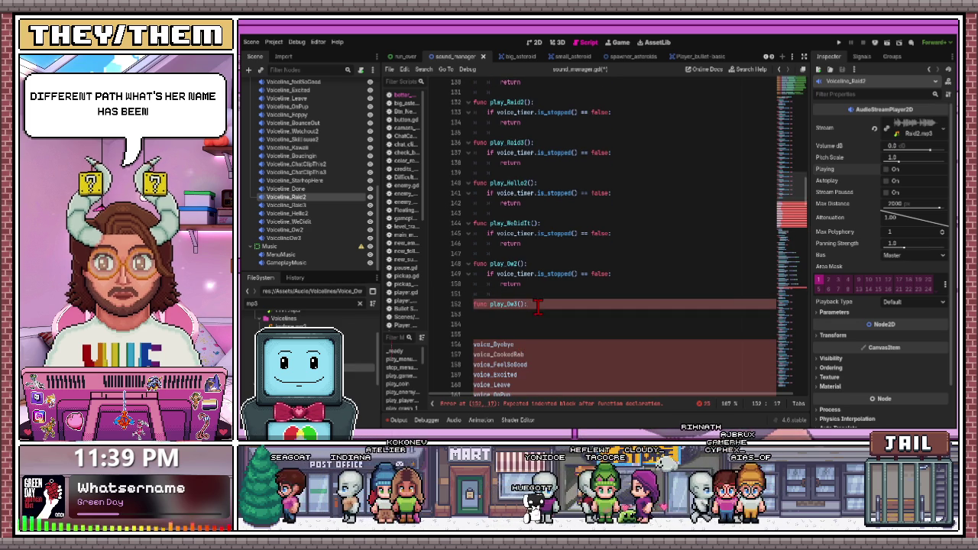
type("if voice_timer.is_stopped() == false: \t\treturn")
left_click(557, 296)
scroll(537, 308, "up", 12)
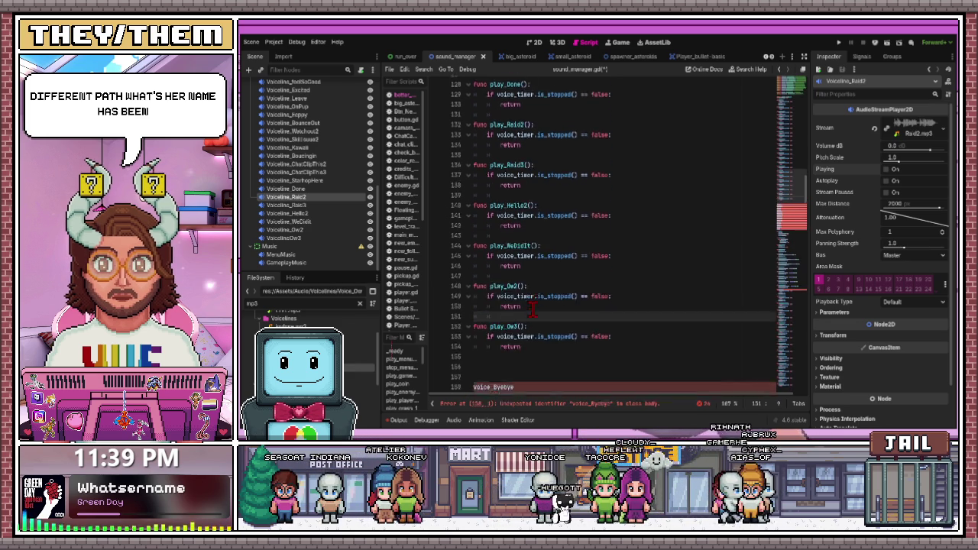
scroll(504, 233, "up", 10)
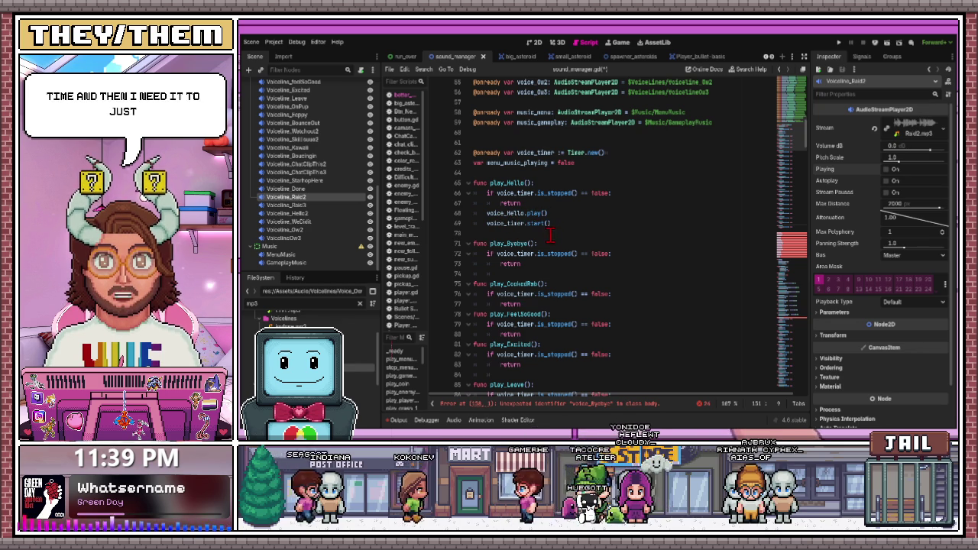
Add voice_timer.start() after the return in play_Byebye and play_CookedRab
left_click(504, 223)
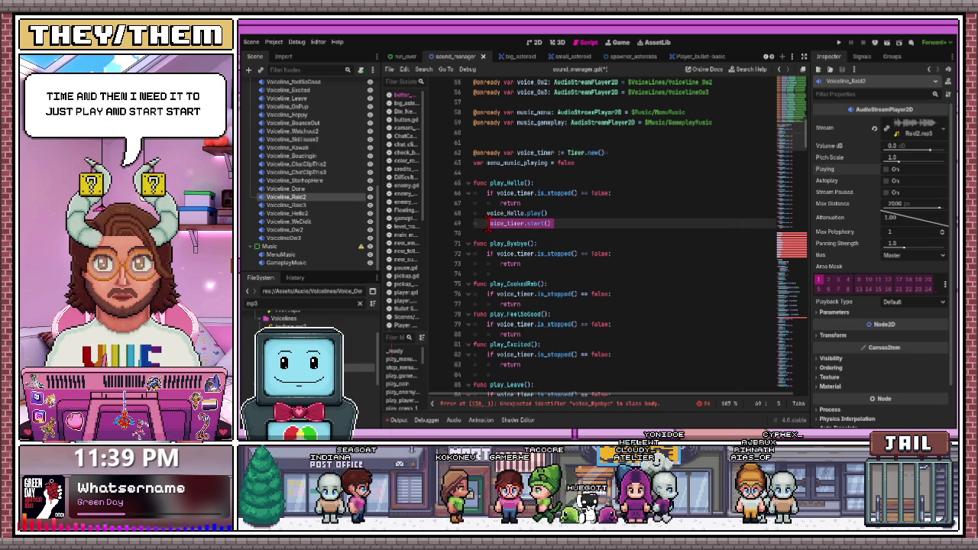
left_click(541, 265)
key("Return")
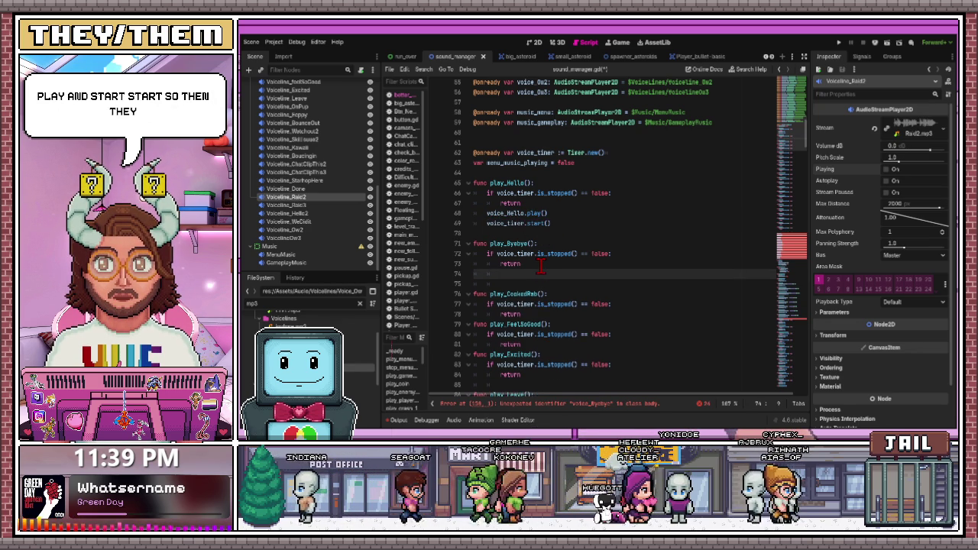
key("ctrl+v")
scroll(567, 277, "down", 2)
left_click(540, 263)
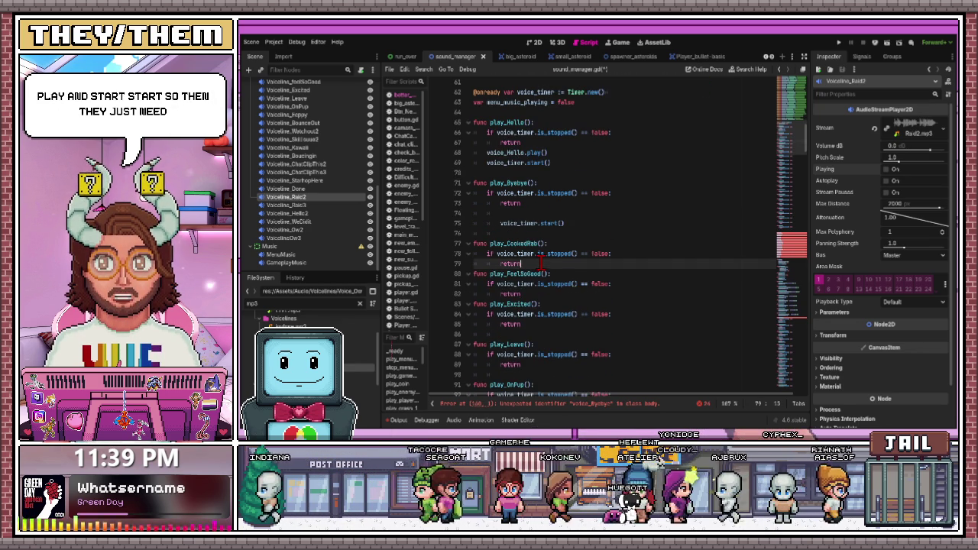
key("Return")
key("Return")
key("ctrl+v")
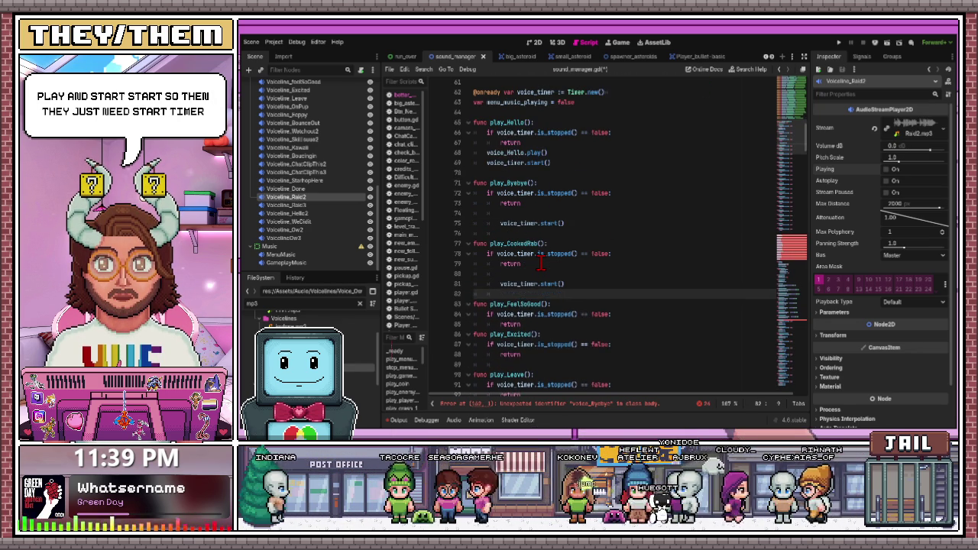
Add voice_timer.start() after the return in play_FeelSoGood and play_Excited
scroll(543, 263, "down", 2)
left_click(553, 264)
key("Return")
key("Return")
type("voice_timer.start()")
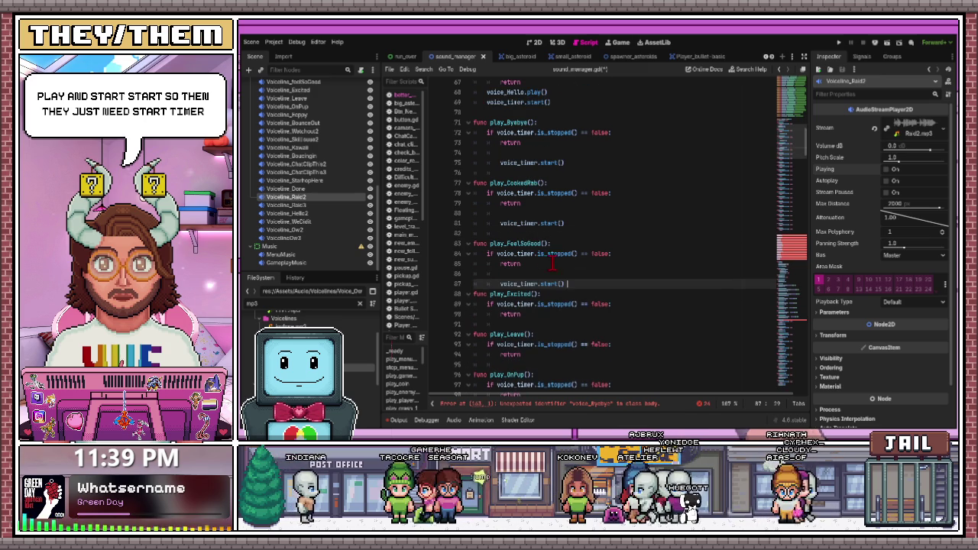
scroll(553, 265, "down", 1)
key("Return")
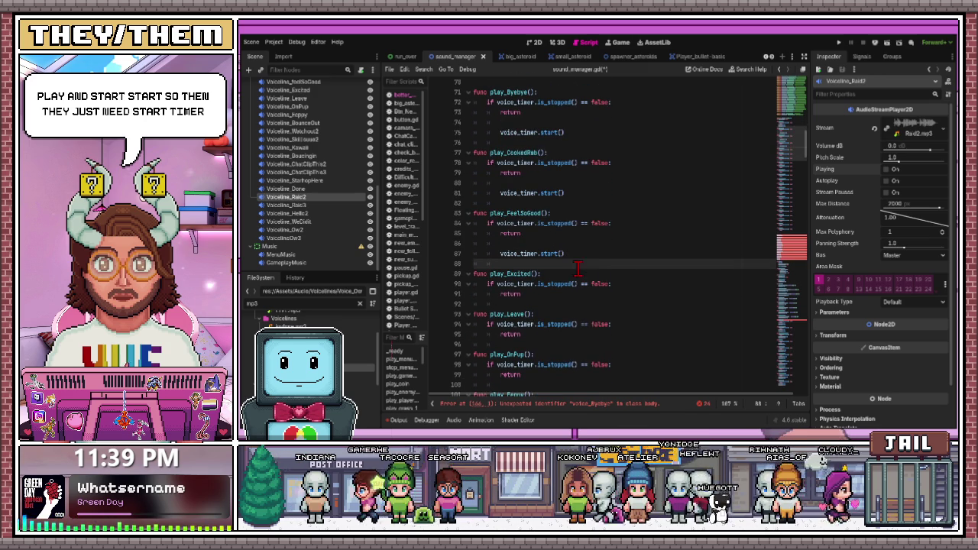
left_click(537, 294)
key("Return")
key("Return")
type("voice_timer.start()")
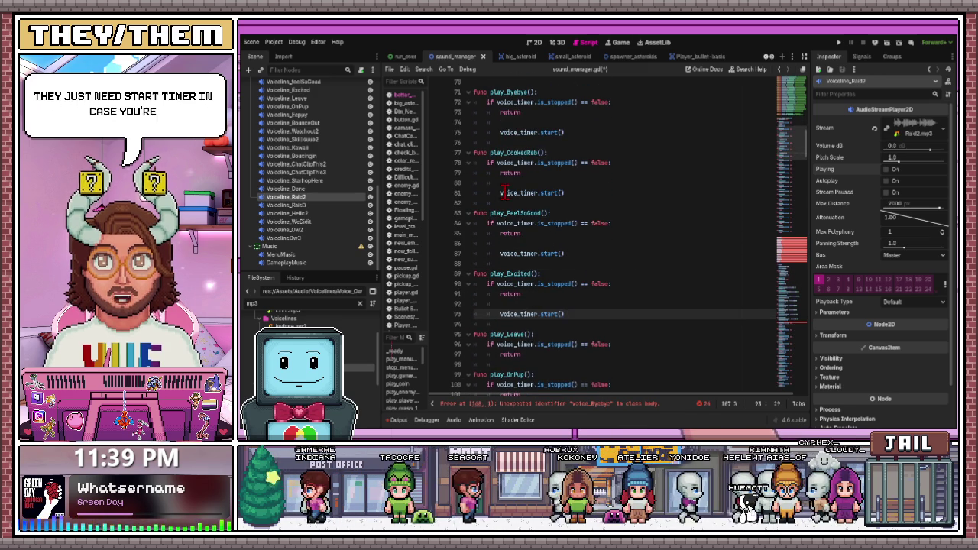
scroll(600, 243, "up", 3)
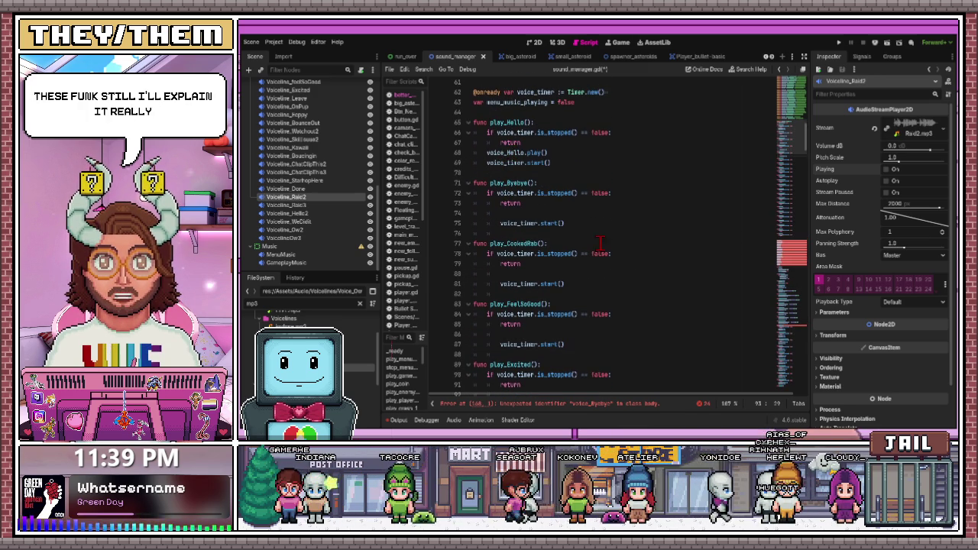
left_click(546, 253)
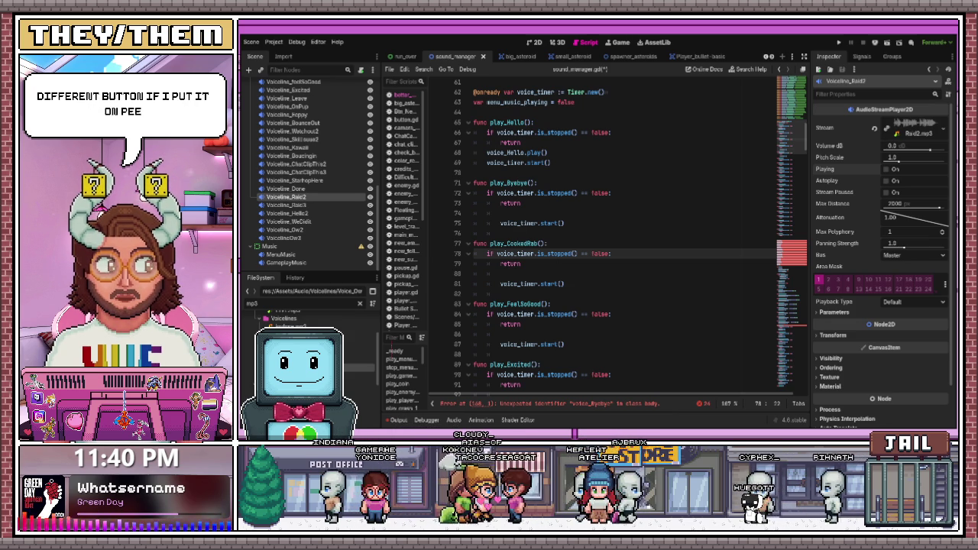
left_click(536, 265)
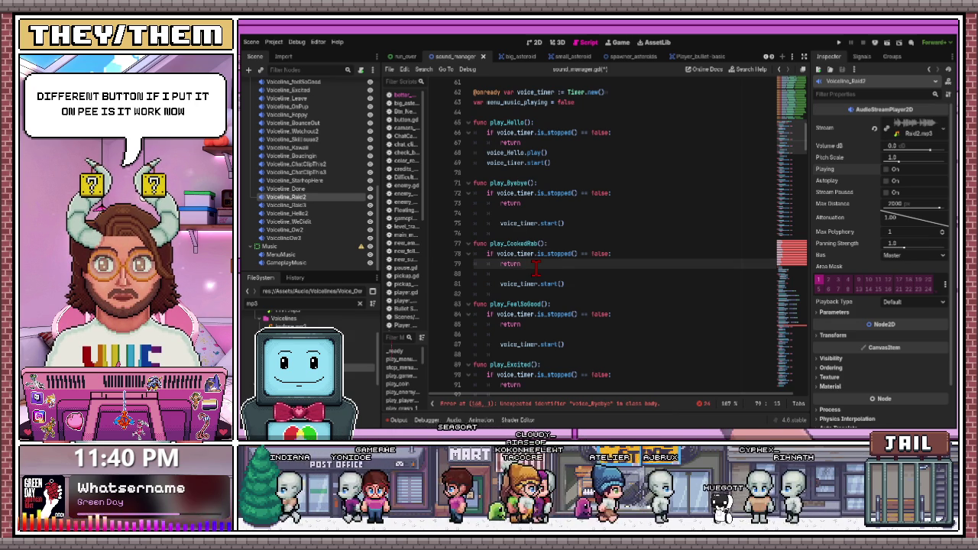
type("pp")
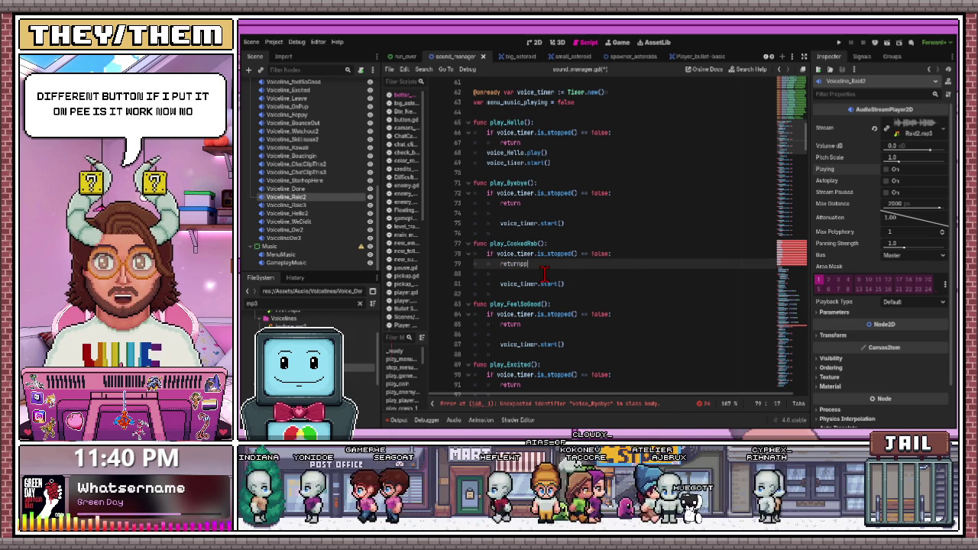
key("BackSpace")
key("BackSpace")
key("BackSpace")
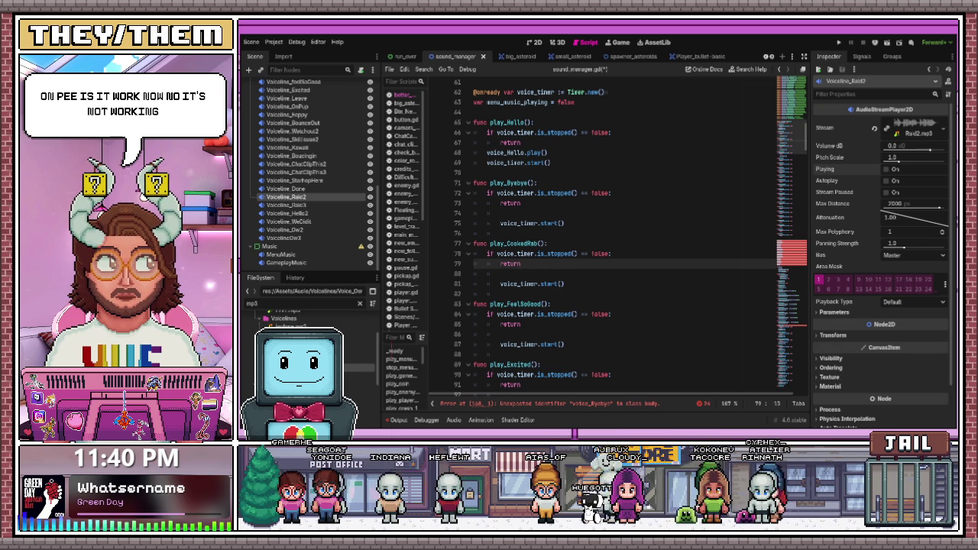
left_click(665, 265)
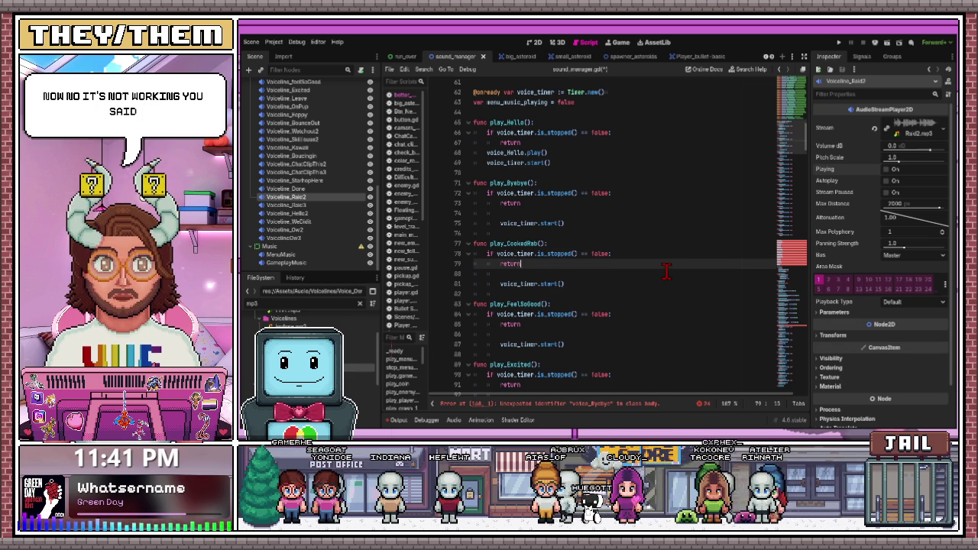
key("ctrl+space")
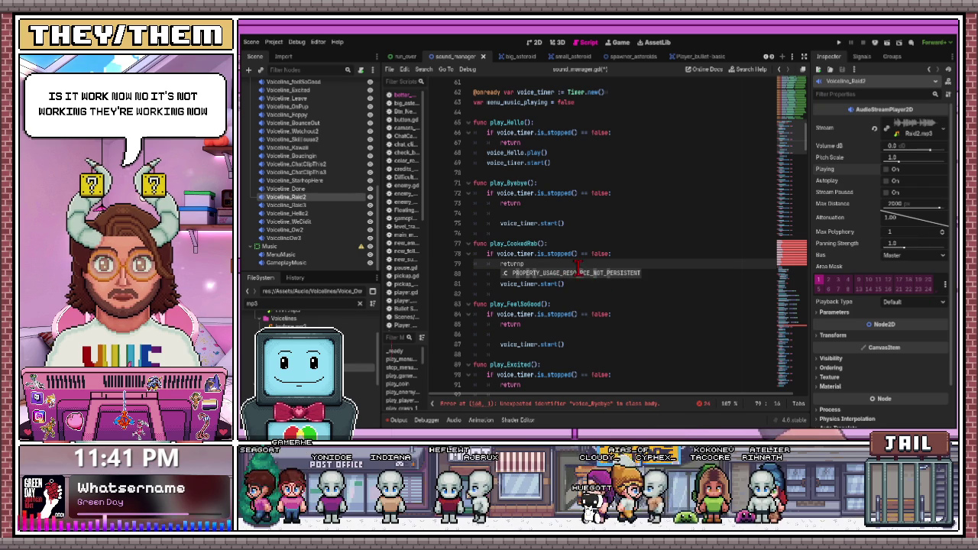
type("p")
key("BackSpace")
key("BackSpace")
key("BackSpace")
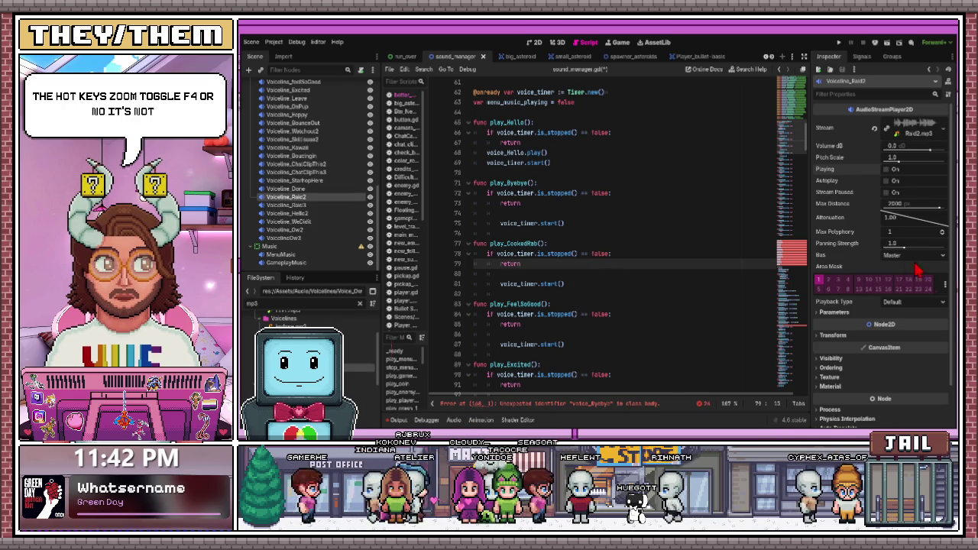
left_click(654, 233)
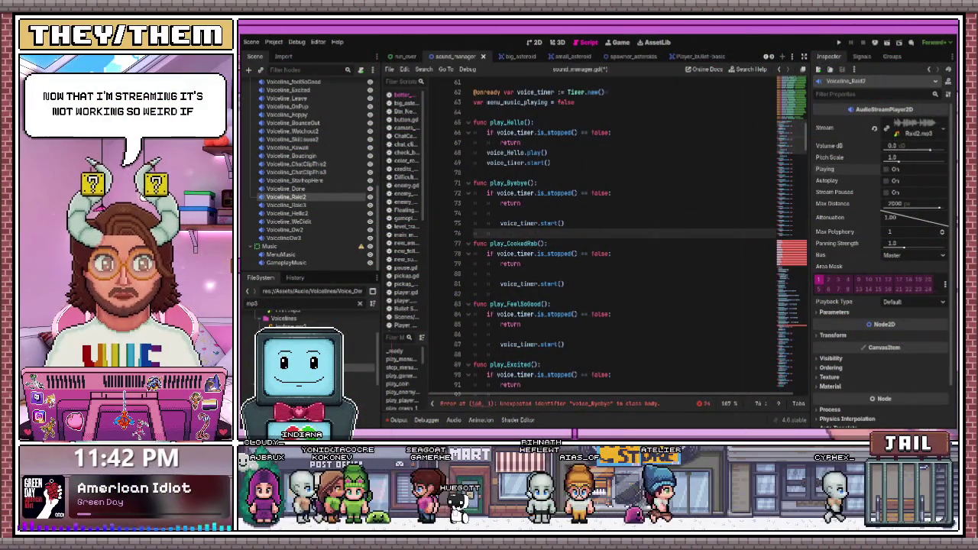
left_click(613, 248)
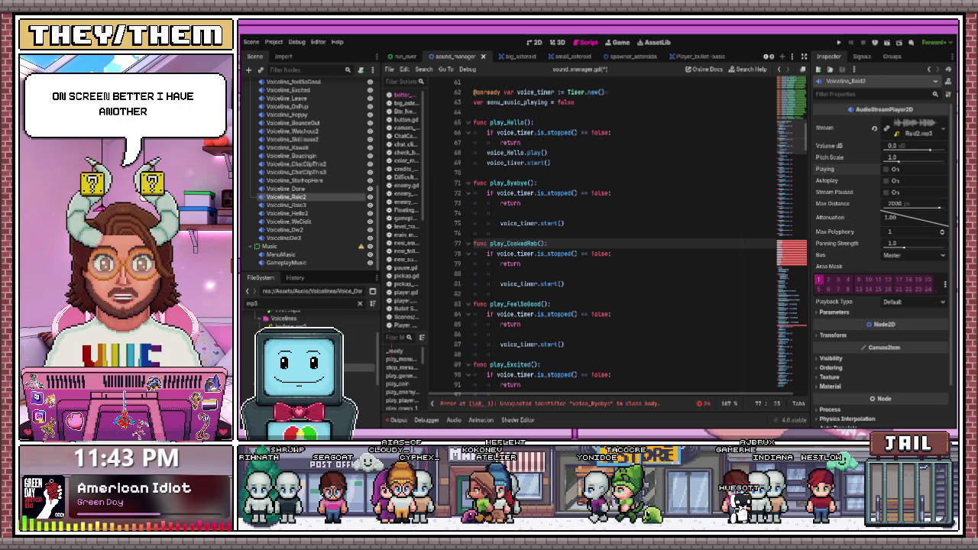
left_click(636, 316)
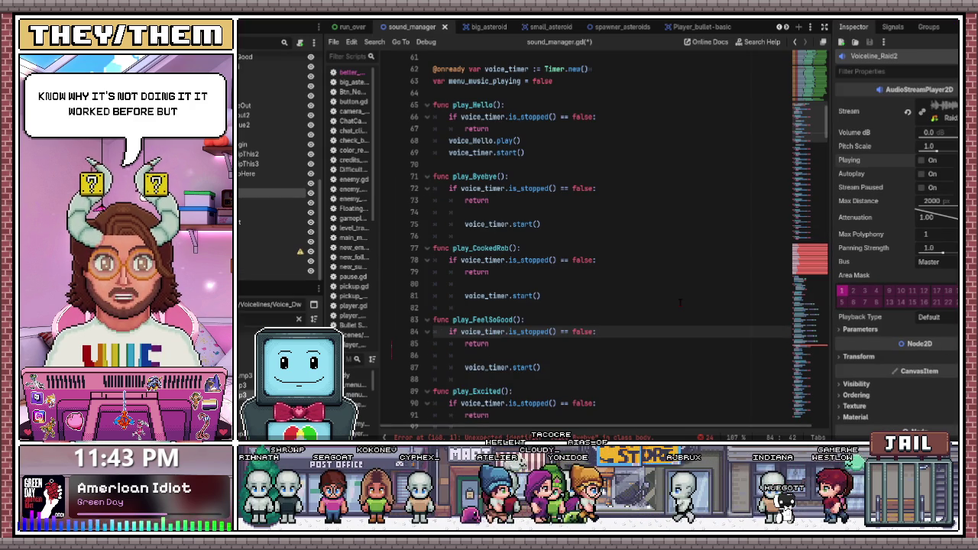
Review the return and timer-call lines in play_CookedRab and play_Byebye
left_click(584, 268)
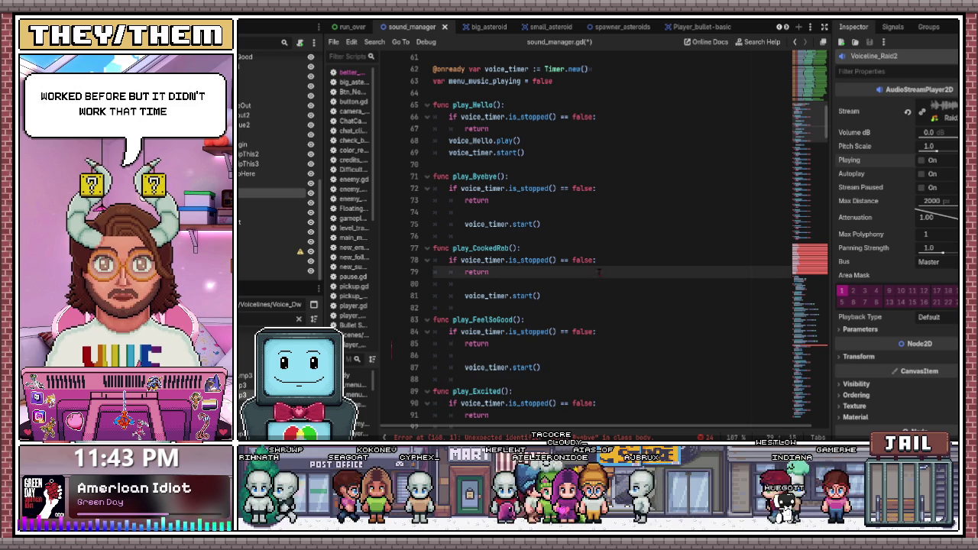
left_click(609, 243)
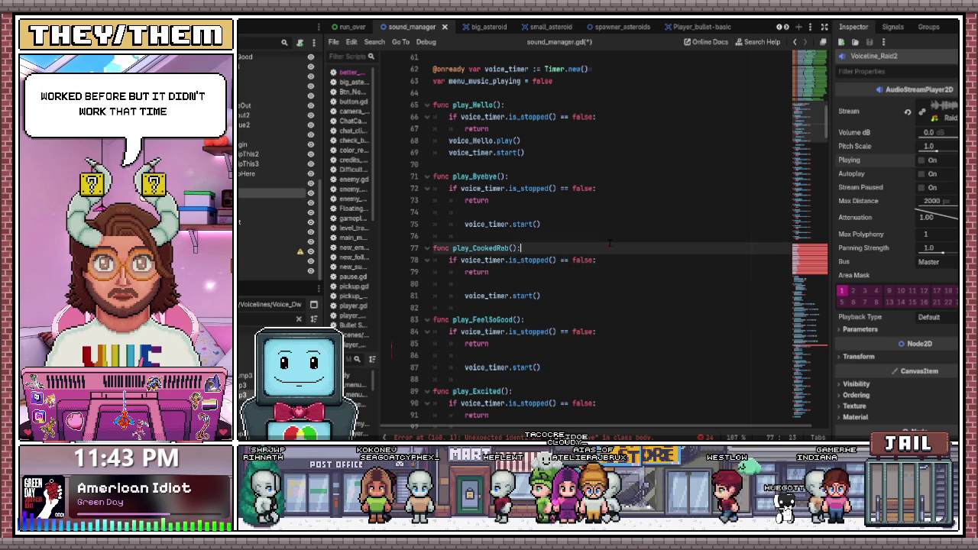
left_click(604, 237)
left_click(608, 225)
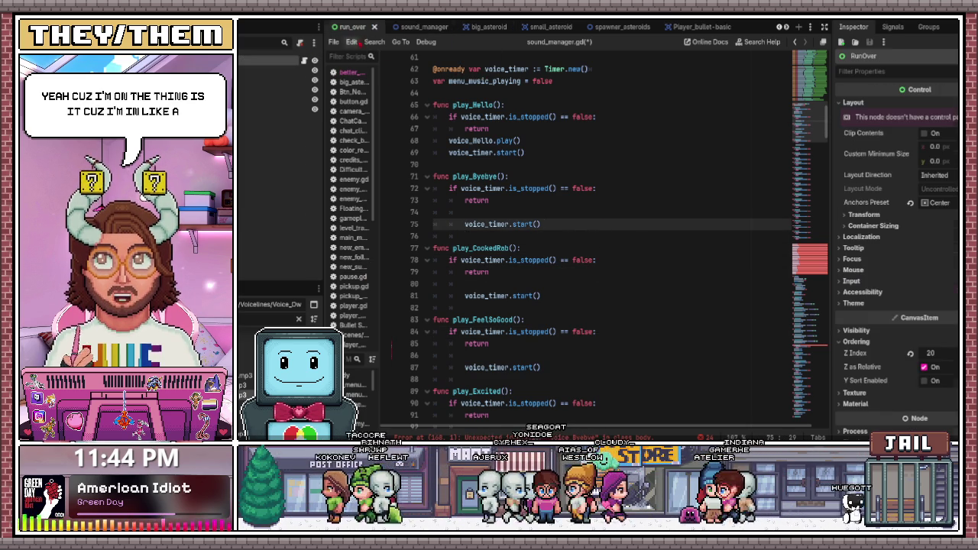
Open the run_over scene, select its ColorRect node, then return to sound_manager.gd at play_Hello
left_click(350, 27)
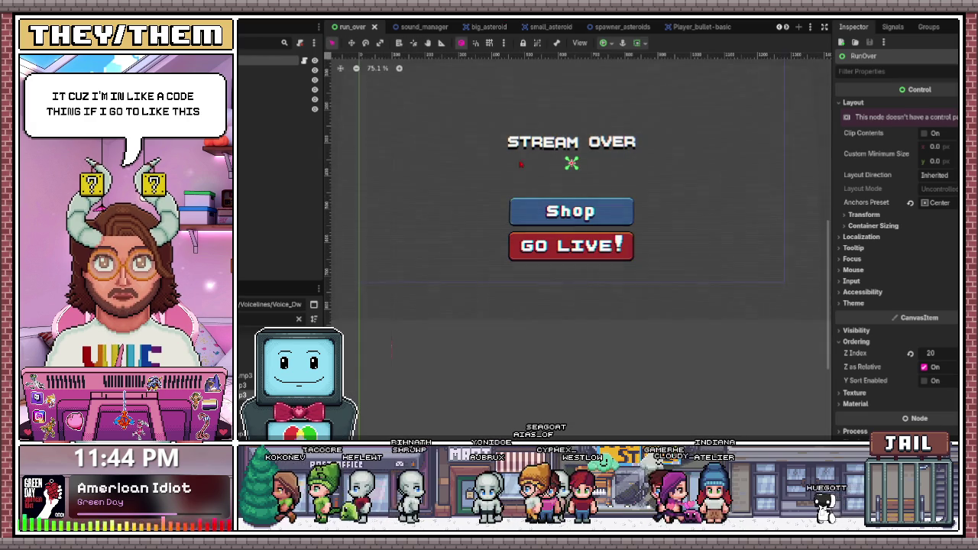
left_click(275, 109)
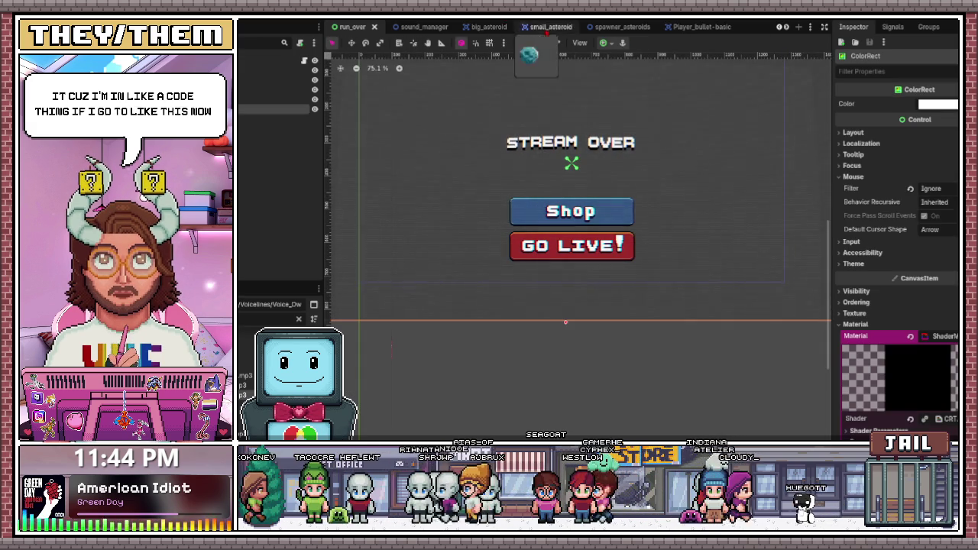
key("ctrl+F3")
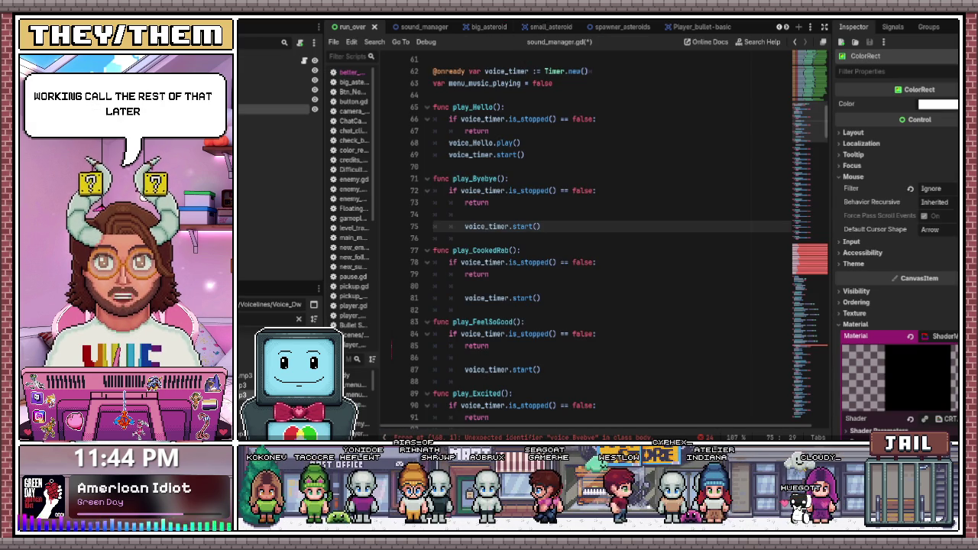
left_click(550, 154)
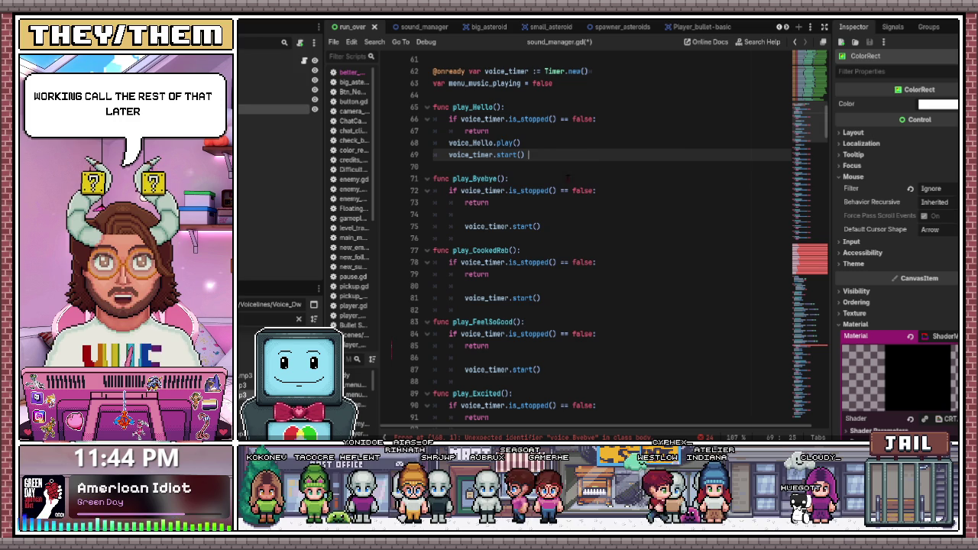
left_click(638, 168)
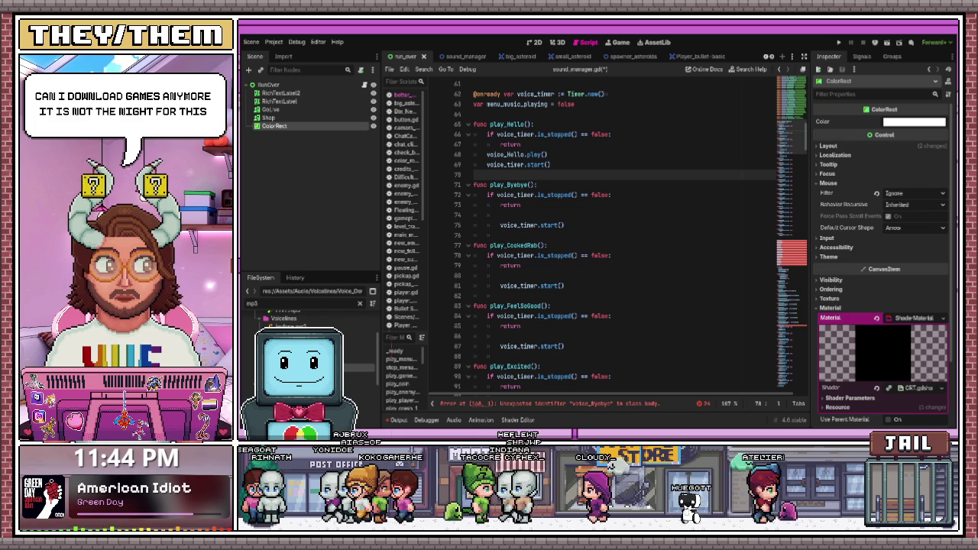
left_click(505, 234)
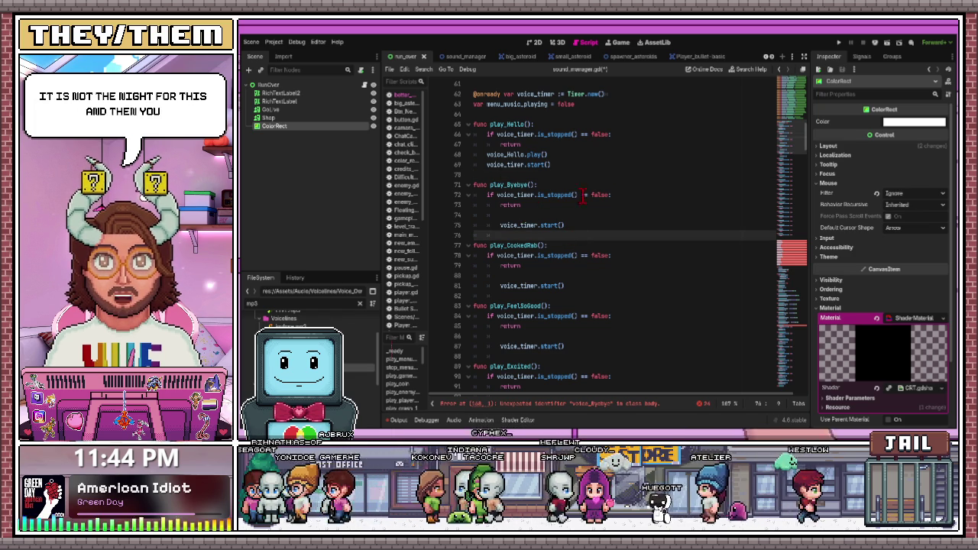
scroll(507, 197, "up", 3)
scroll(654, 330, "down", 2)
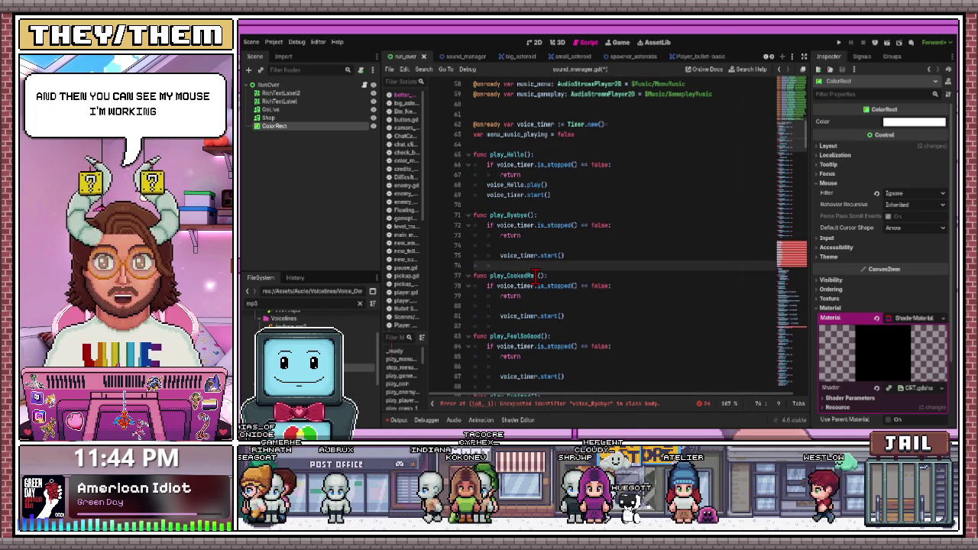
scroll(502, 205, "up", 5)
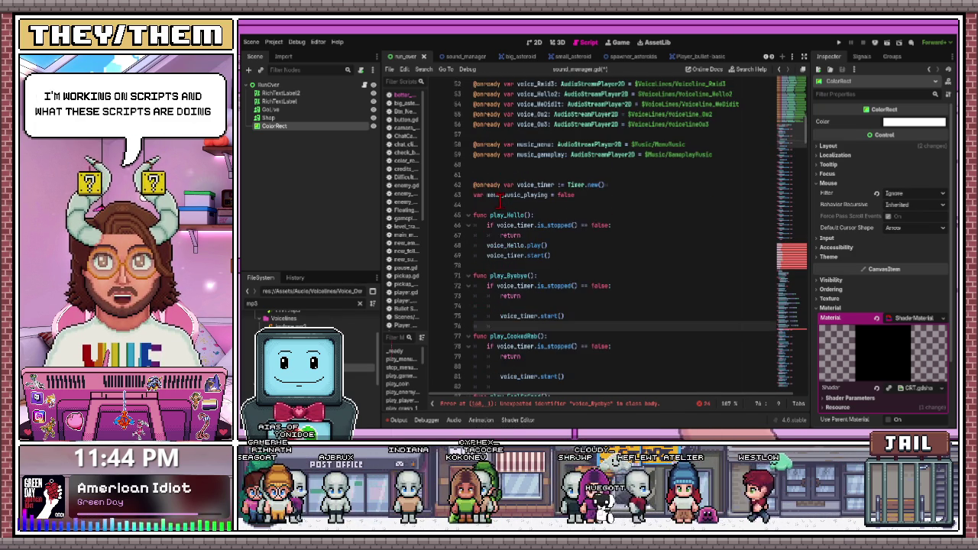
scroll(502, 204, "up", 1)
left_click_drag(475, 155, 731, 155)
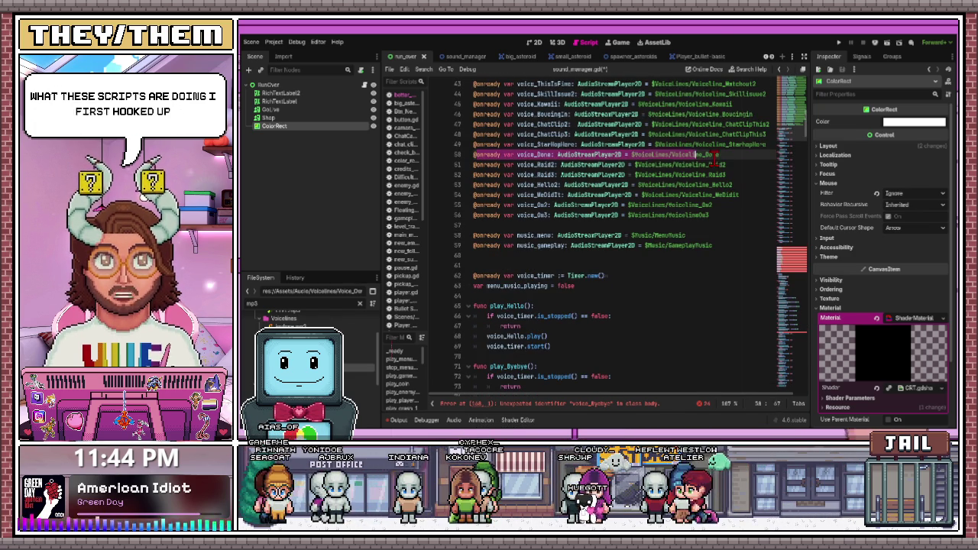
left_click(539, 124)
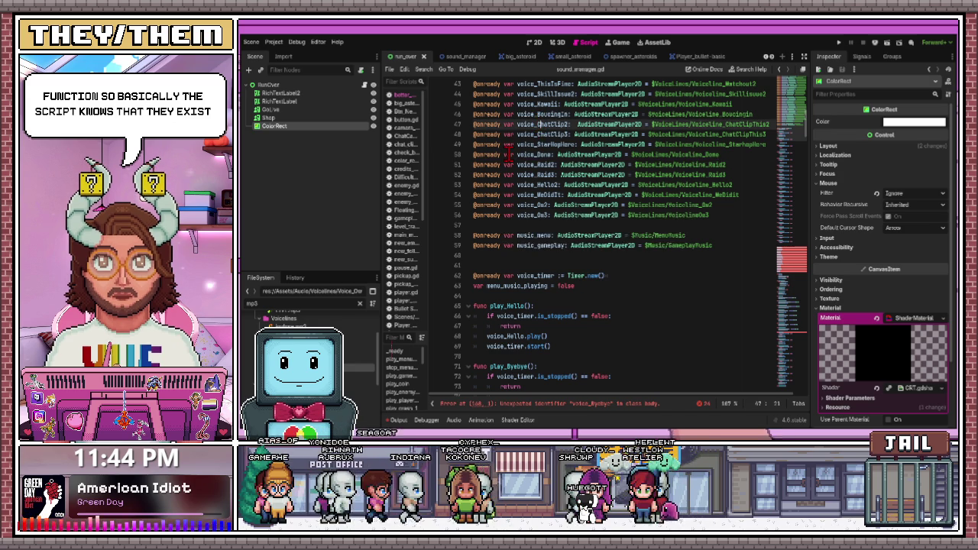
scroll(525, 214, "down", 3)
scroll(504, 222, "down", 4)
scroll(470, 228, "up", 2)
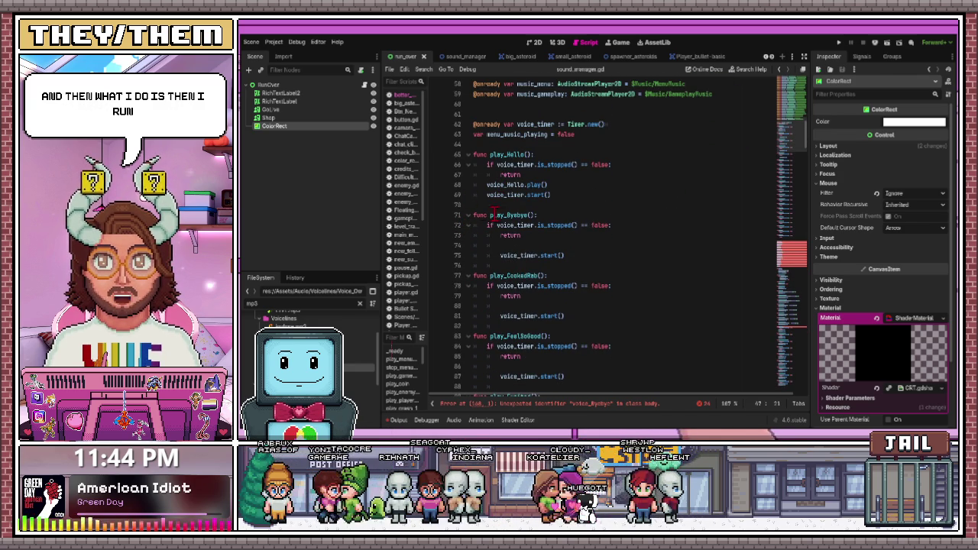
left_click_drag(490, 215, 579, 216)
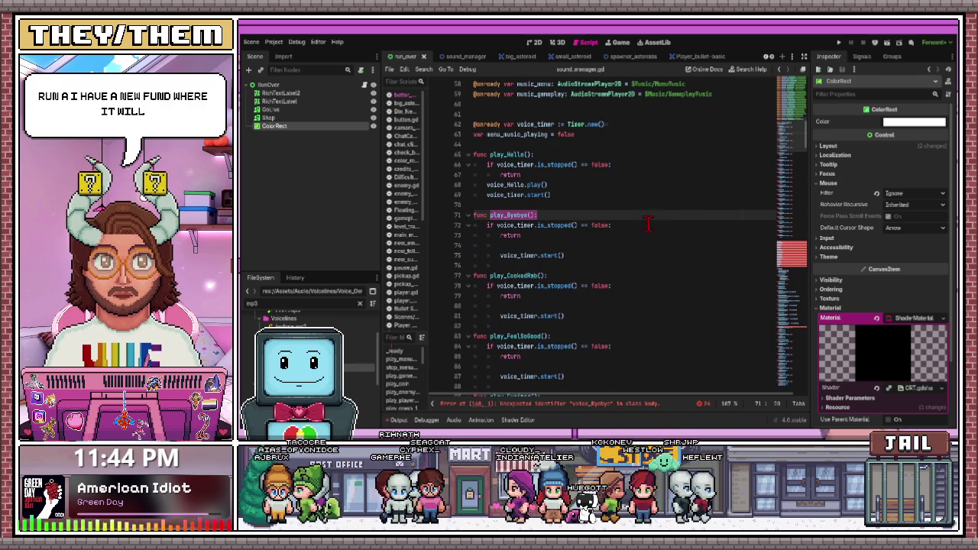
scroll(547, 165, "up", 3)
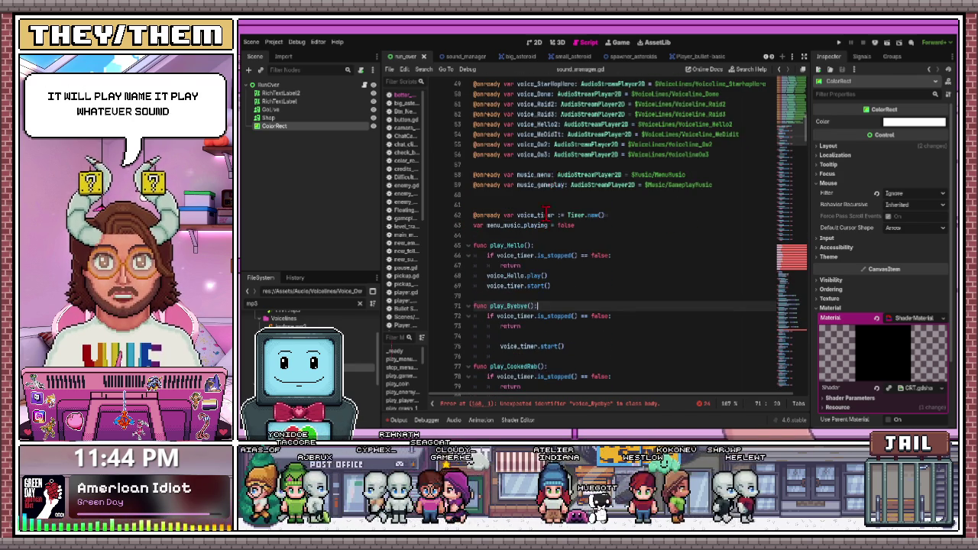
scroll(547, 166, "down", 3)
left_click_drag(486, 226, 536, 235)
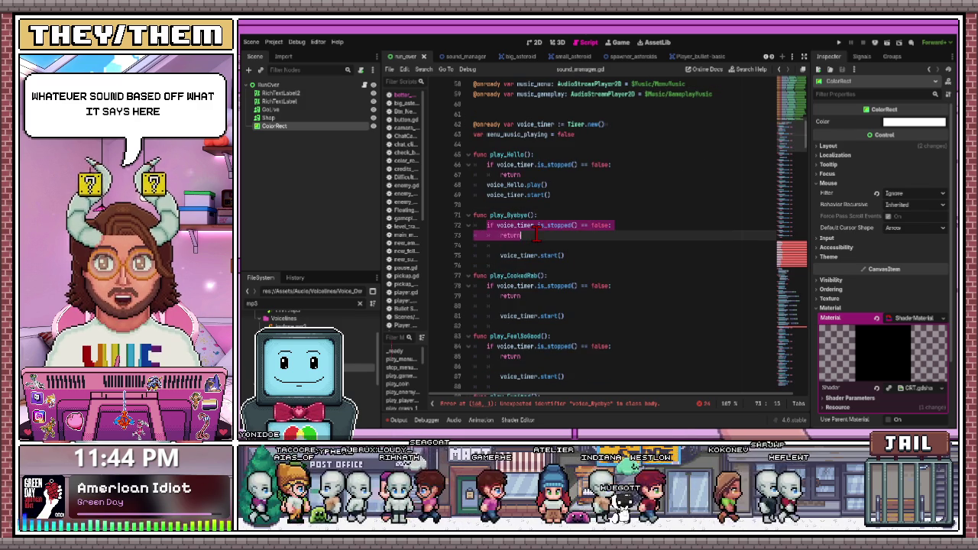
left_click(563, 235)
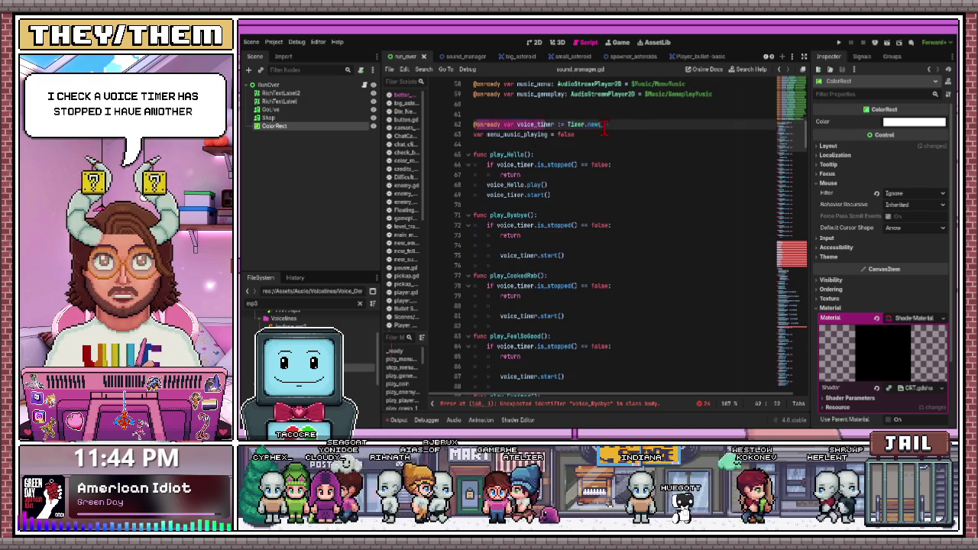
left_click_drag(538, 215, 612, 225)
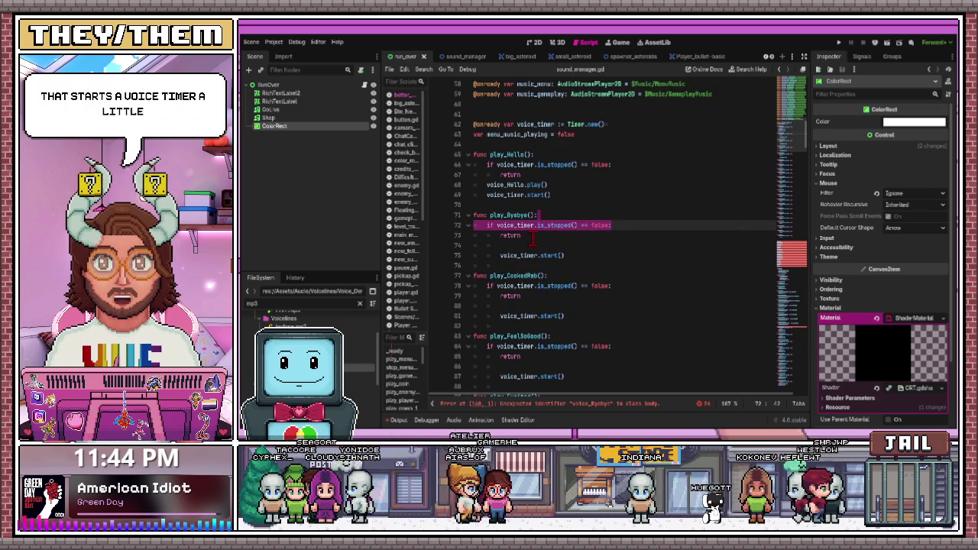
left_click_drag(487, 224, 633, 218)
key("Down")
key("Down")
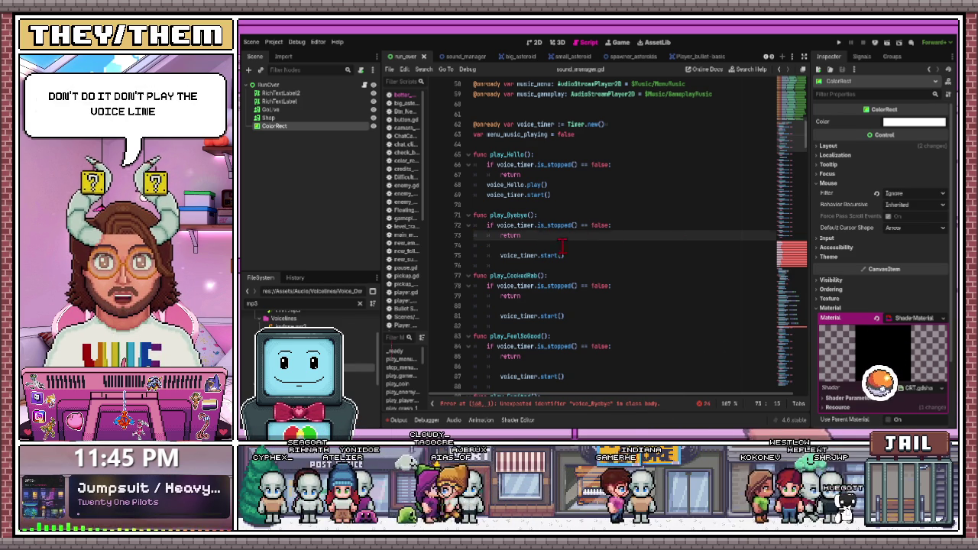
Highlight the voice_Hello.play() and voice_timer.start() lines in play_Hello
key("Down")
scroll(514, 330, "down", 4)
scroll(514, 330, "up", 7)
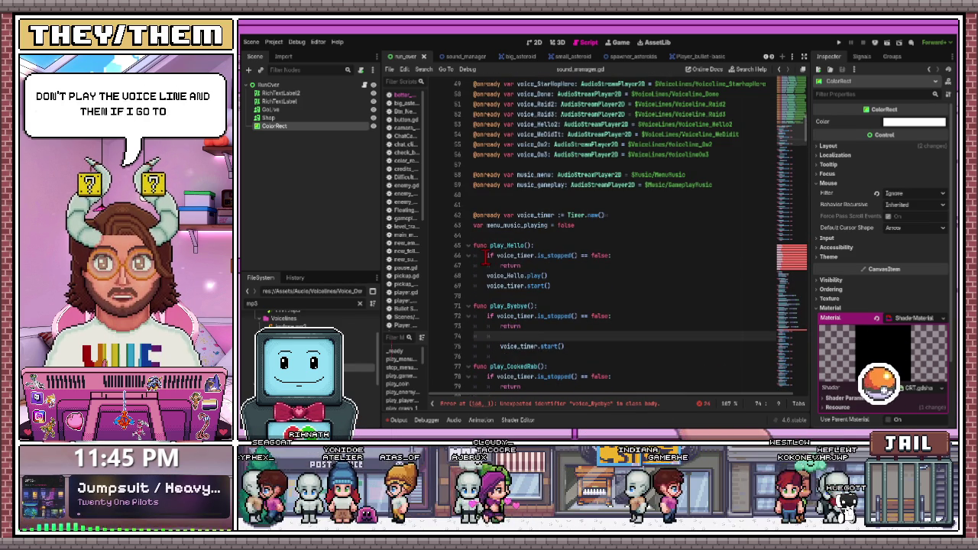
left_click(495, 276)
triple_click(494, 275)
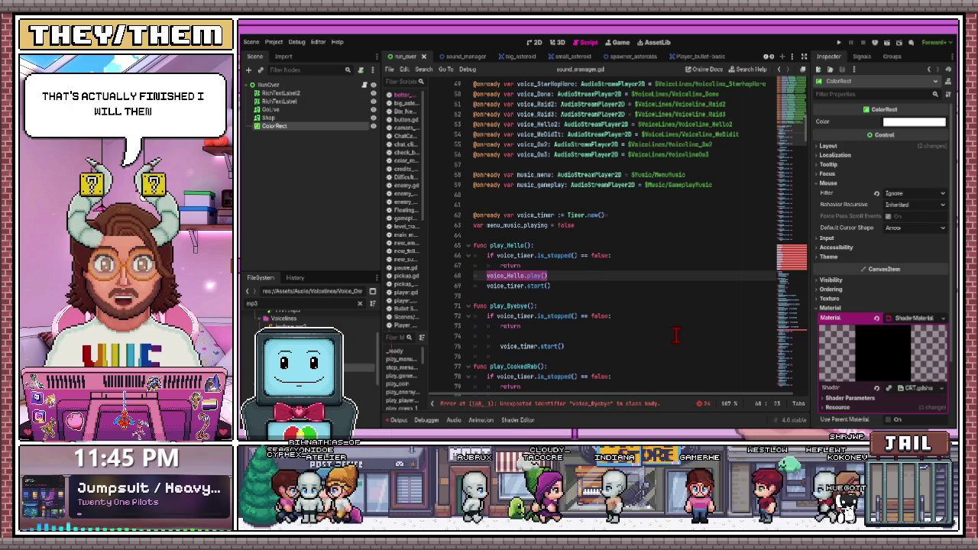
triple_click(495, 286)
left_click(527, 296)
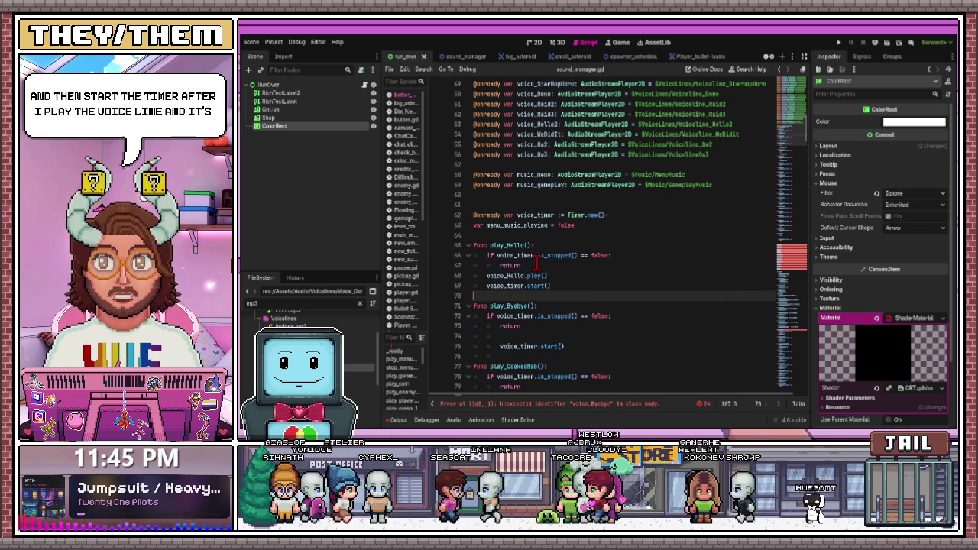
Highlight play_Hello's timer-running check, then collapse play_Hello into one folded line
left_click_drag(521, 265, 486, 256)
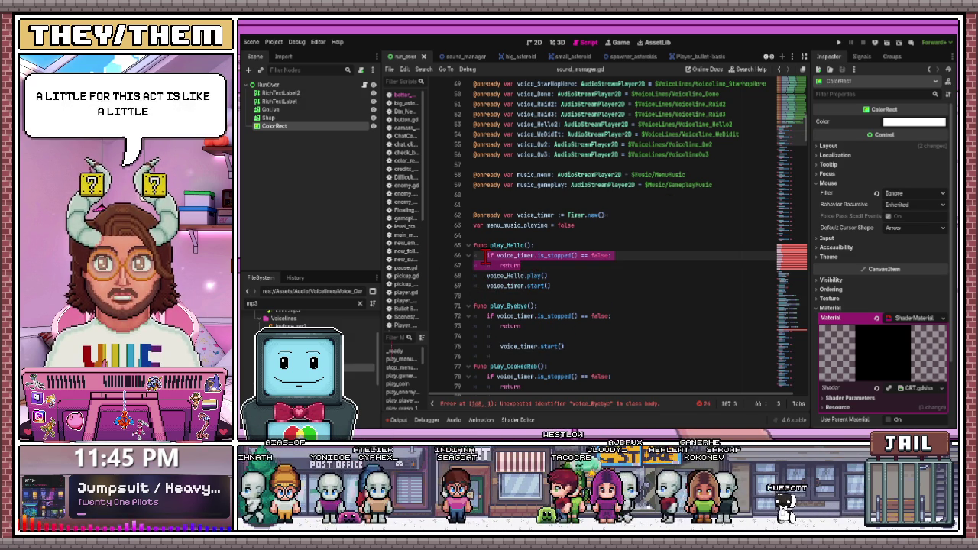
left_click(547, 257)
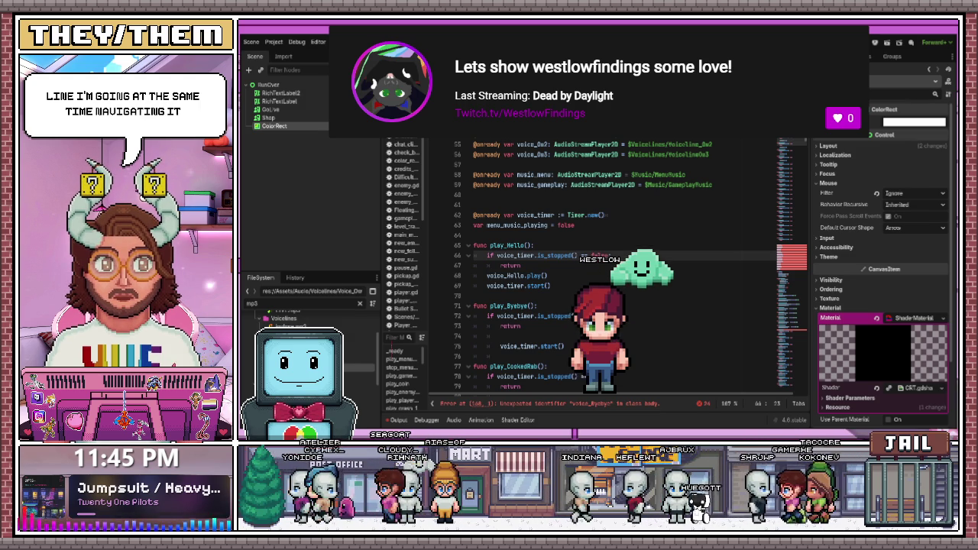
scroll(634, 267, "down", 2)
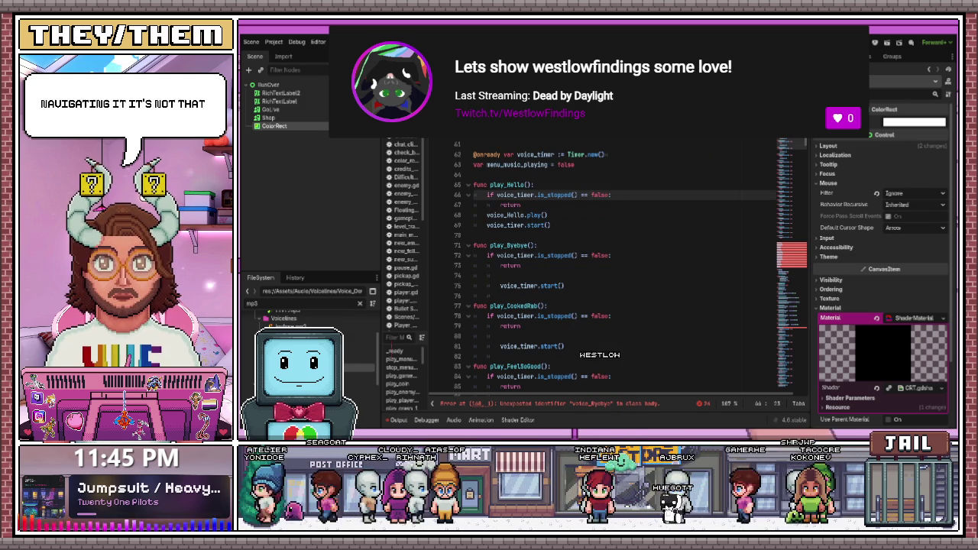
left_click(467, 184)
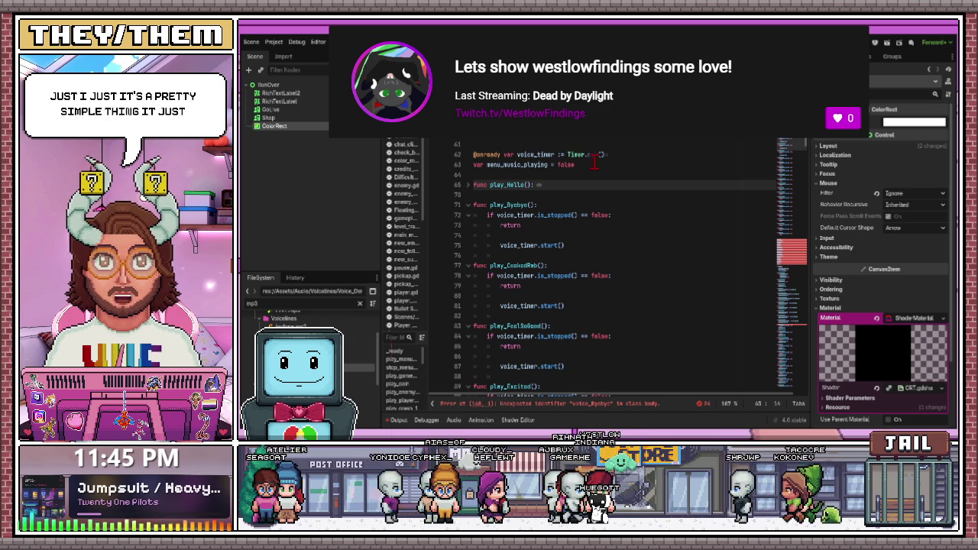
left_click(551, 154)
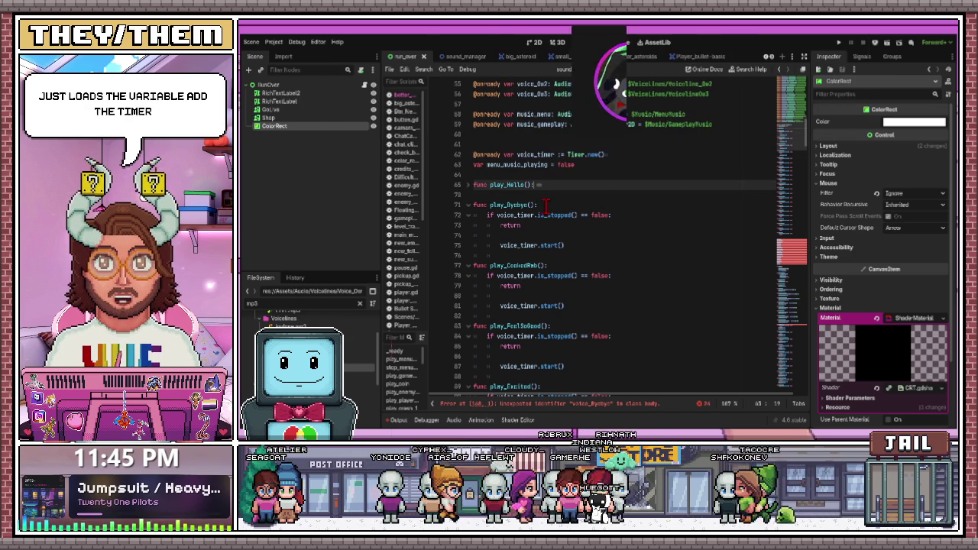
left_click_drag(497, 215, 623, 213)
left_click_drag(500, 245, 602, 248)
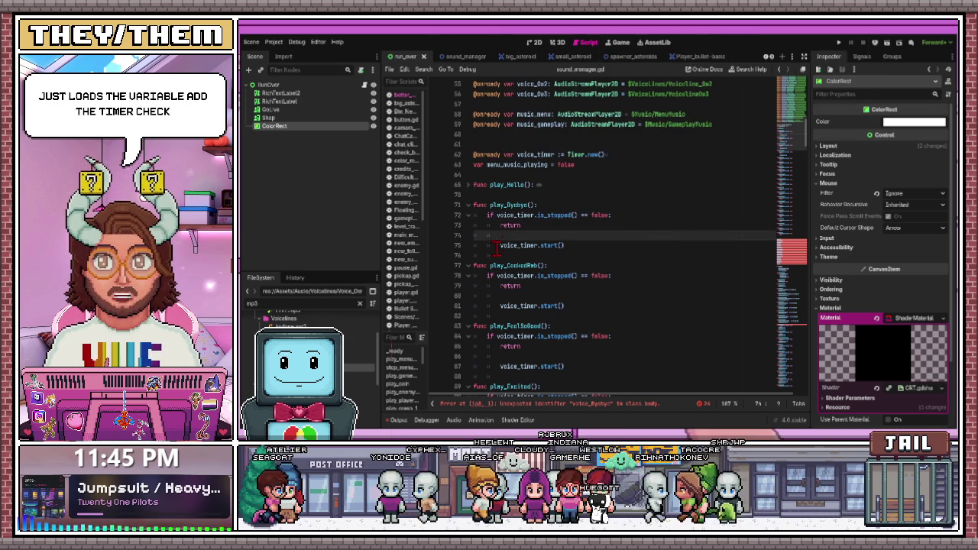
left_click(594, 252)
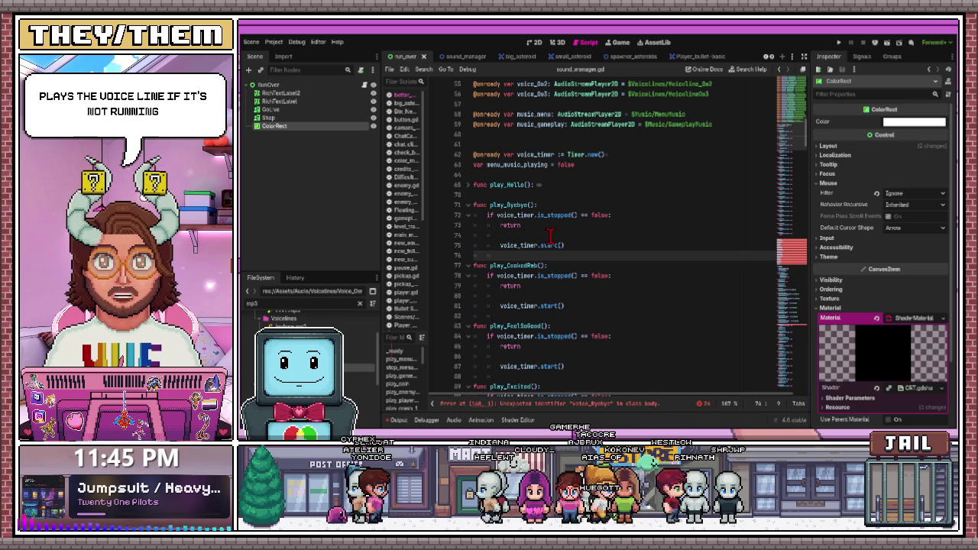
scroll(565, 238, "down", 1)
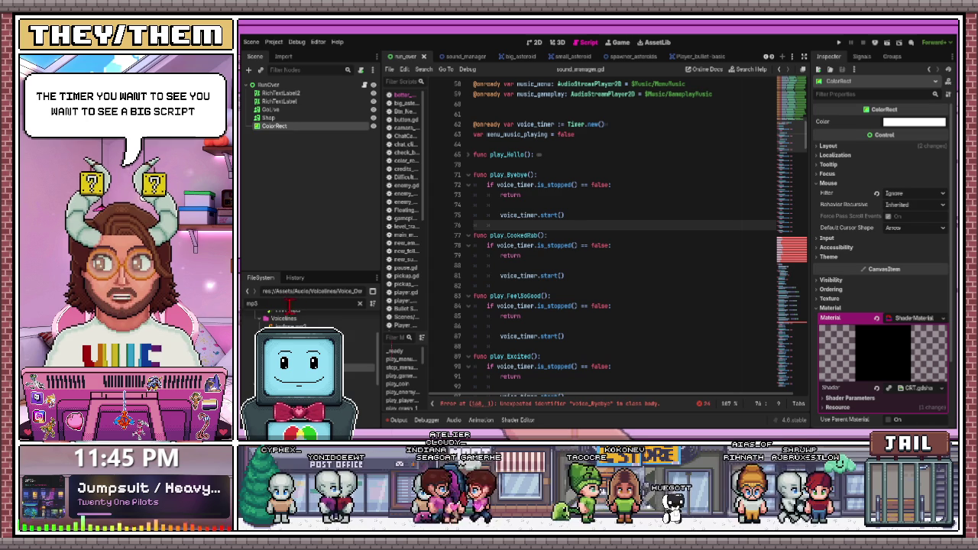
key("BackSpace")
key("BackSpace")
key("BackSpace")
type("player")
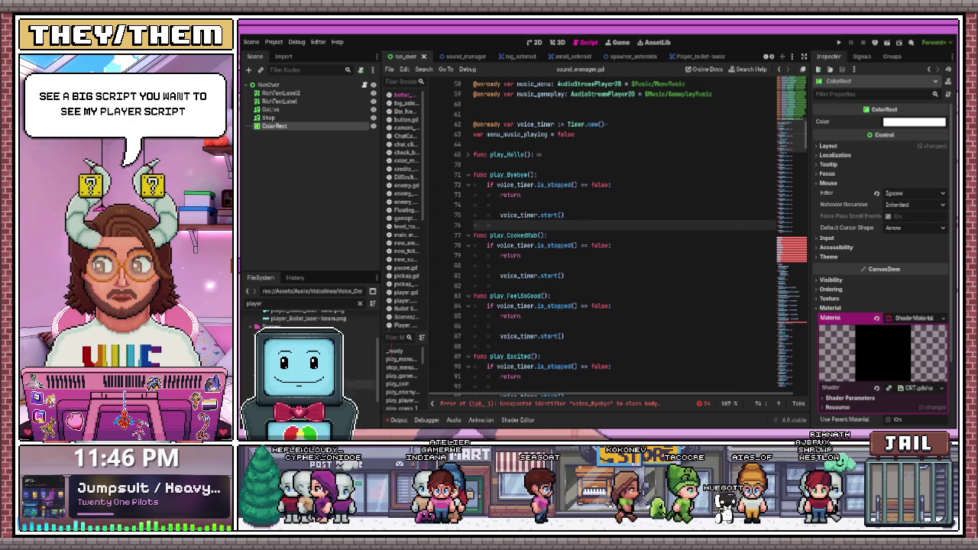
double_click(259, 327)
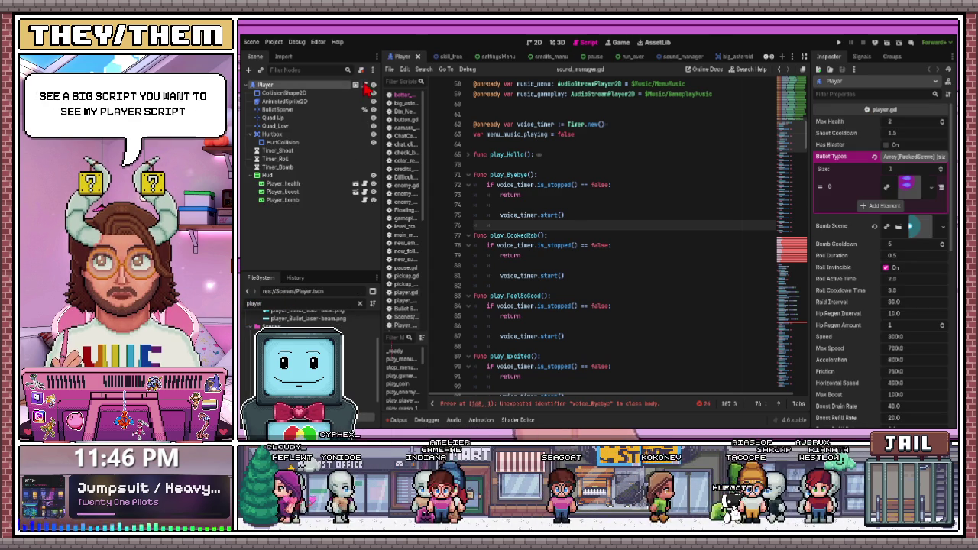
scroll(516, 219, "up", 20)
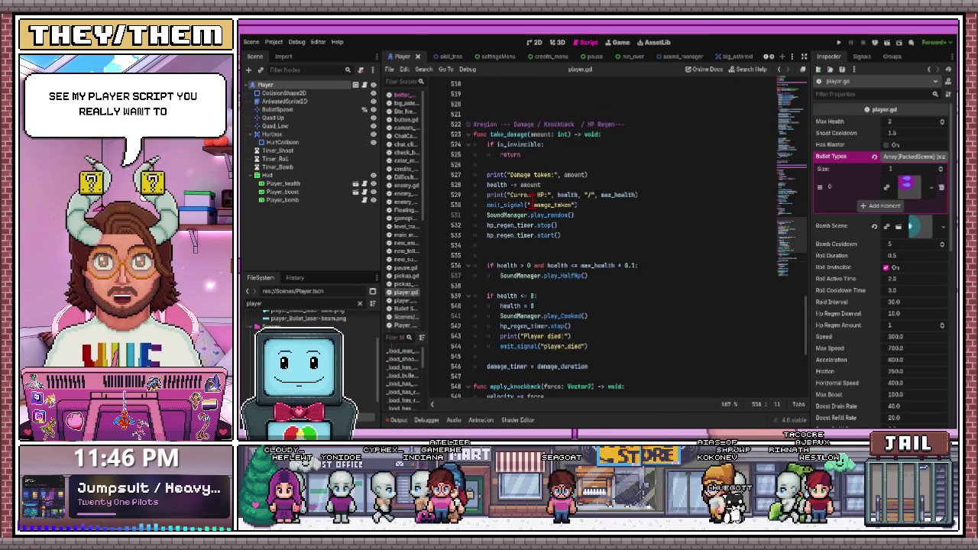
scroll(515, 219, "down", 20)
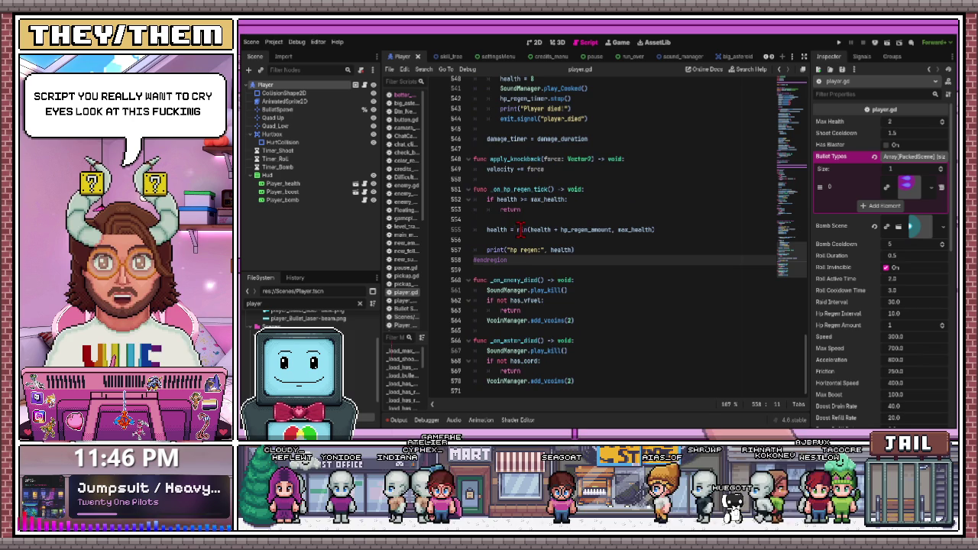
scroll(488, 228, "up", 20)
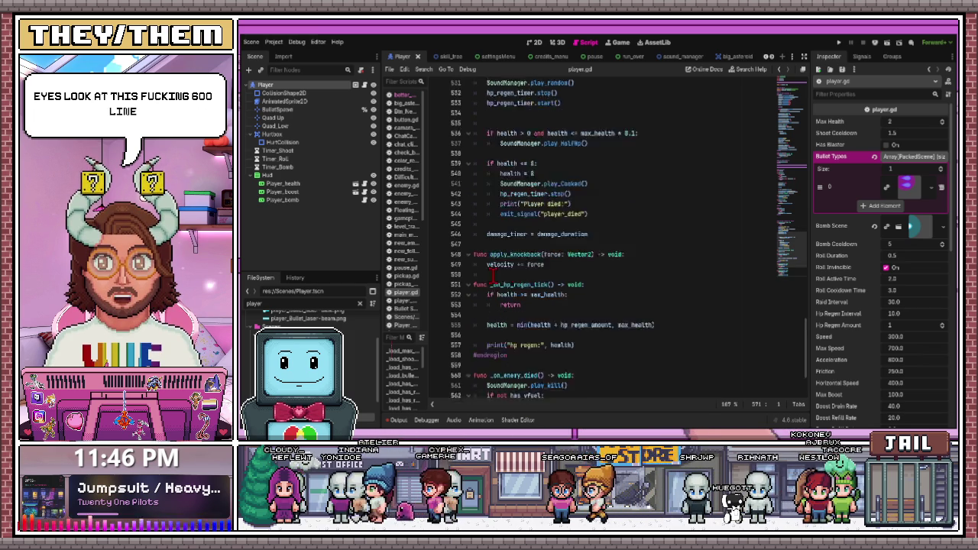
scroll(489, 223, "up", 20)
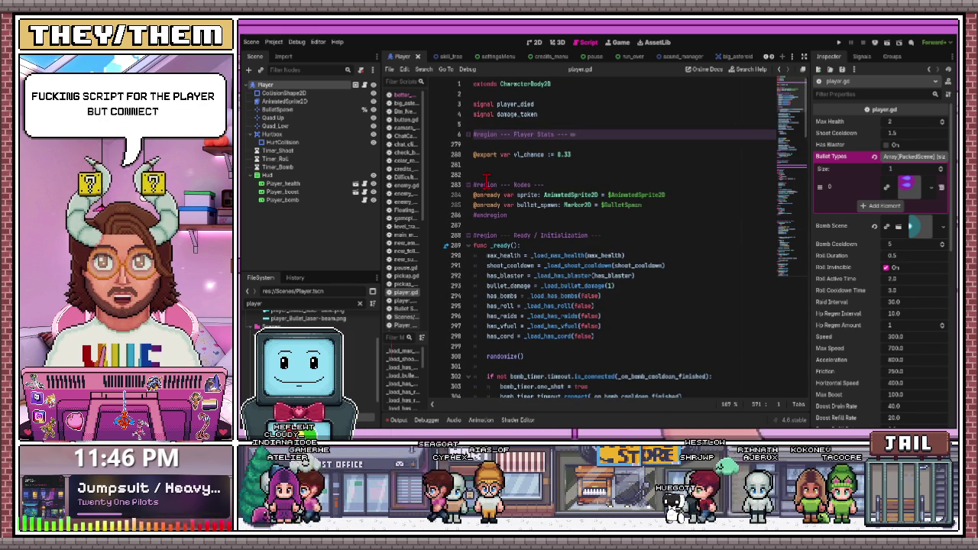
left_click(468, 135)
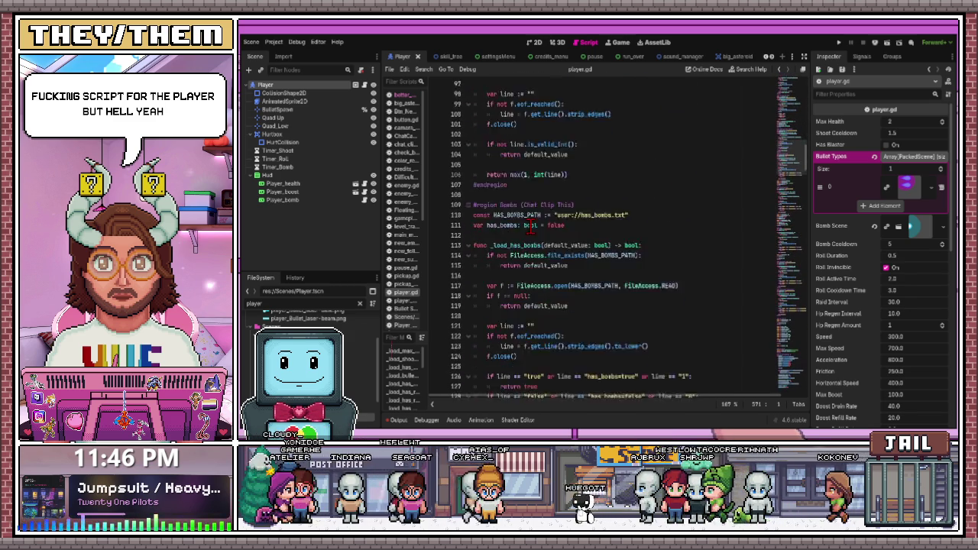
scroll(530, 224, "down", 15)
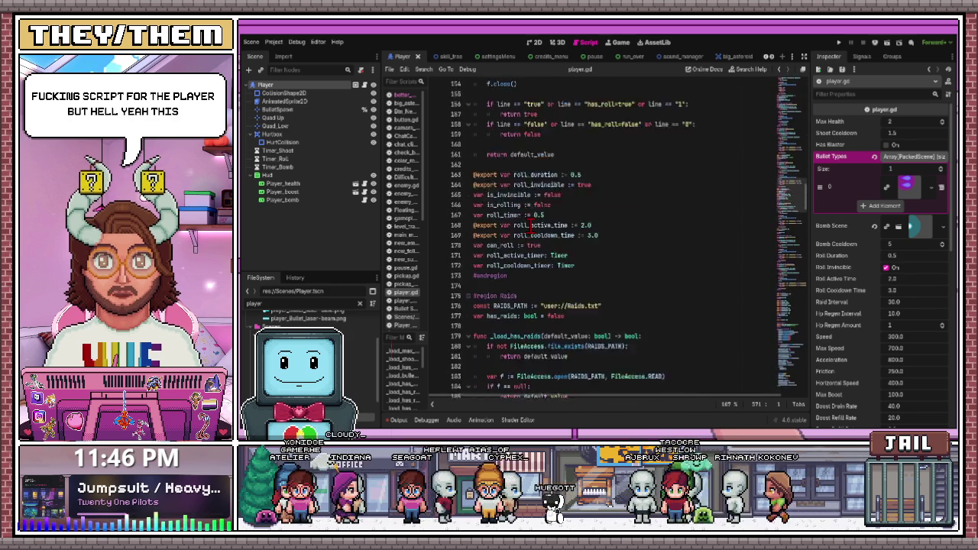
scroll(530, 225, "down", 11)
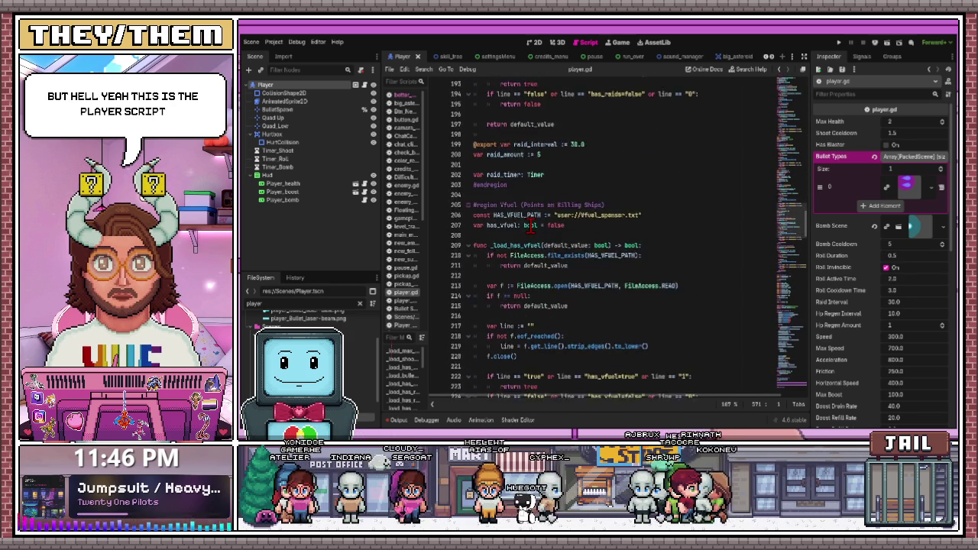
scroll(530, 231, "down", 17)
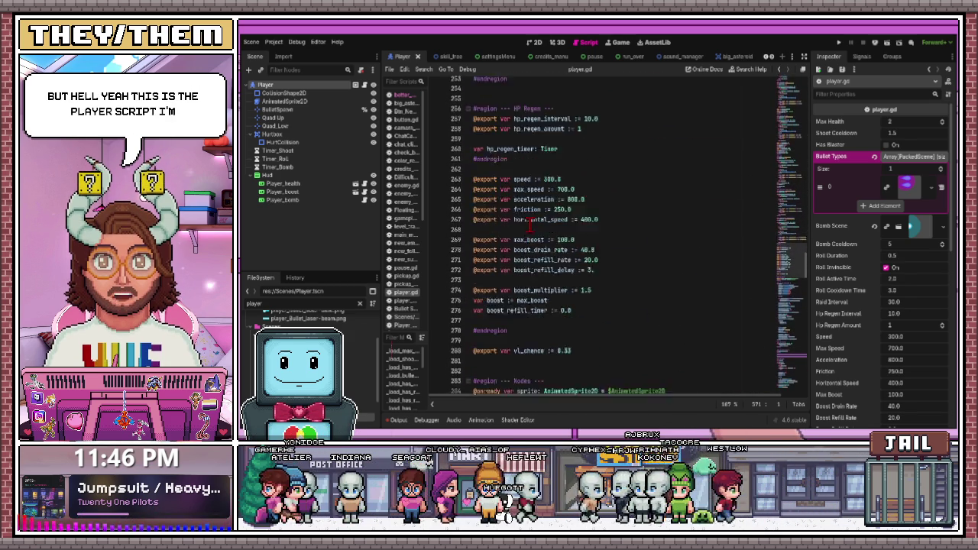
scroll(530, 225, "down", 11)
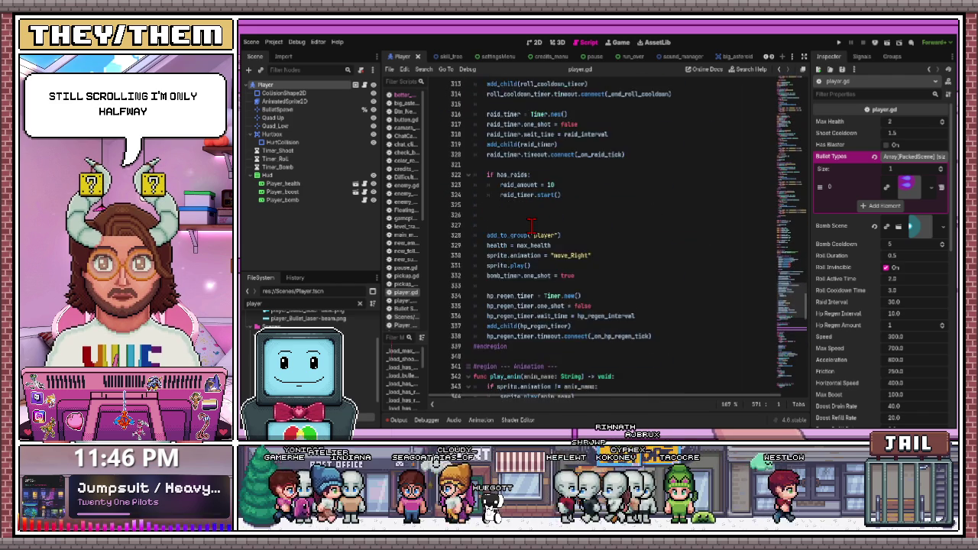
scroll(531, 225, "down", 11)
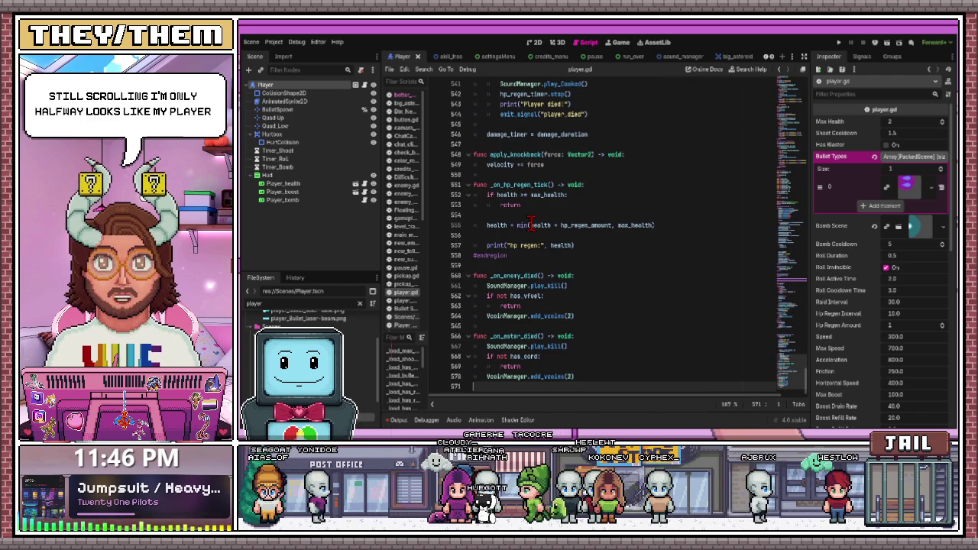
scroll(533, 330, "up", 1)
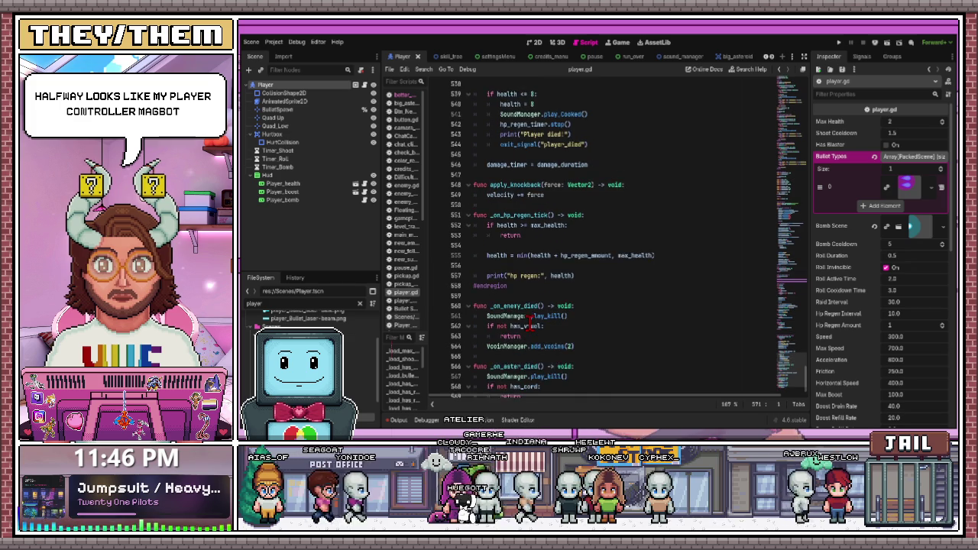
scroll(533, 285, "up", 20)
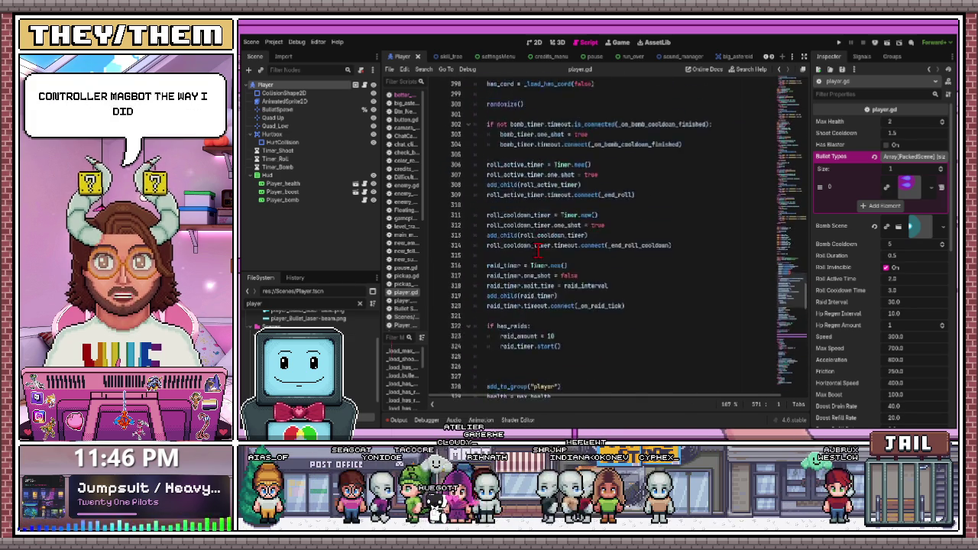
scroll(537, 246, "up", 20)
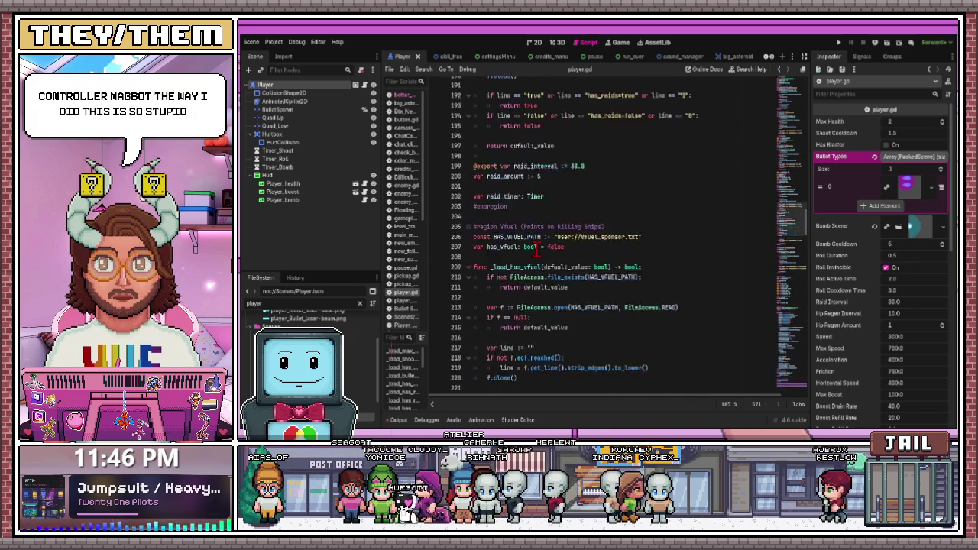
scroll(532, 264, "up", 20)
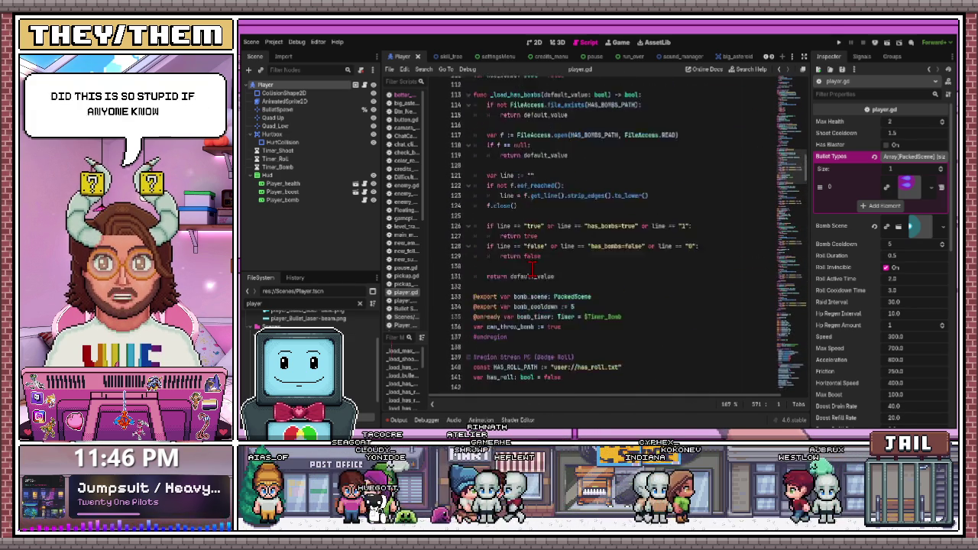
scroll(533, 266, "up", 20)
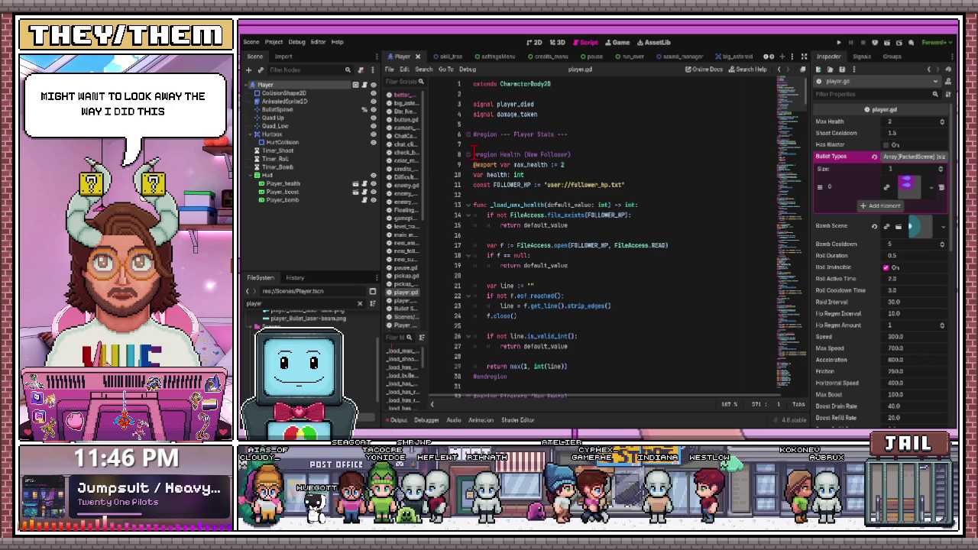
mouse_move(474, 160)
left_mouse_down()
mouse_move(489, 164)
mouse_move(566, 317)
mouse_move(562, 309)
left_mouse_up()
left_click(566, 314)
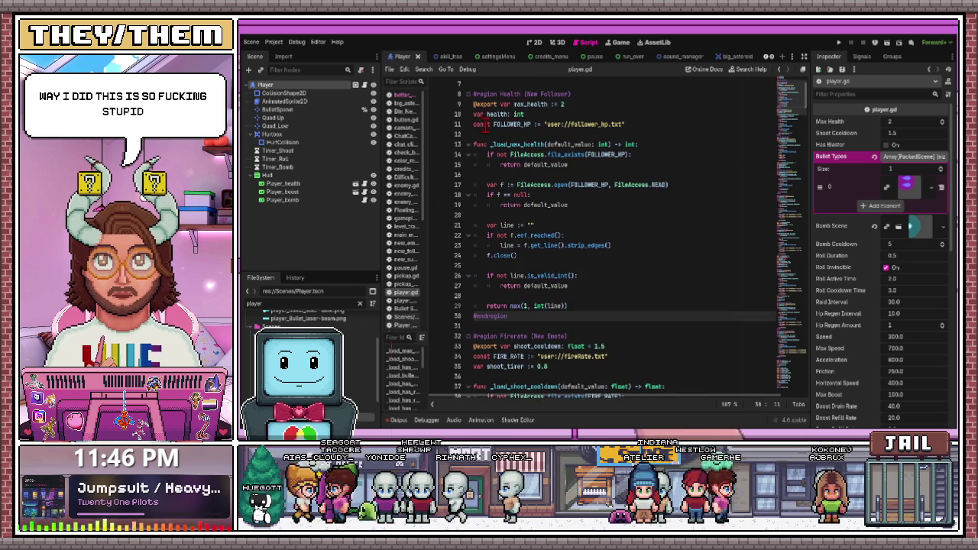
left_click_drag(474, 104, 563, 104)
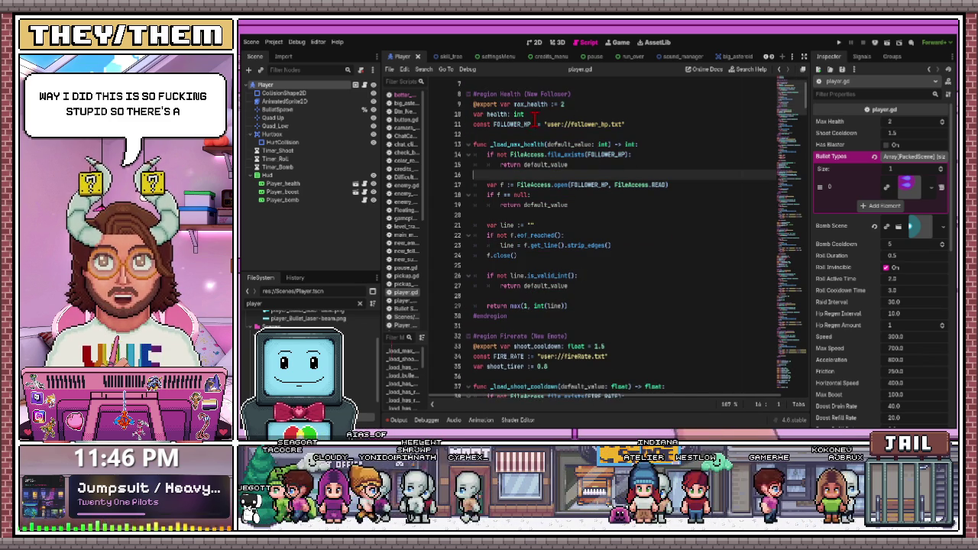
left_click_drag(474, 124, 624, 124)
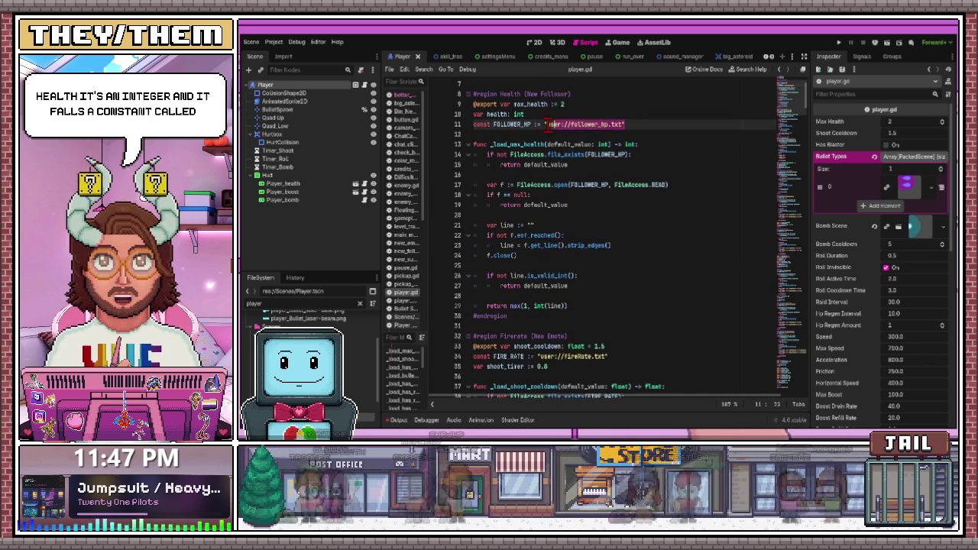
left_click(478, 126)
left_click(582, 125)
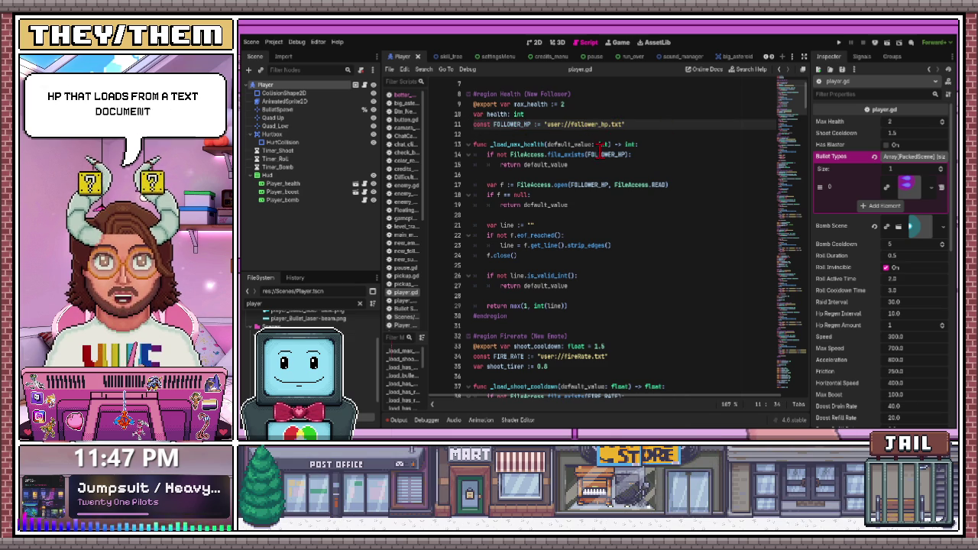
left_click_drag(645, 124, 466, 125)
left_click(547, 143)
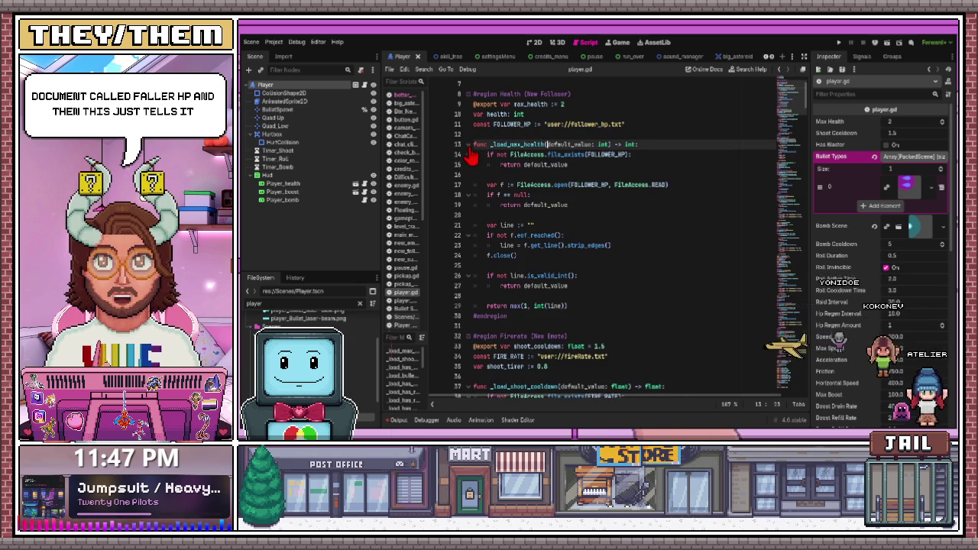
mouse_move(604, 307)
left_mouse_down()
mouse_move(470, 164)
mouse_move(470, 187)
mouse_move(461, 148)
left_mouse_up()
left_click(540, 184)
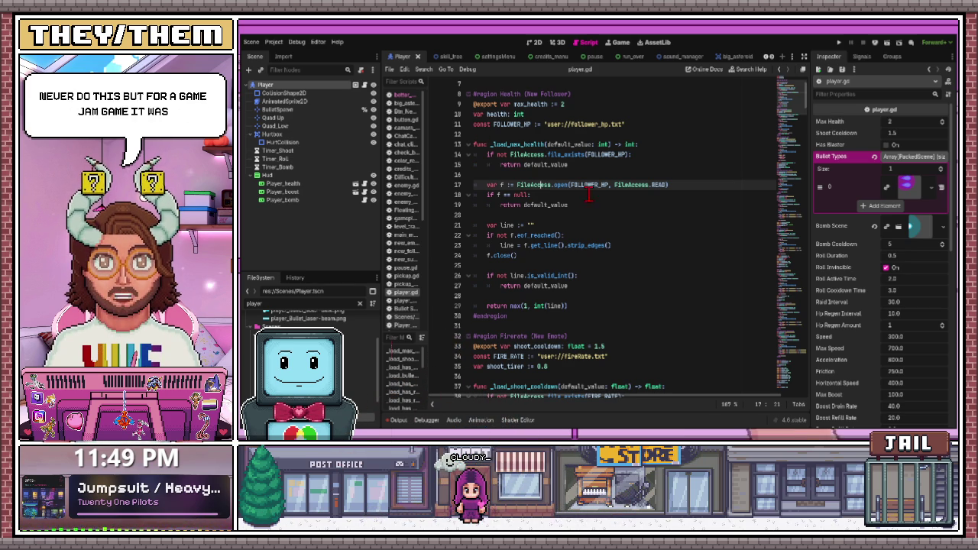
mouse_move(481, 326)
left_mouse_down()
mouse_move(474, 225)
mouse_move(441, 98)
mouse_move(444, 109)
left_mouse_up()
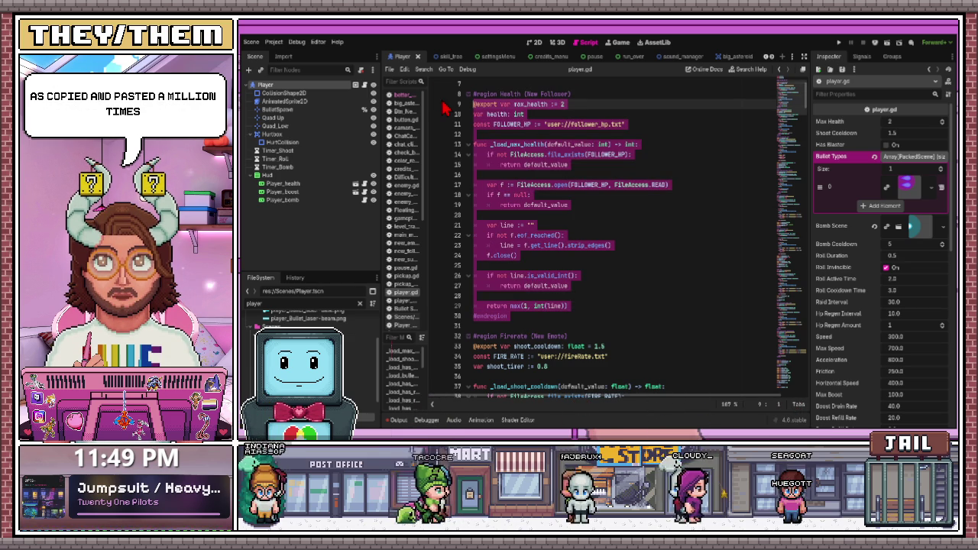
left_click(518, 184)
left_click(510, 154)
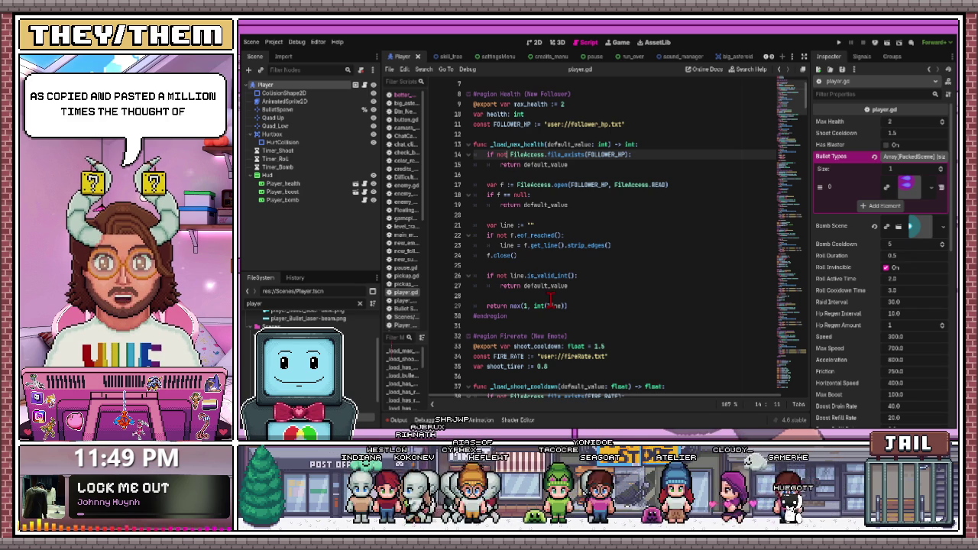
scroll(539, 246, "down", 1)
scroll(538, 246, "down", 1)
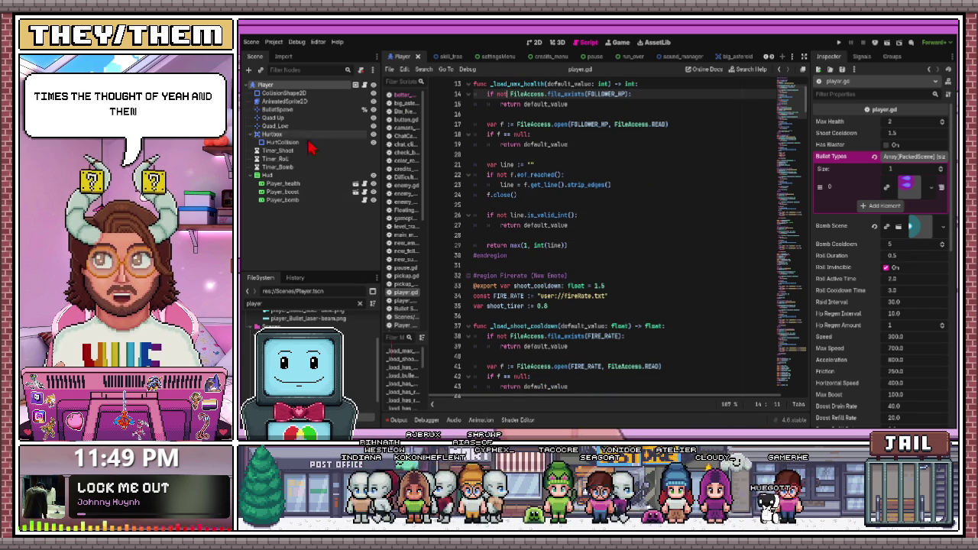
double_click(245, 304)
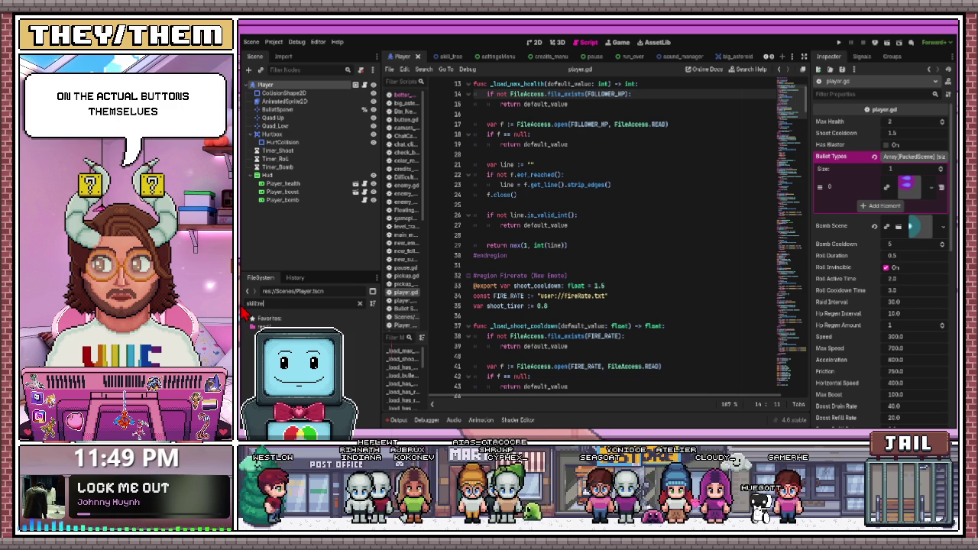
Filter the FileSystem to 'skill', open skill_tree.gd, and switch to the skill_tree scene
key("BackSpace")
key("BackSpace")
key("BackSpace")
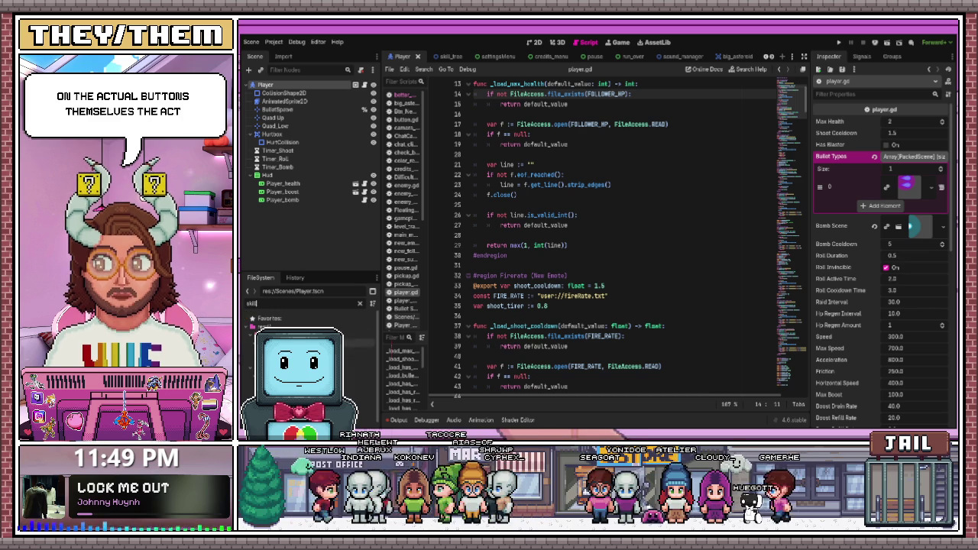
double_click(275, 338)
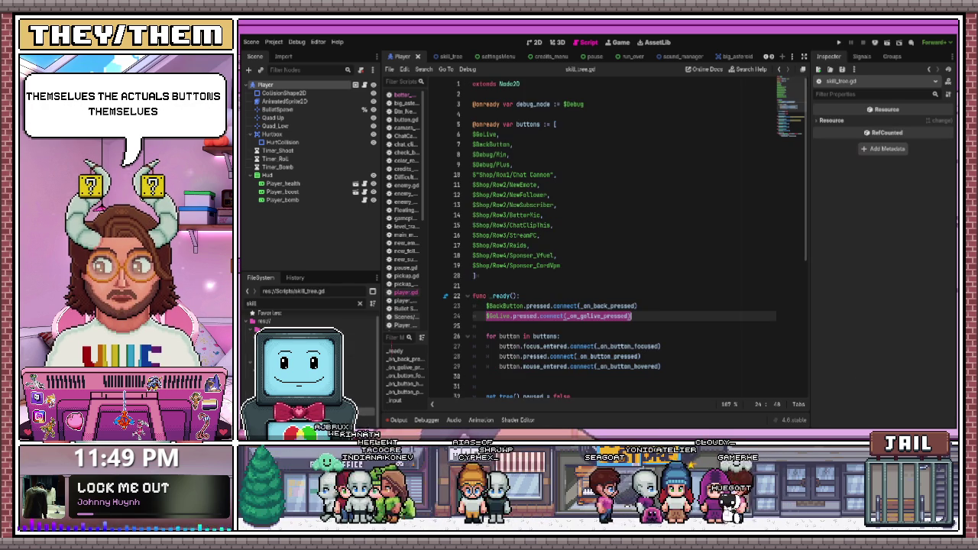
scroll(550, 230, "down", 8)
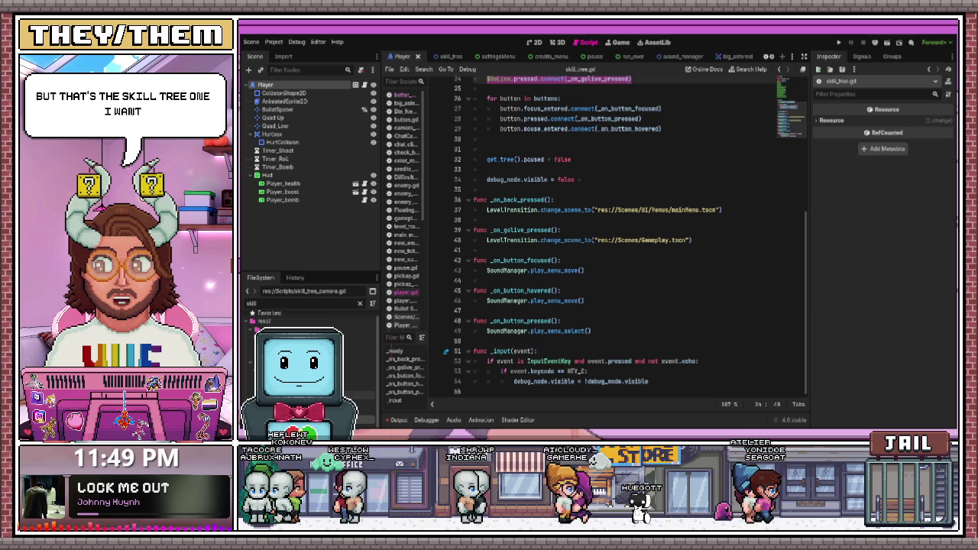
left_click(440, 56)
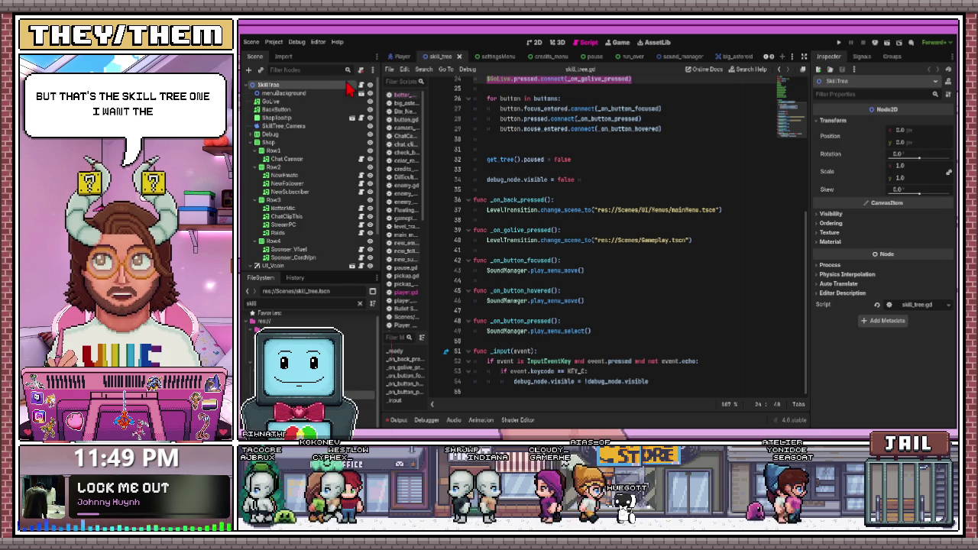
Open ChatCannon.gd and highlight its tooltip export line and has_blaster KEY constant
left_click(362, 161)
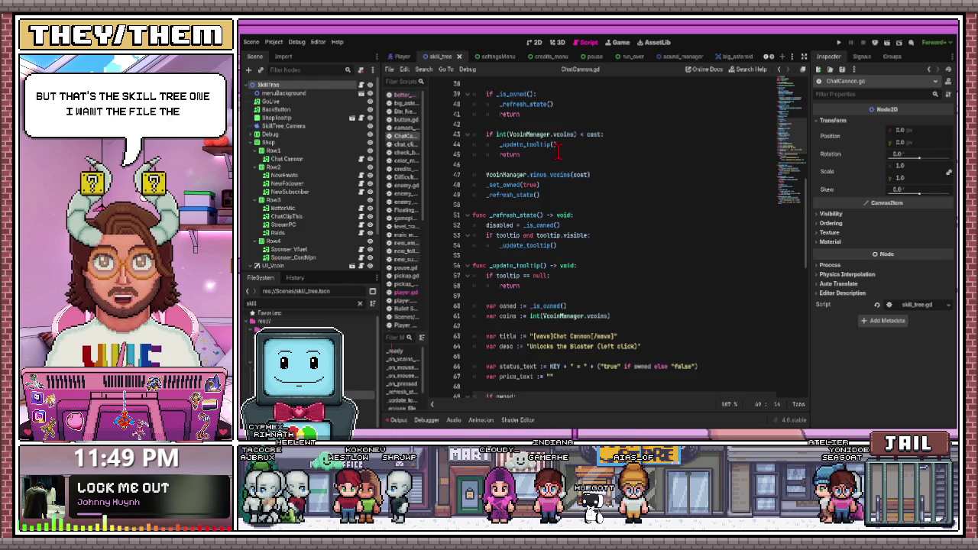
scroll(558, 151, "up", 10)
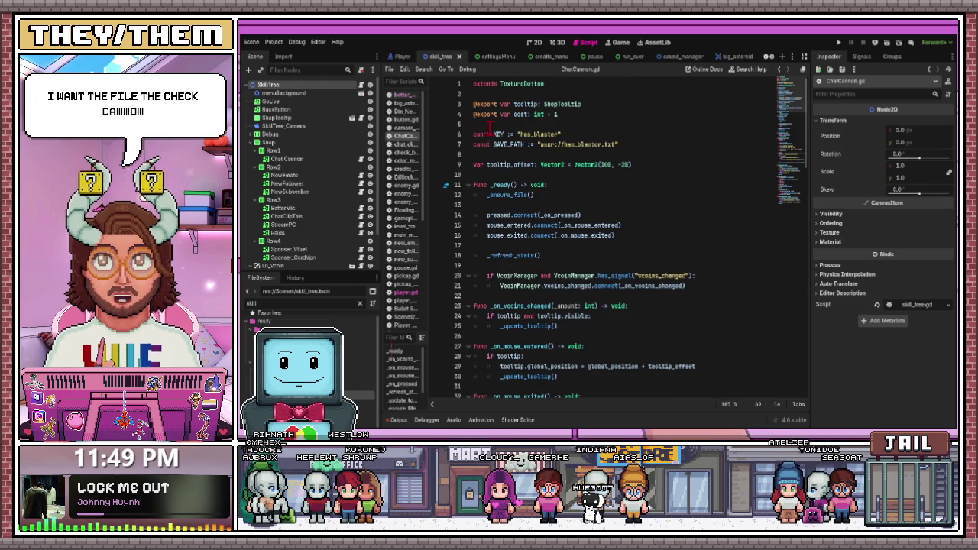
scroll(511, 126, "down", 20)
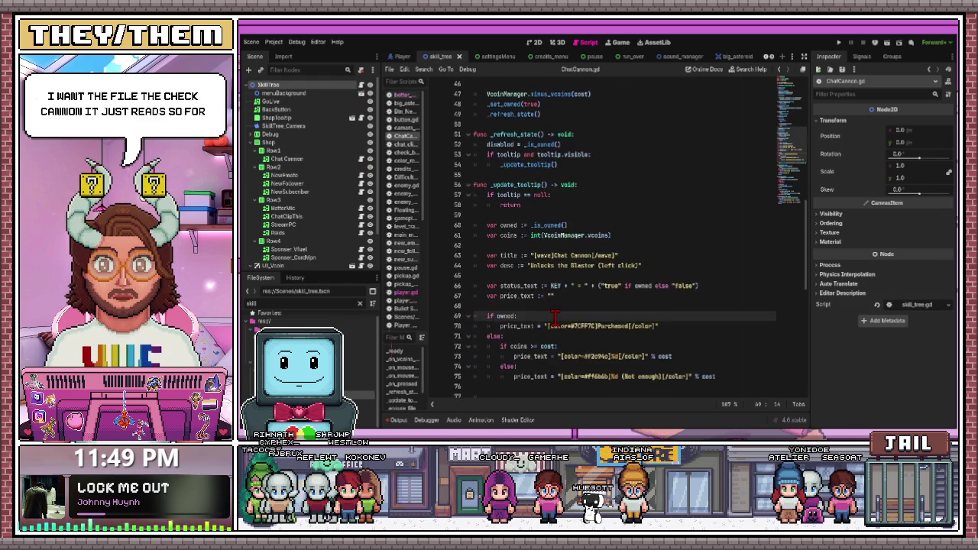
scroll(554, 321, "up", 20)
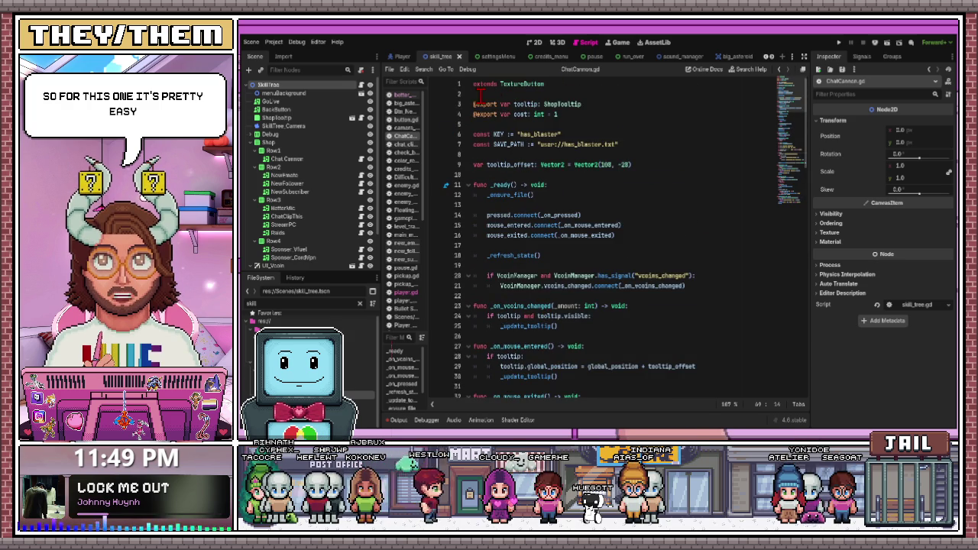
left_click_drag(611, 105, 468, 103)
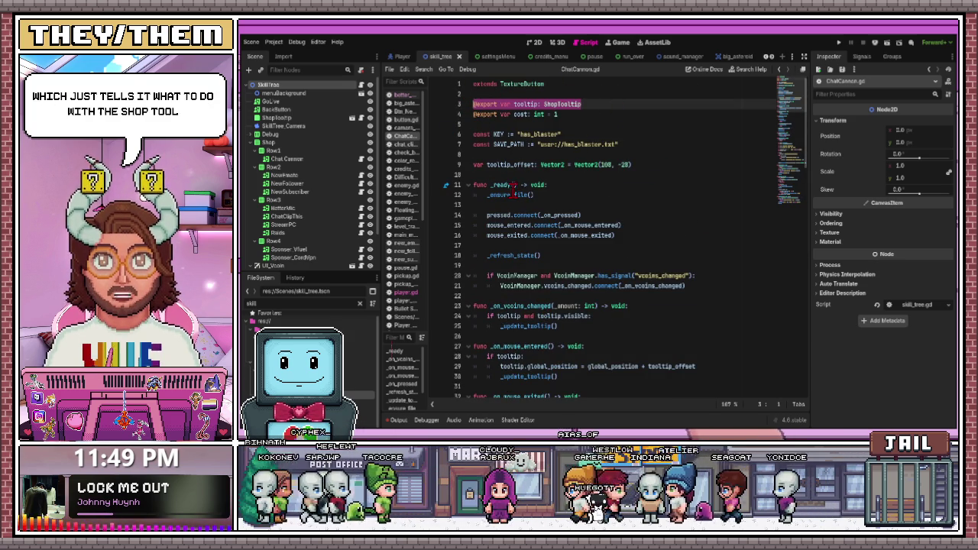
mouse_move(562, 134)
left_mouse_down()
mouse_move(463, 139)
mouse_move(476, 150)
mouse_move(633, 145)
left_mouse_up()
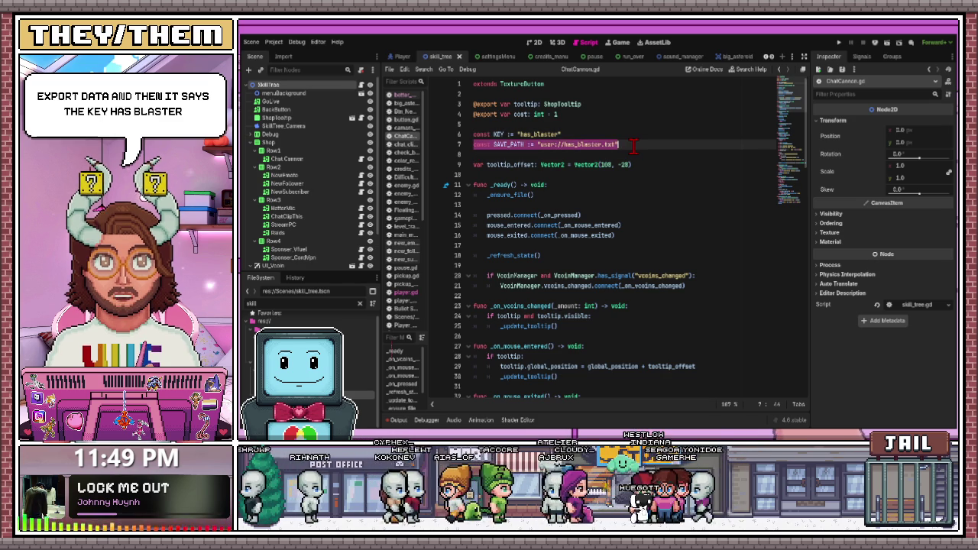
scroll(569, 262, "down", 2)
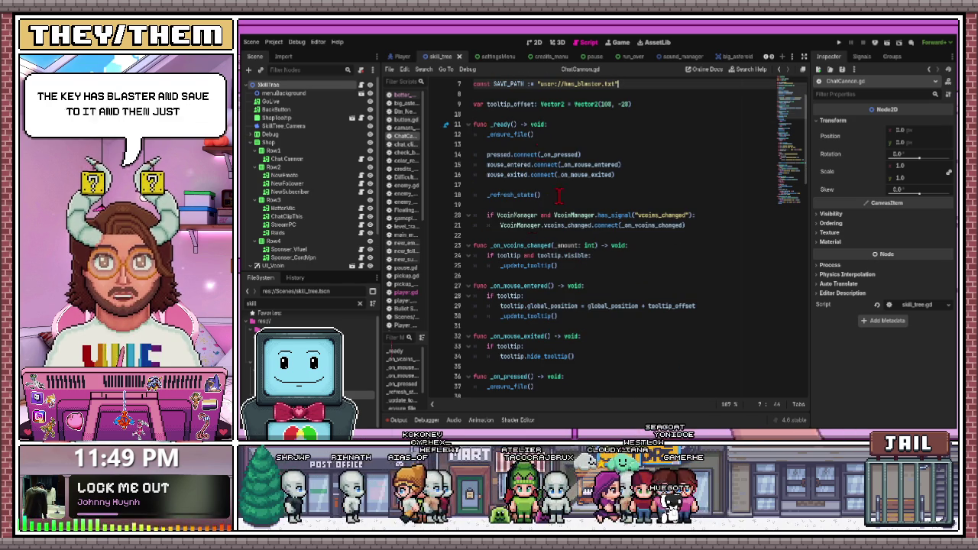
left_click(553, 230)
scroll(519, 255, "down", 5)
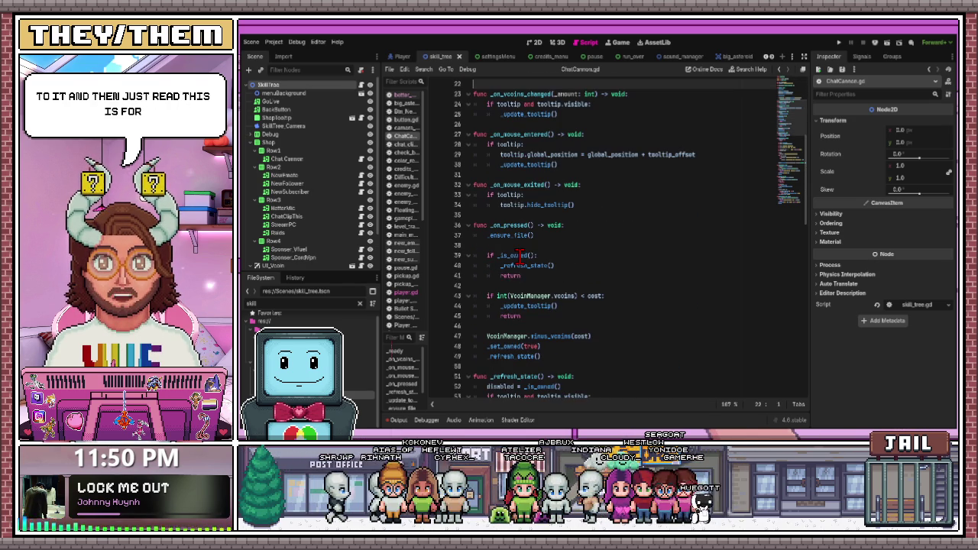
Select the setup lines, update_tooltip and _ensure_file in ChatCannon.gd, then open new_follower.gd
key("shift+Up")
key("shift+Up")
key("shift+Up")
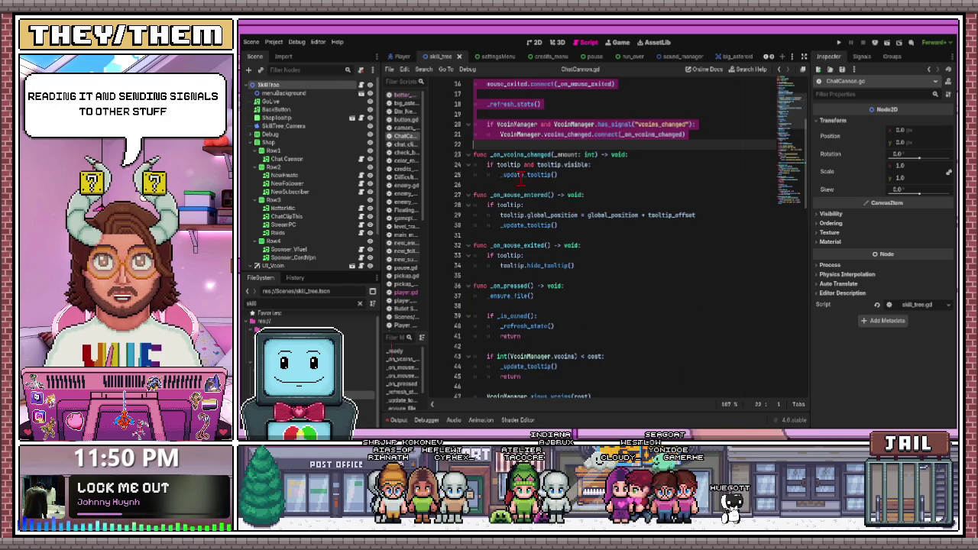
key("Down")
key("Down")
key("Down")
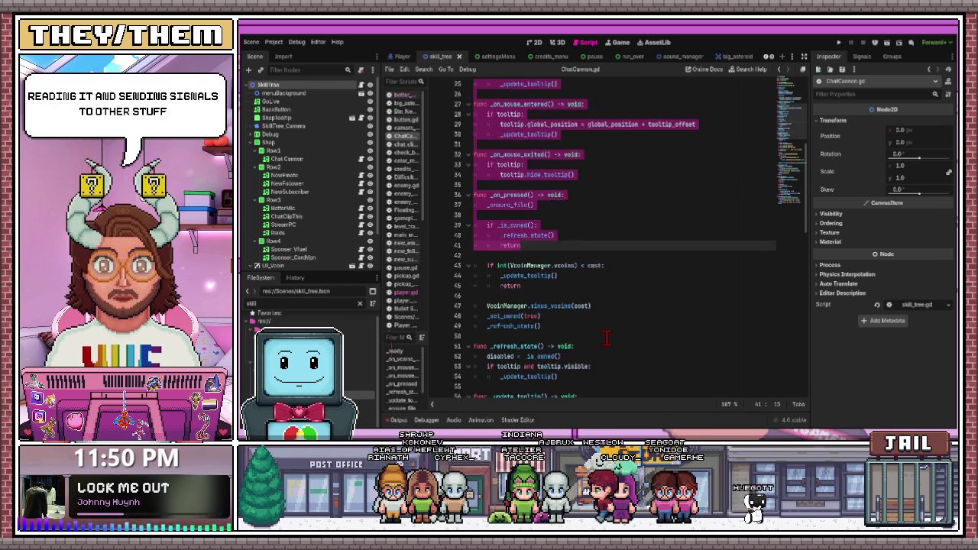
scroll(555, 305, "down", 7)
left_click(475, 94)
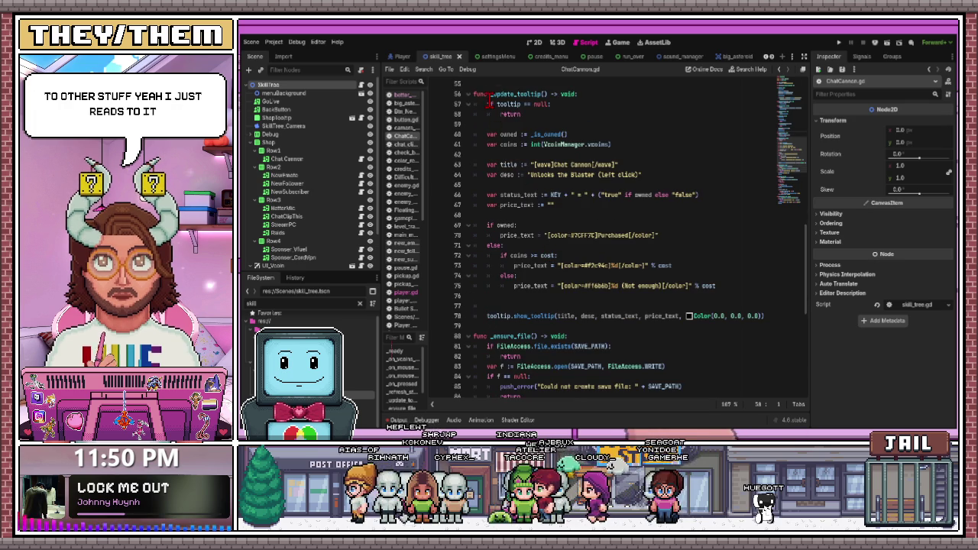
key("shift+Down")
key("shift+Down")
key("shift+Down")
key("Down")
key("Down")
key("Down")
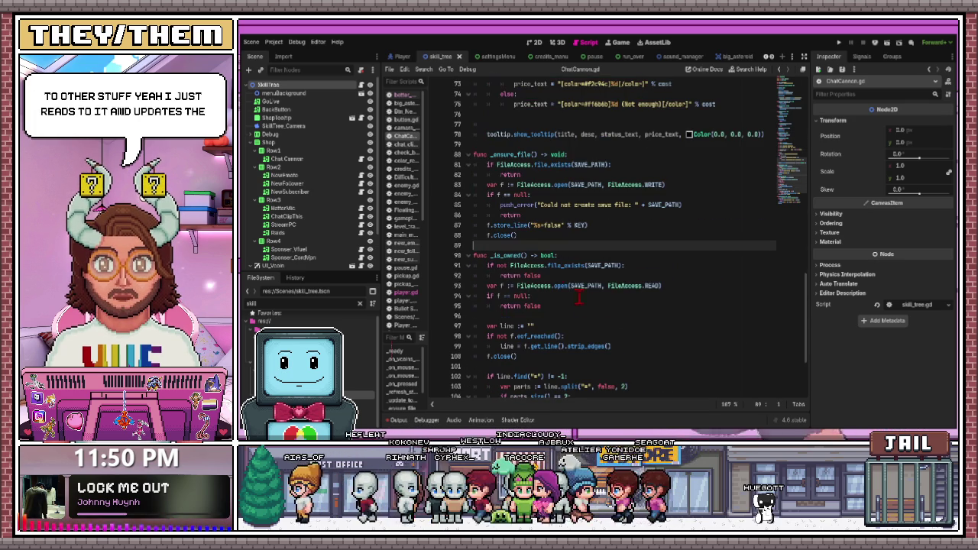
left_click(472, 154)
key("shift+Down")
key("shift+Down")
key("shift+Down")
scroll(571, 239, "down", 4)
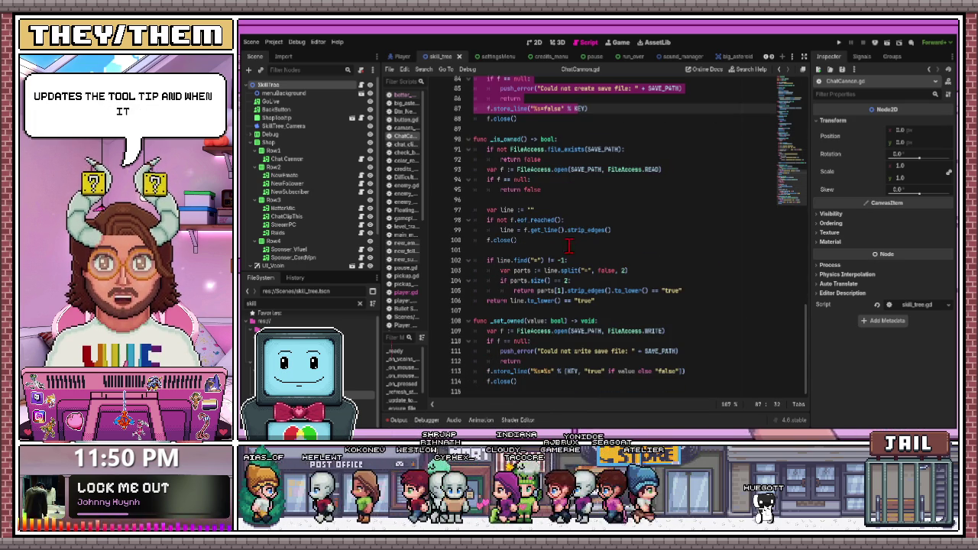
scroll(504, 245, "up", 3)
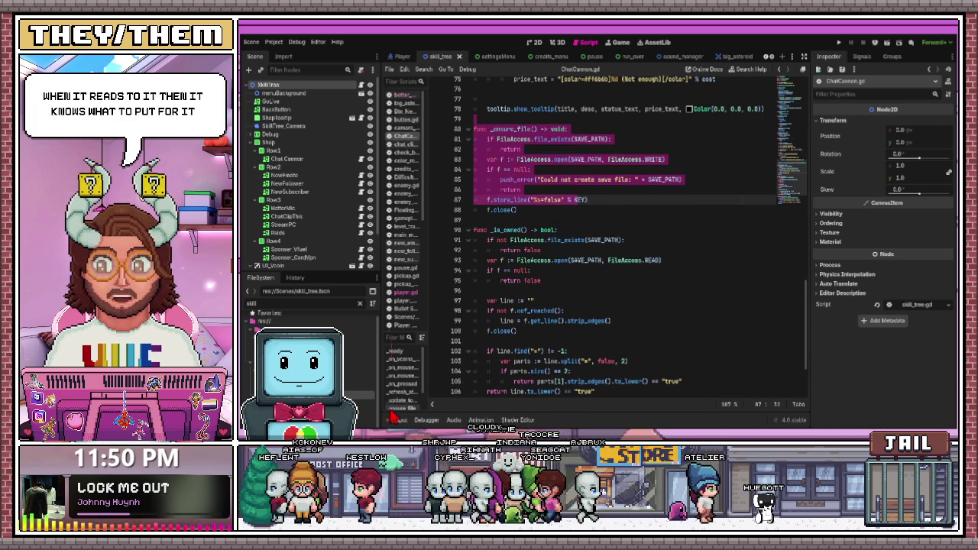
left_click(361, 185)
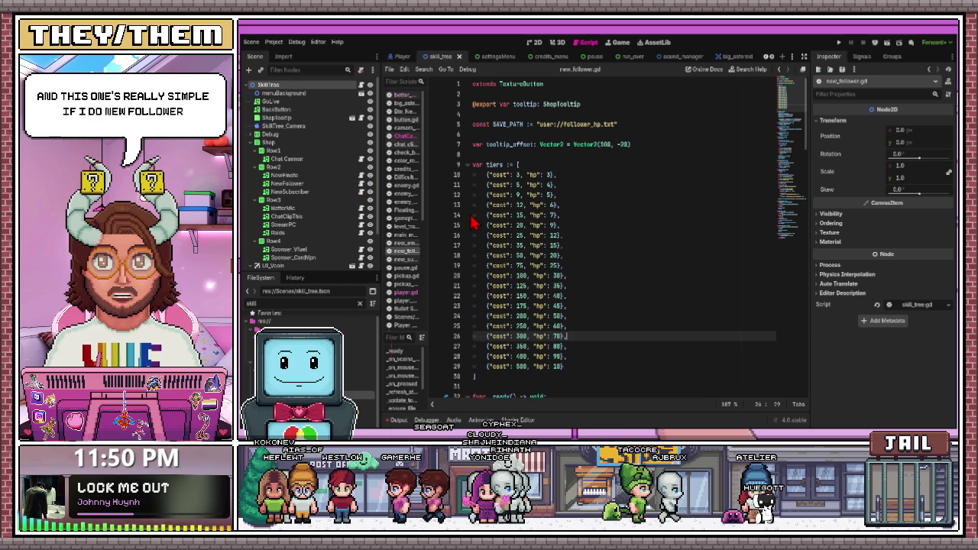
Highlight the tiers array (lines 9–30) to review it, then raise the Scene/FileSystem splitter to enlarge the FileSystem dock
mouse_move(514, 315)
left_mouse_down()
mouse_move(501, 302)
mouse_move(470, 164)
mouse_move(472, 174)
left_mouse_up()
left_click(521, 195)
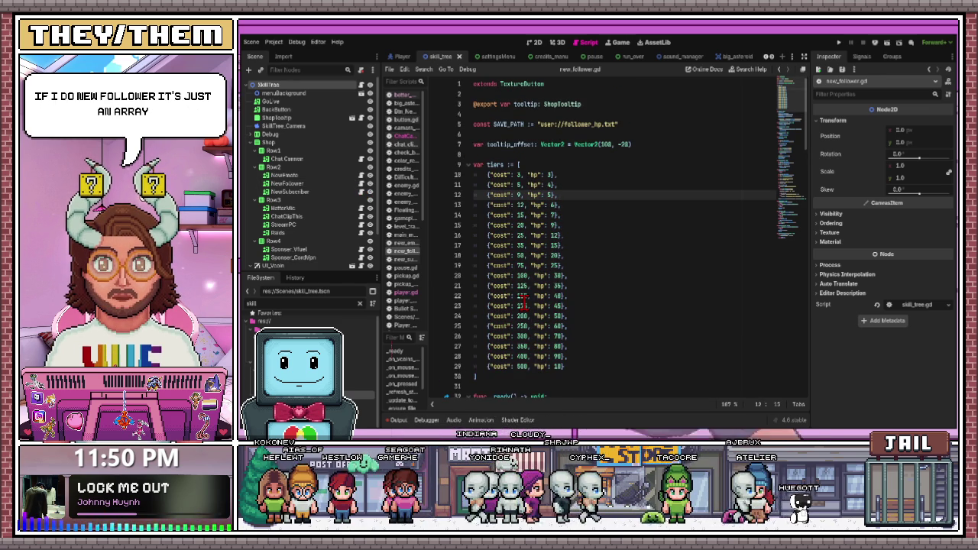
left_click(528, 185)
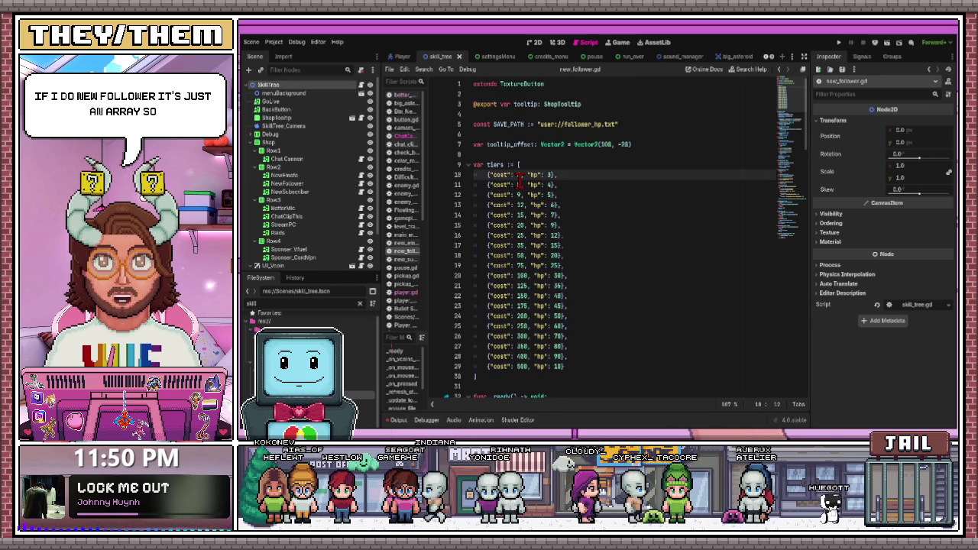
key("End")
key("Down")
key("Down")
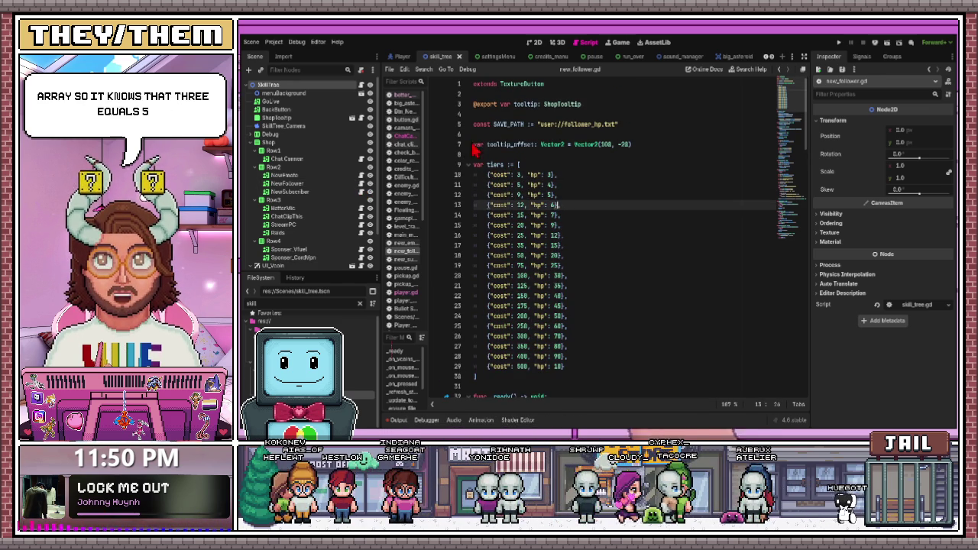
scroll(504, 267, "down", 1)
left_click(489, 343)
left_click_drag(489, 340, 464, 135)
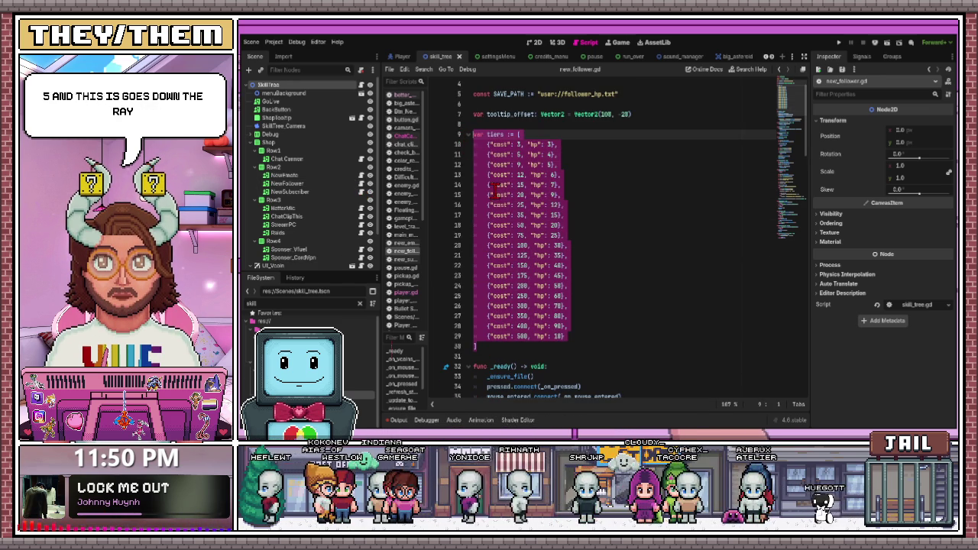
left_click(561, 164)
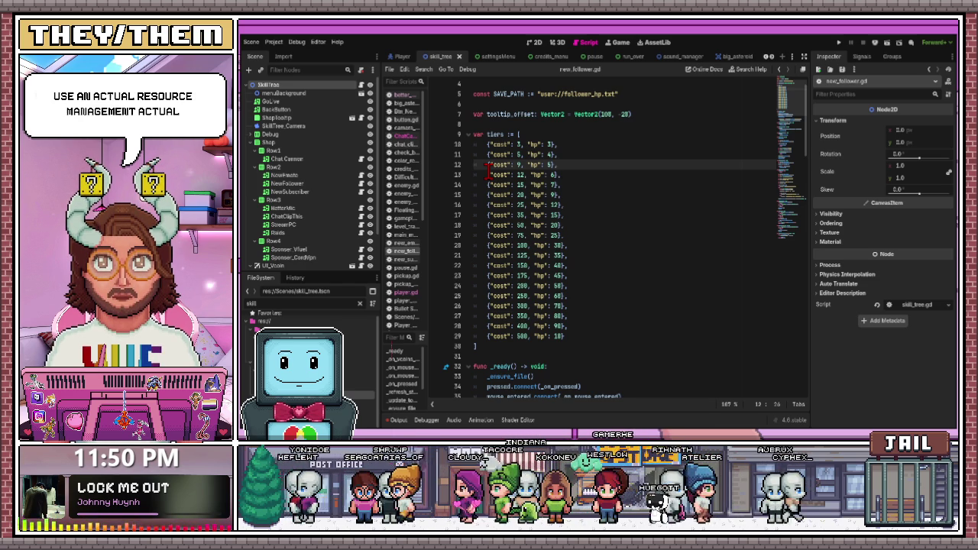
mouse_move(340, 271)
left_mouse_down()
mouse_move(344, 219)
mouse_move(345, 231)
left_mouse_up()
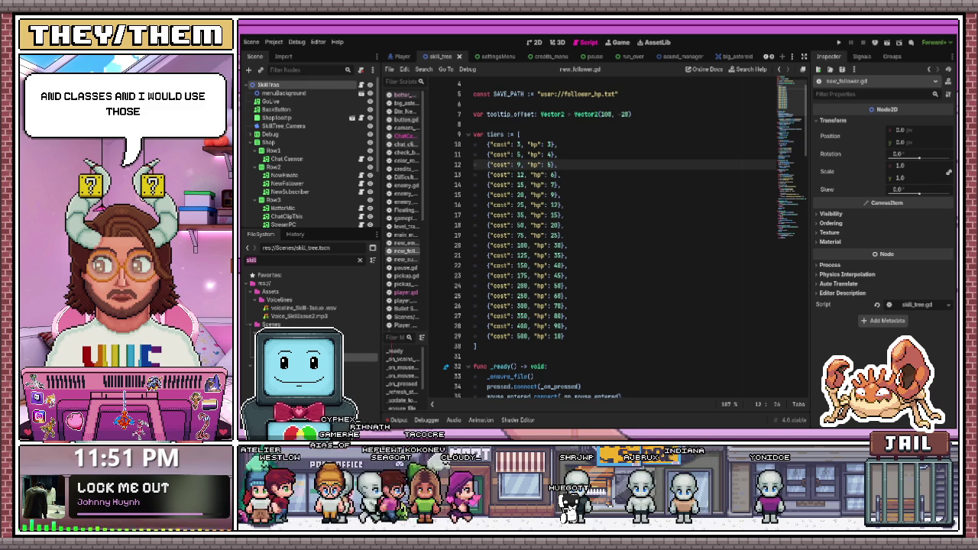
scroll(469, 146, "down", 15)
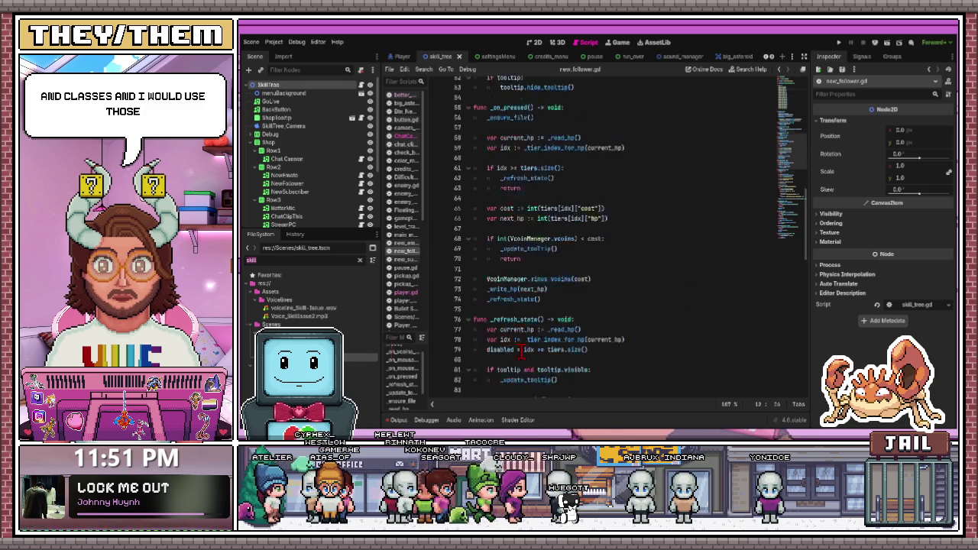
left_click(596, 215)
scroll(600, 232, "down", 8)
scroll(598, 310, "down", 8)
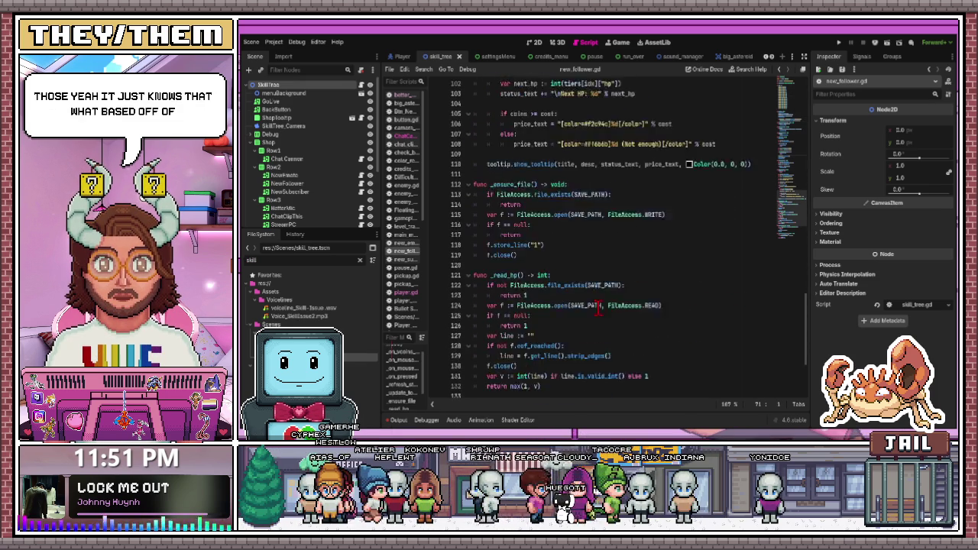
scroll(597, 311, "up", 20)
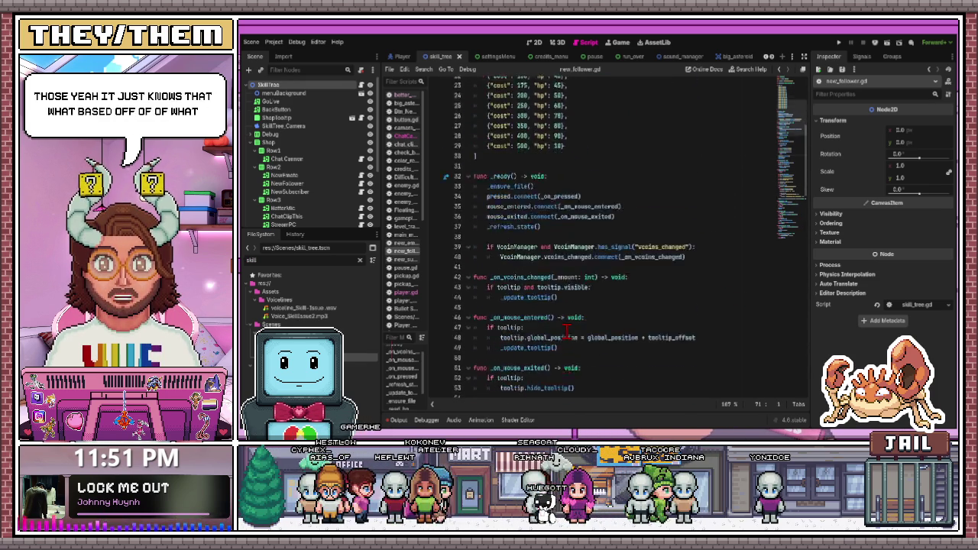
scroll(567, 330, "down", 1)
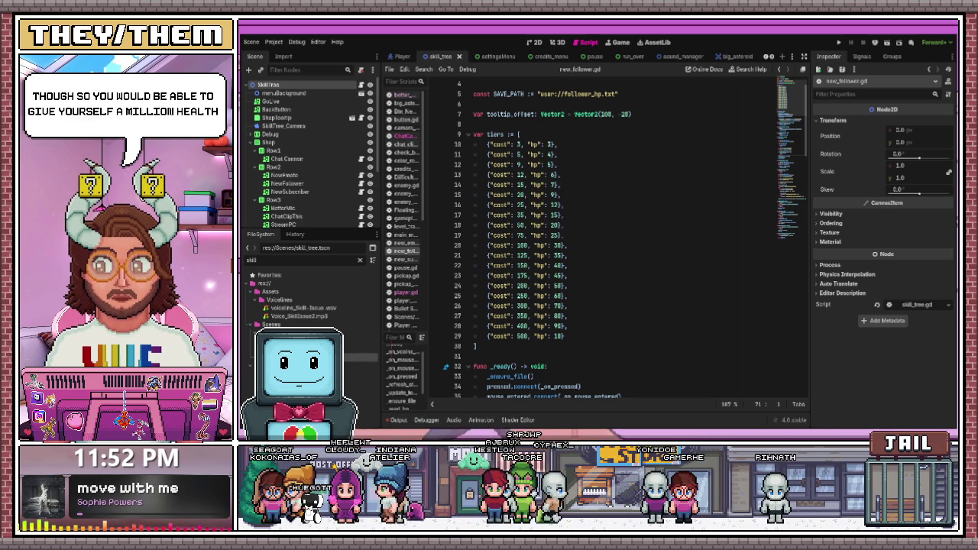
key("BackSpace")
key("BackSpace")
key("BackSpace")
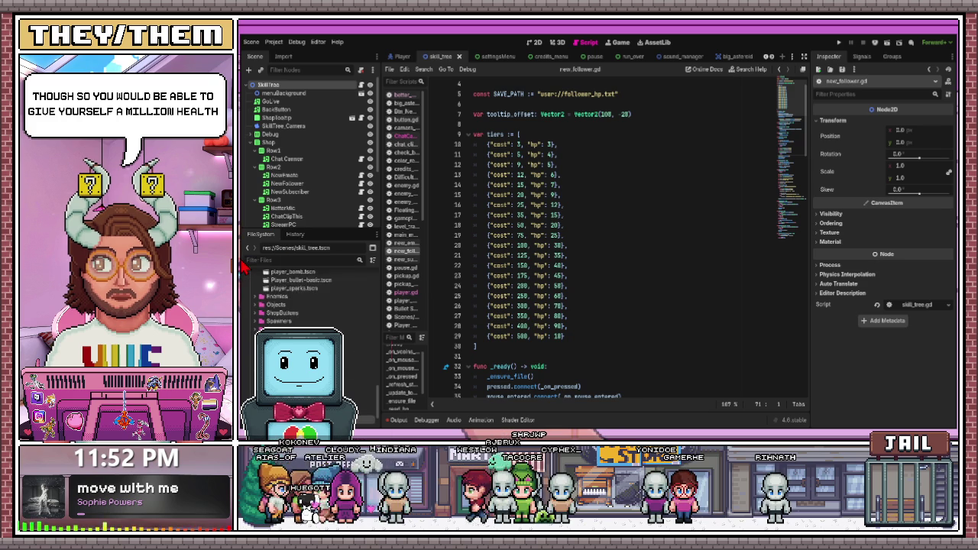
Filter the project files by 'sound' and open the sound_manager.tscn scene from Autoload
type("adaud")
key("BackSpace")
type("sound")
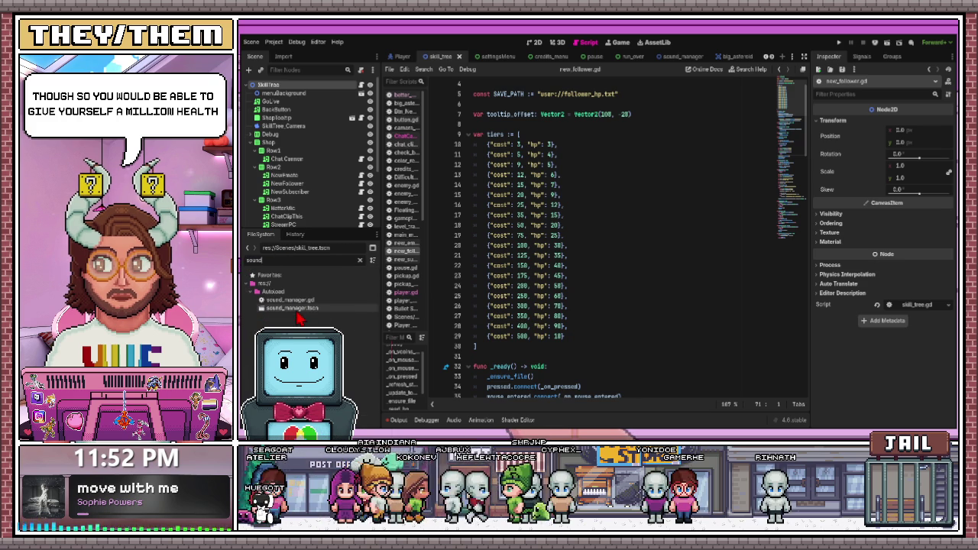
left_click(294, 309)
double_click(297, 310)
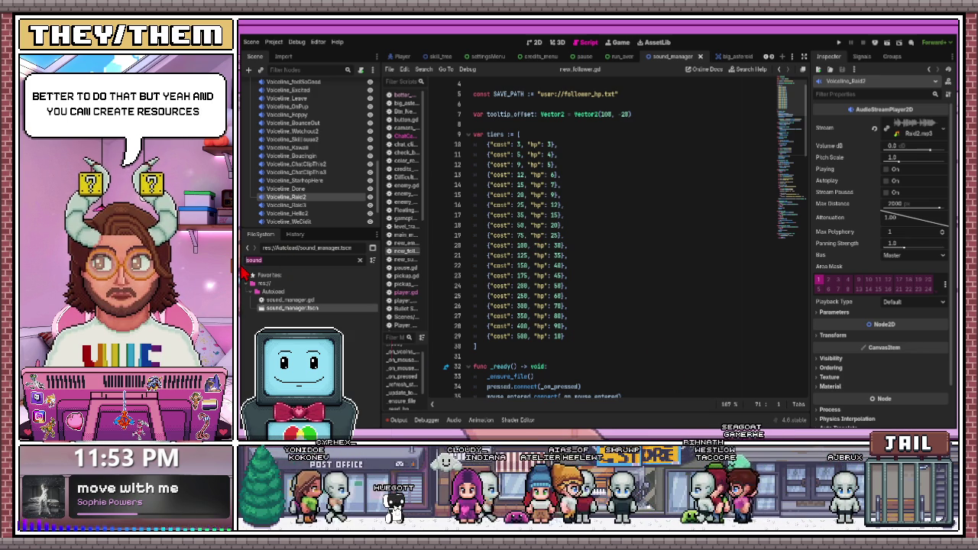
Clear the 'sound' filter and browse the full list of project files
key("ctrl+a")
key("BackSpace")
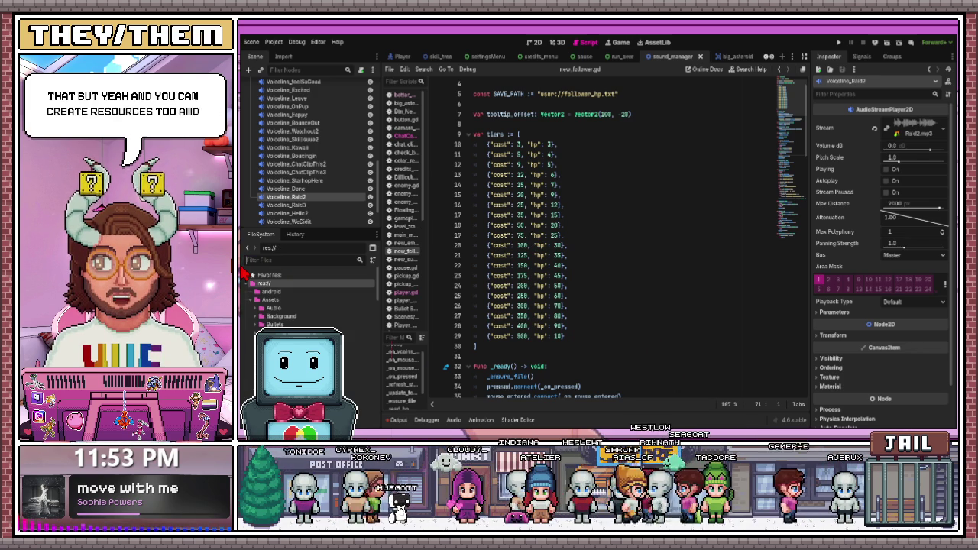
scroll(306, 298, "down", 2)
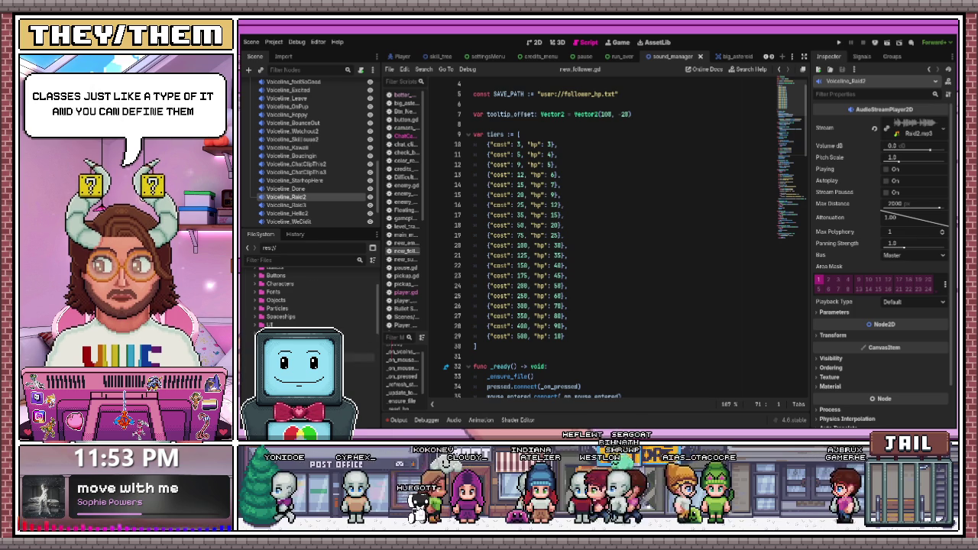
scroll(306, 298, "down", 5)
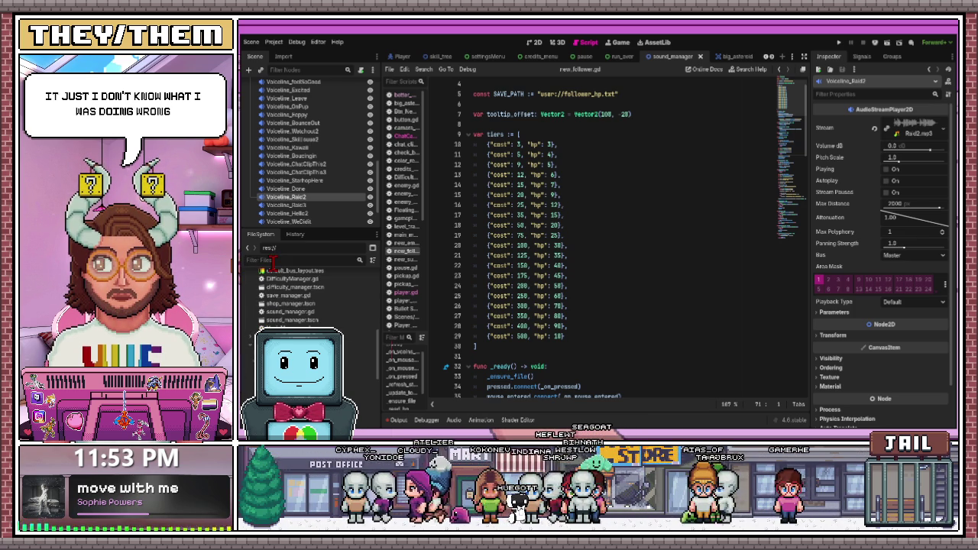
scroll(306, 294, "up", 10)
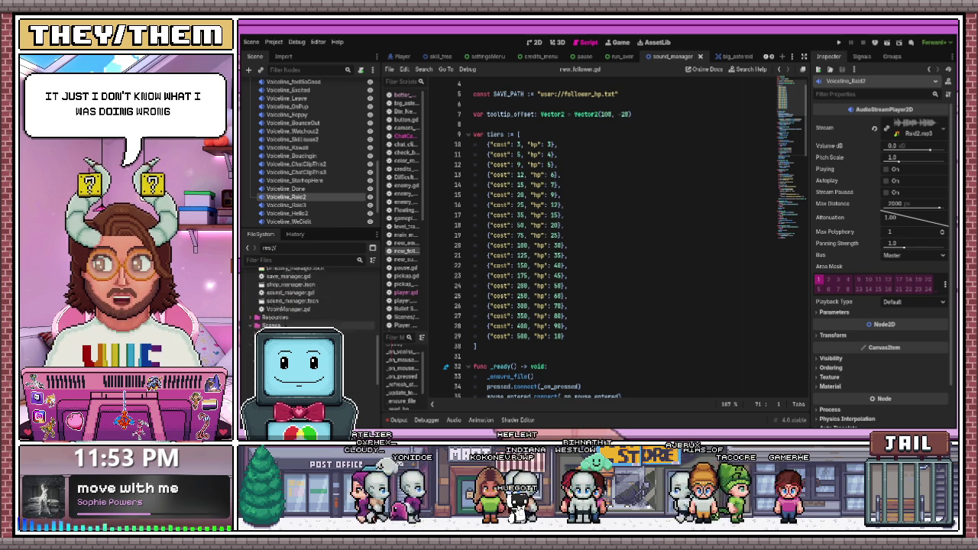
Filter by 'shop' and open the Resources/ShopButtons folder to list its files
type("shop")
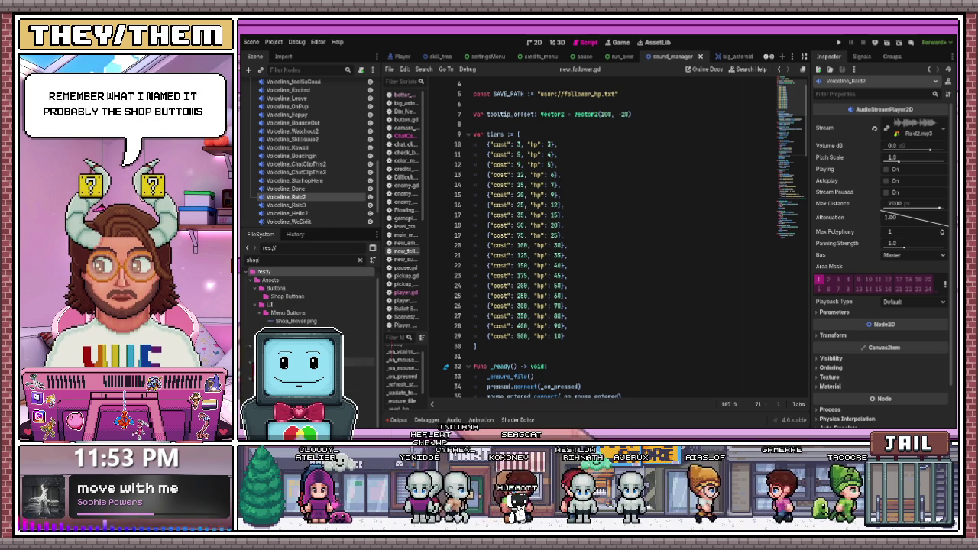
left_click(288, 295)
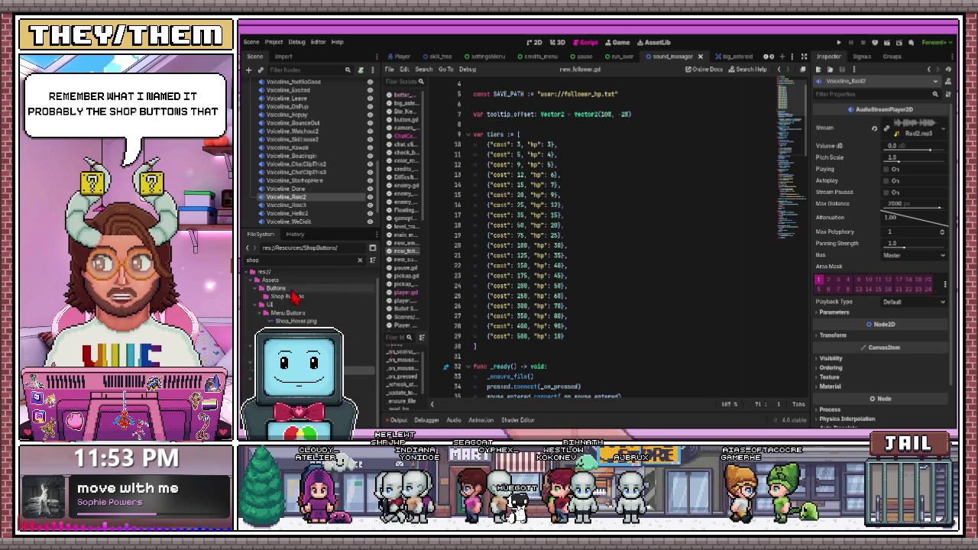
left_click(359, 260)
scroll(313, 298, "down", 5)
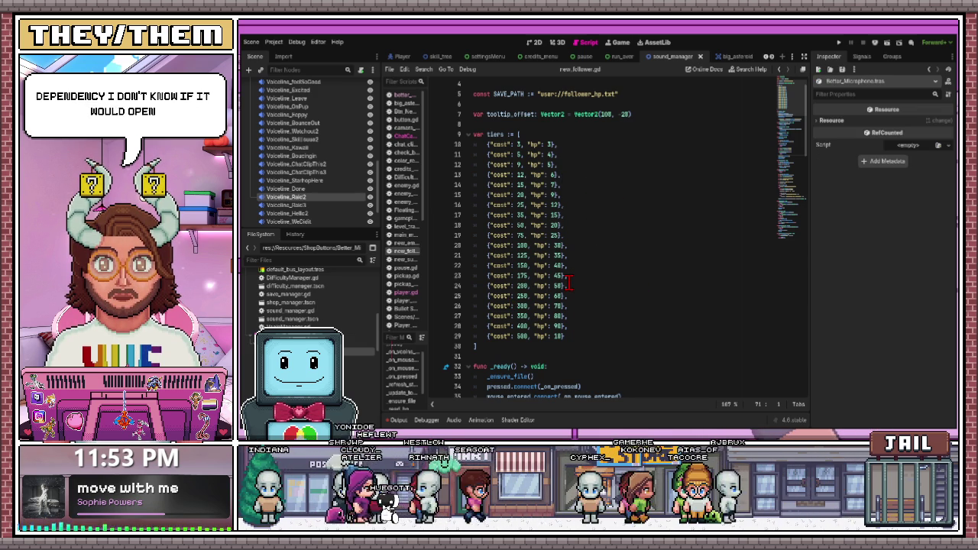
scroll(567, 283, "down", 2)
scroll(567, 283, "up", 2)
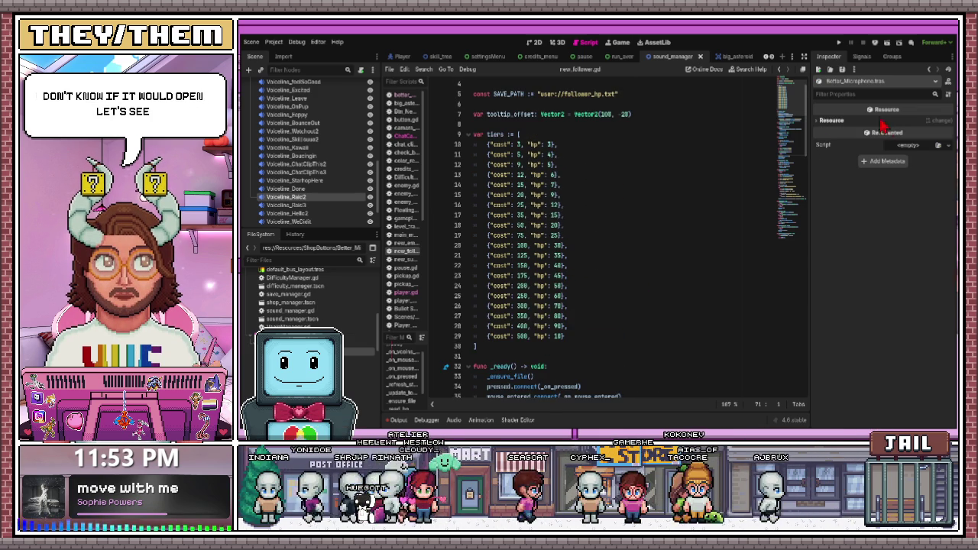
left_click(825, 121)
left_click(831, 122)
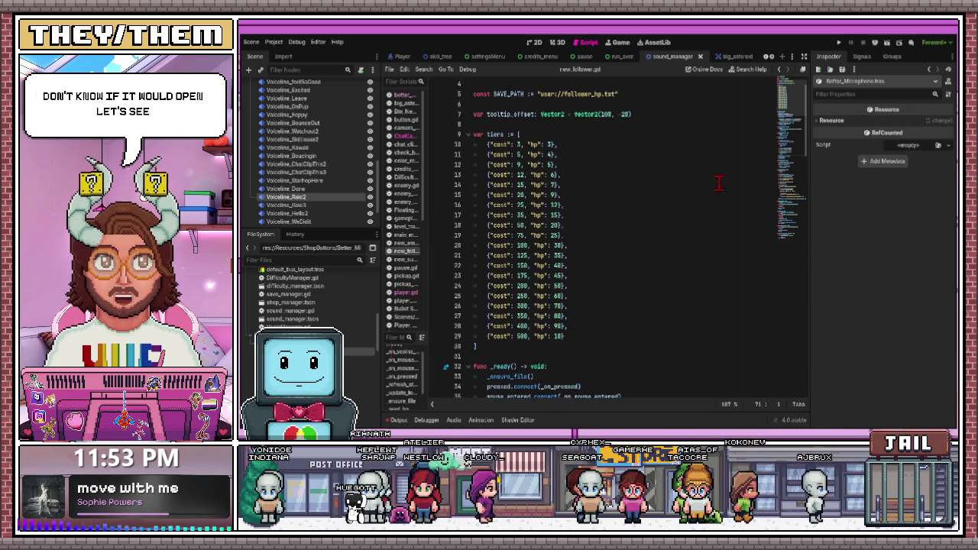
scroll(720, 184, "down", 3)
scroll(313, 295, "down", 3)
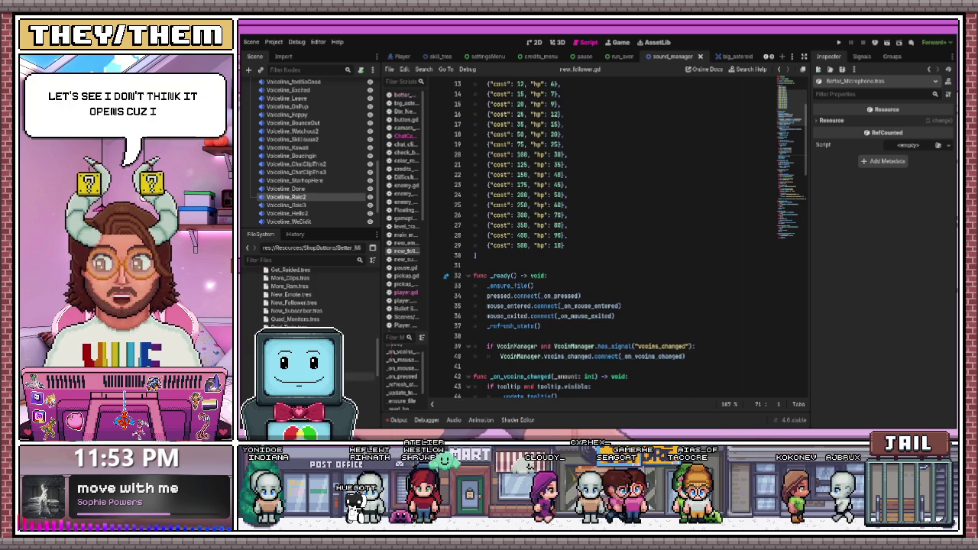
left_click(359, 385)
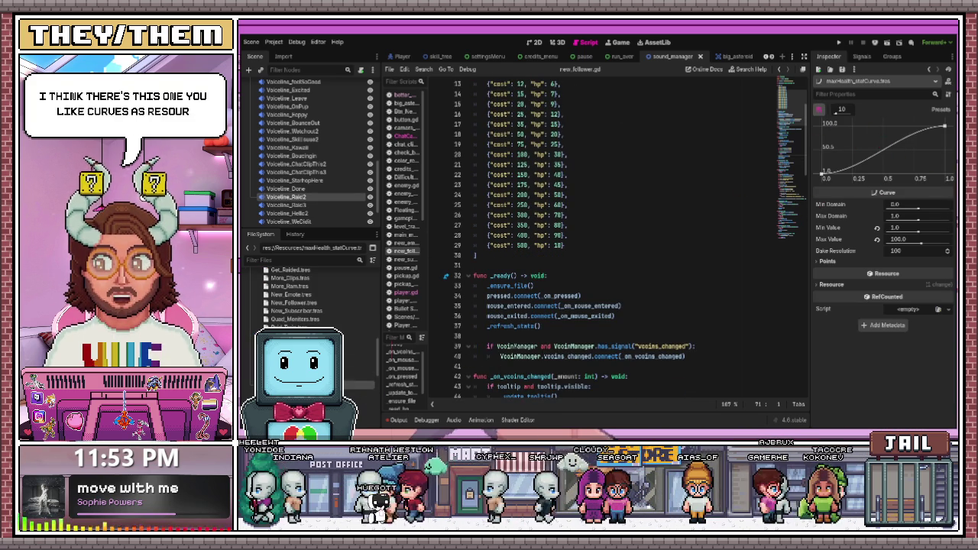
left_click(363, 388)
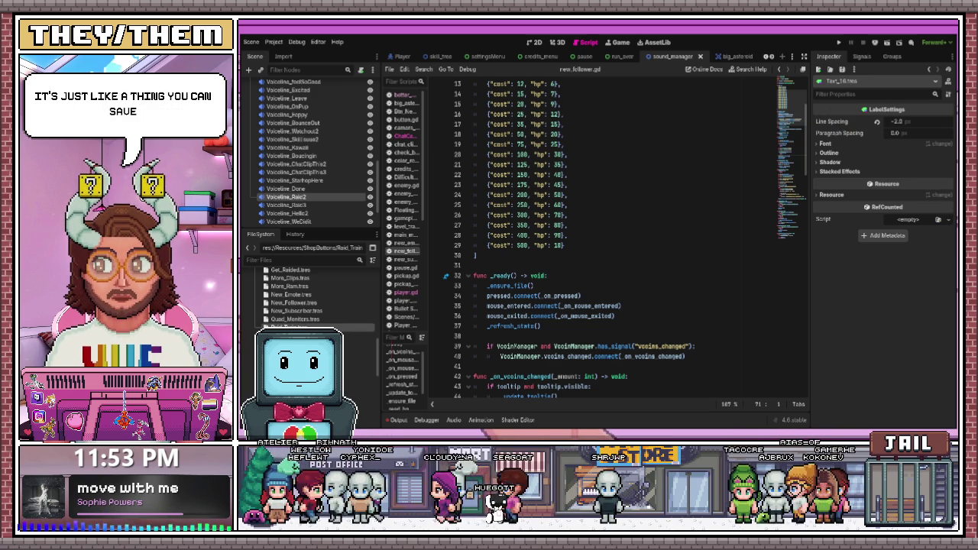
left_click(295, 319)
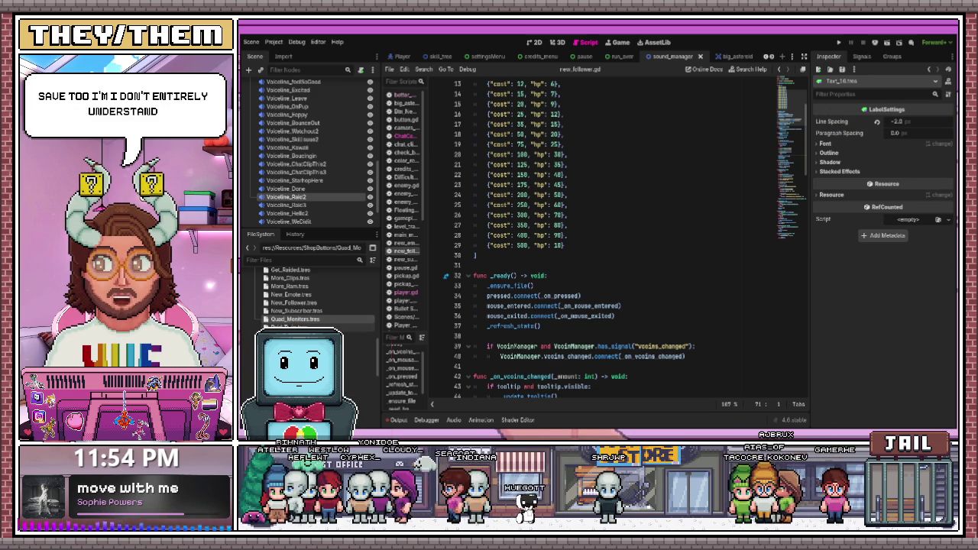
scroll(294, 306, "up", 5)
left_click(293, 321)
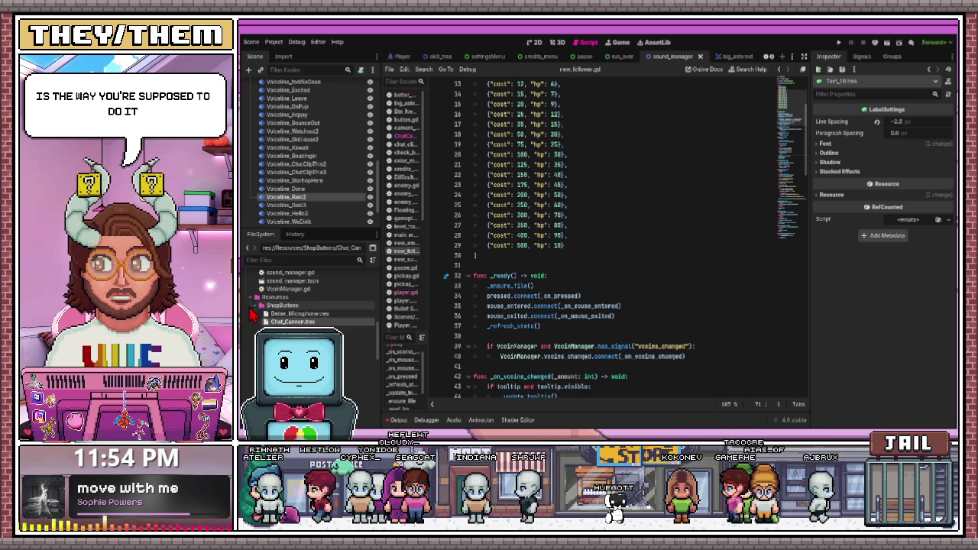
left_click(275, 322)
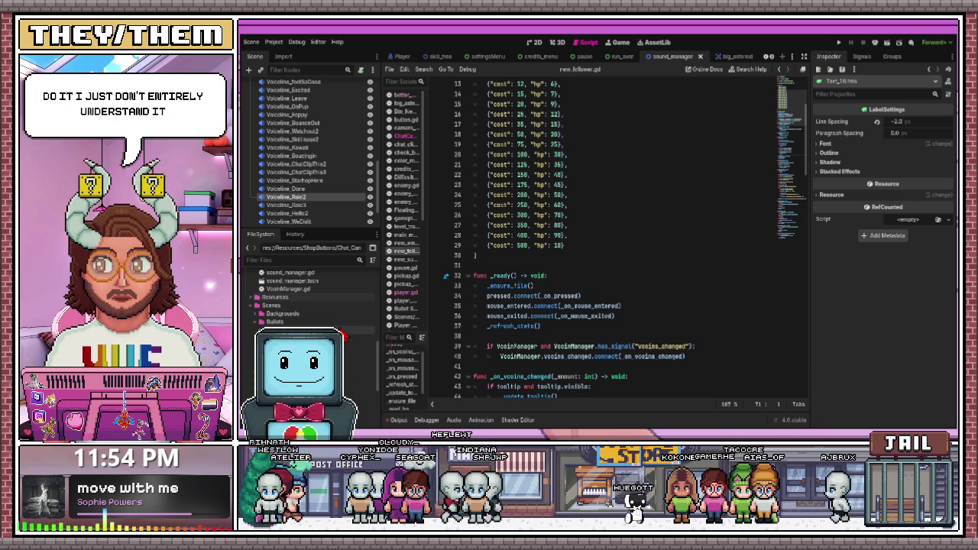
left_click(604, 224)
scroll(611, 222, "up", 4)
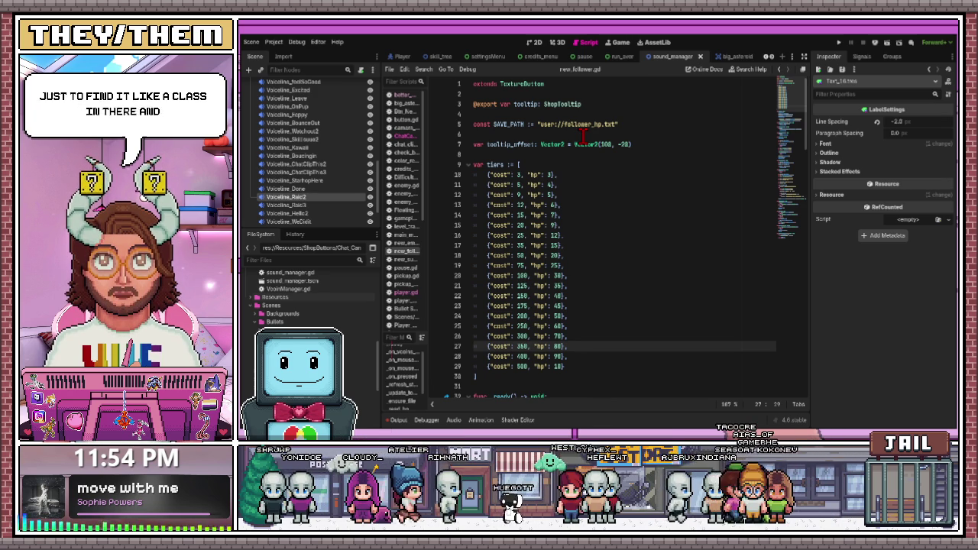
Scroll through the FileSystem dock, then switch to the shop_manager scene tab
scroll(313, 298, "down", 5)
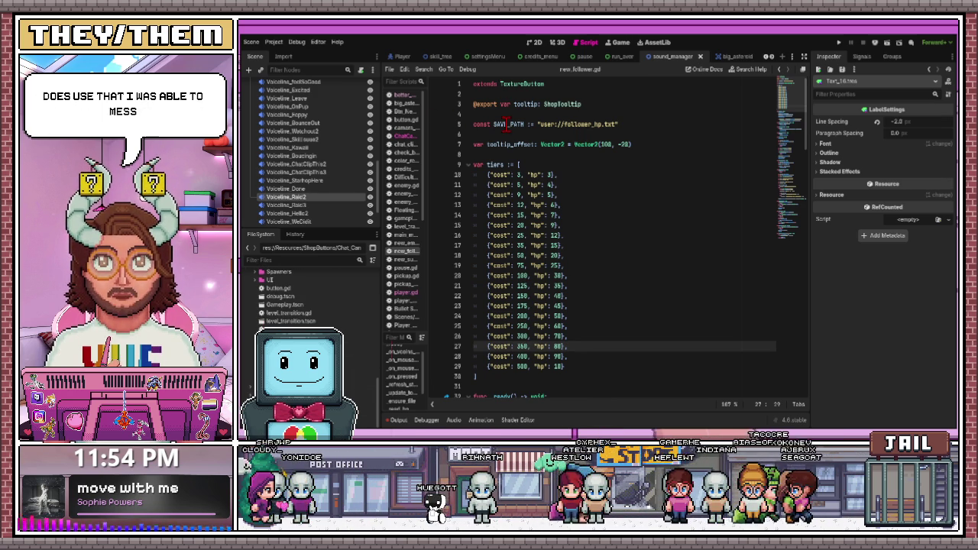
scroll(305, 298, "up", 1)
scroll(305, 298, "up", 5)
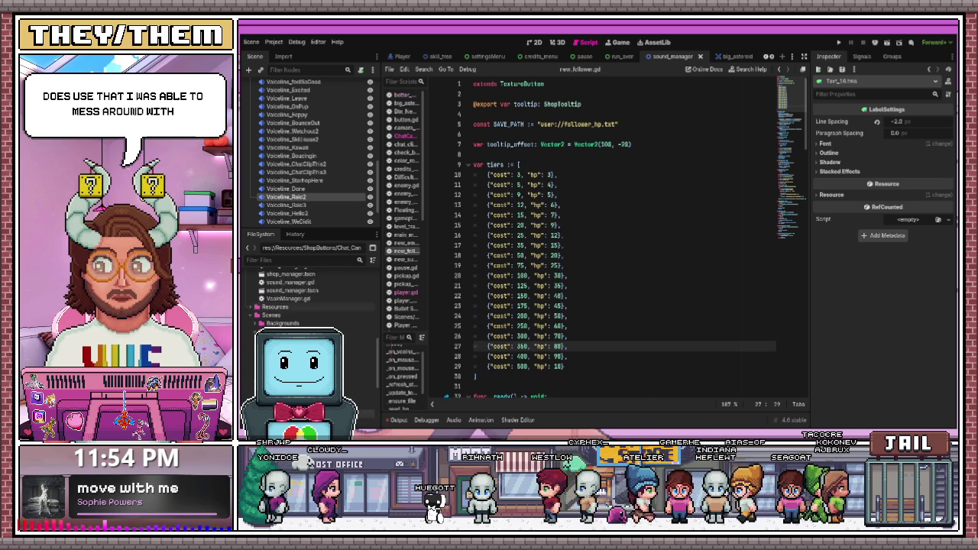
scroll(305, 298, "up", 1)
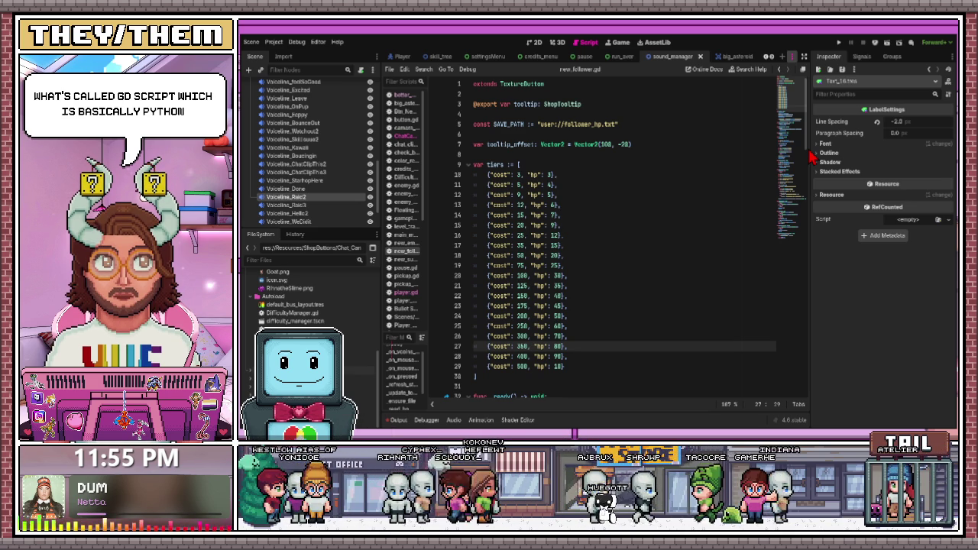
key("ctrl+Tab")
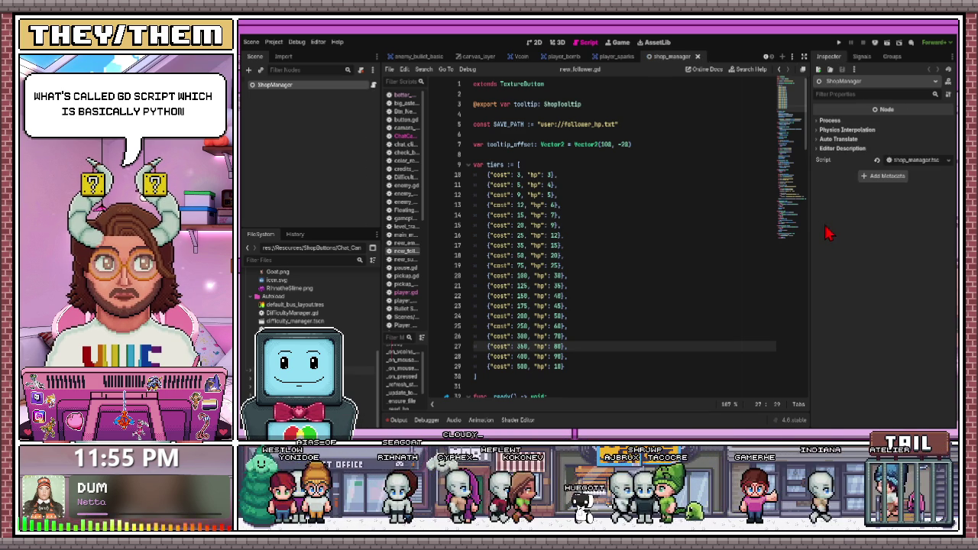
Filter for 'sound', open sound_manager.gd, unfold play_Hello and select its play() call
left_click(288, 261)
type("s")
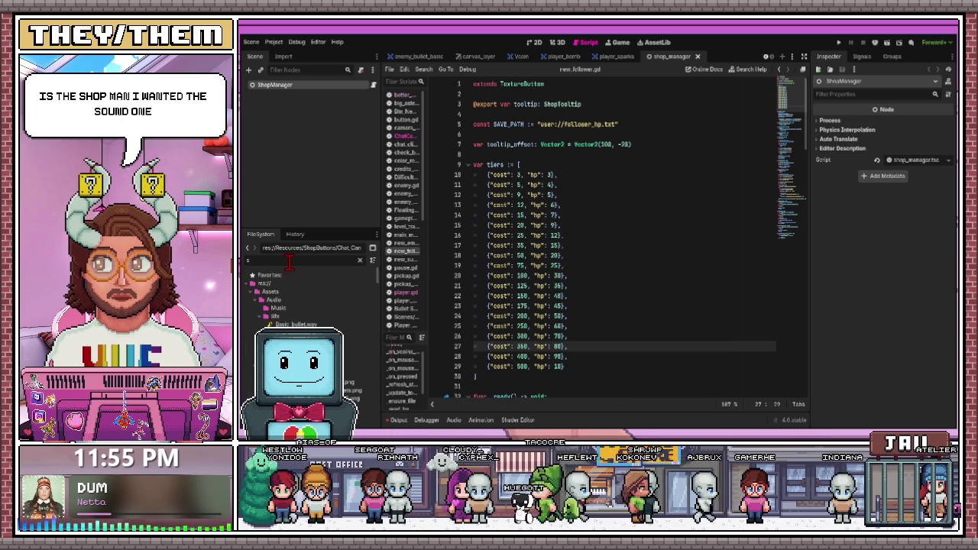
type("ound")
double_click(290, 300)
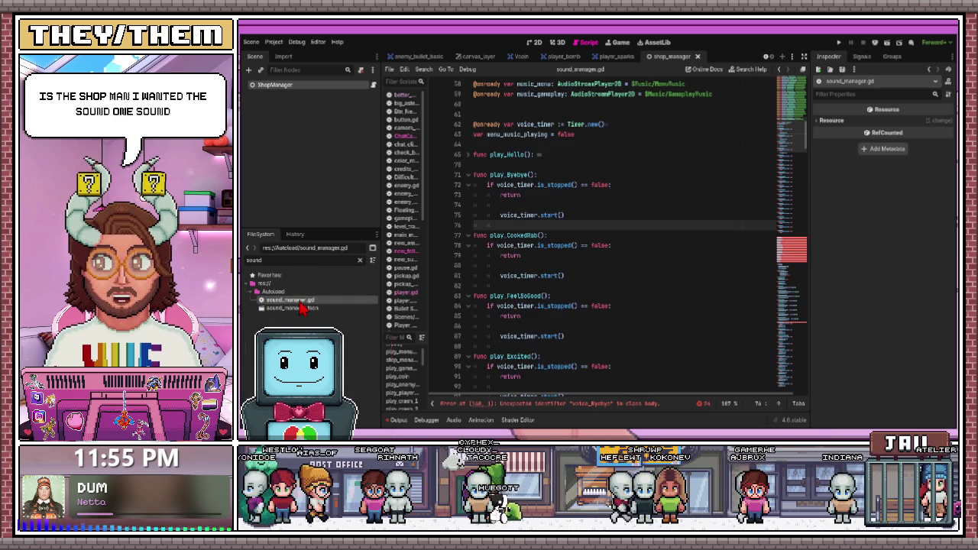
scroll(535, 206, "up", 2)
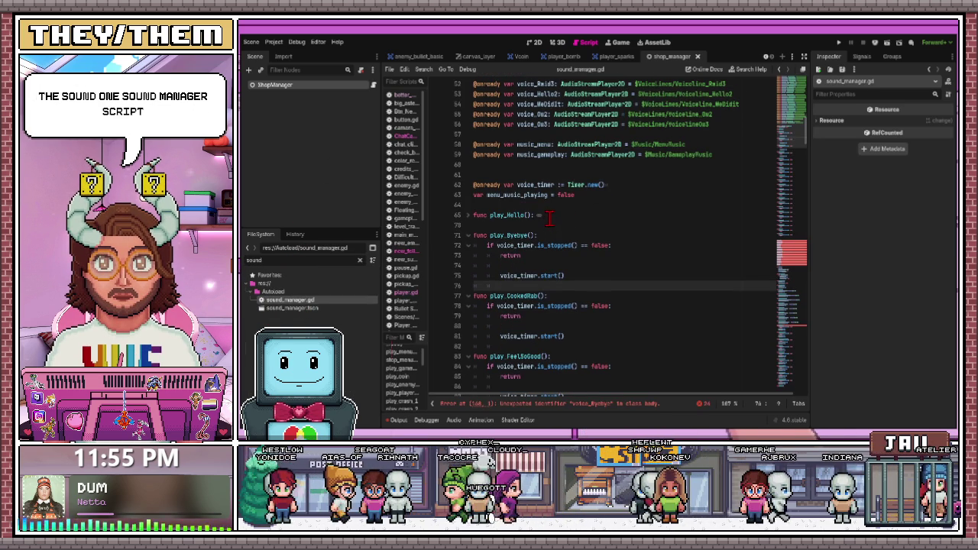
left_click(468, 217)
scroll(496, 240, "down", 2)
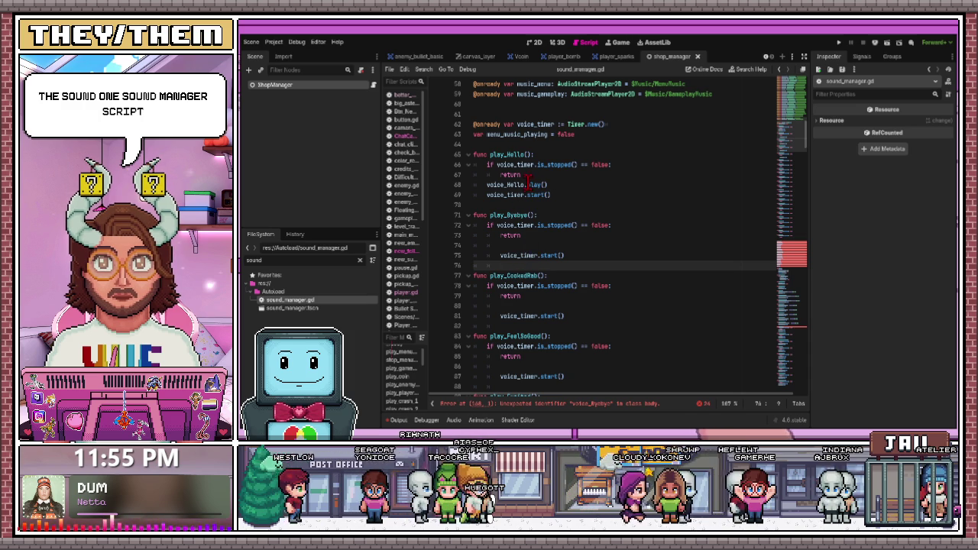
left_click_drag(526, 184, 547, 184)
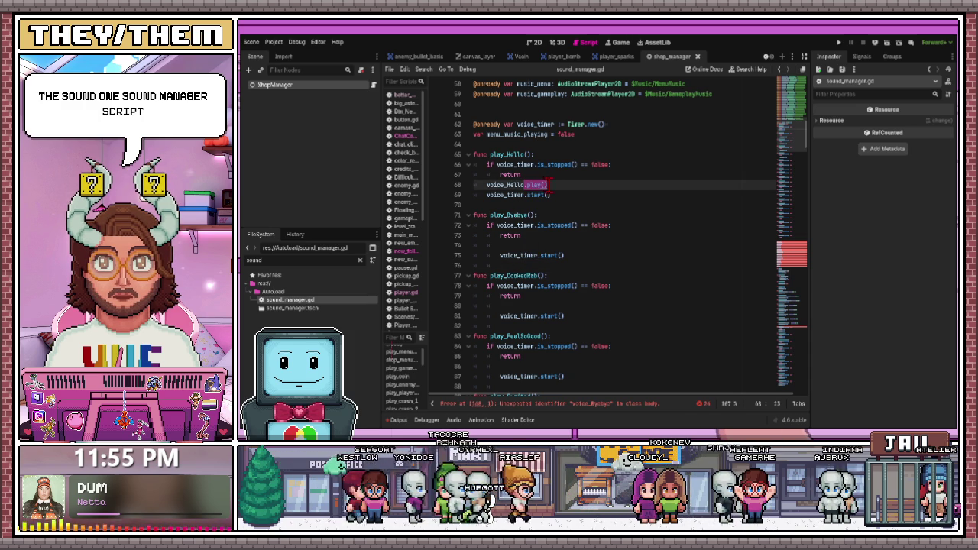
Copy the .play() call and paste it into play_Byebye above the timer start
key("ctrl+c")
left_click(541, 244)
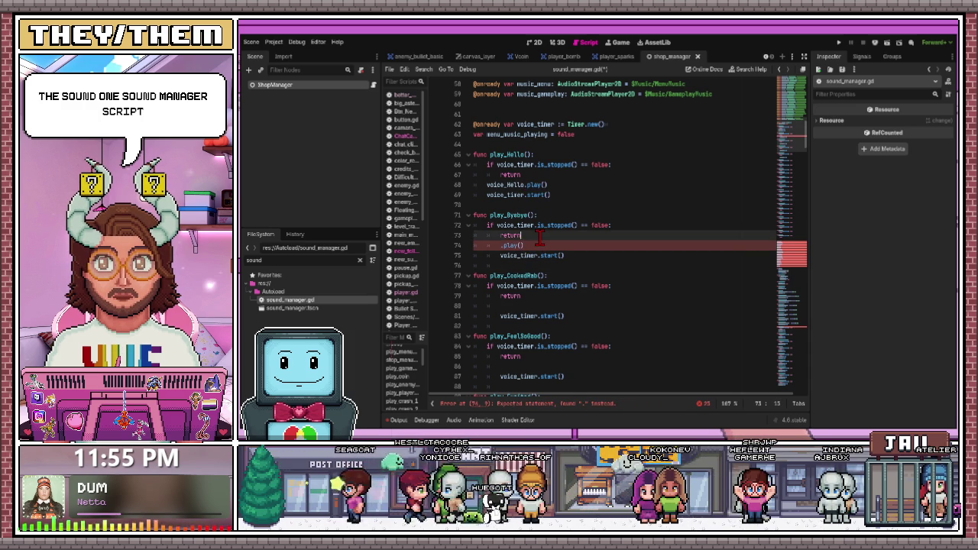
key("Return")
key("ctrl+v")
Add blank lines after the returns in play_CookedRab, play_FeelSoGood and play_Excited
left_click(542, 305)
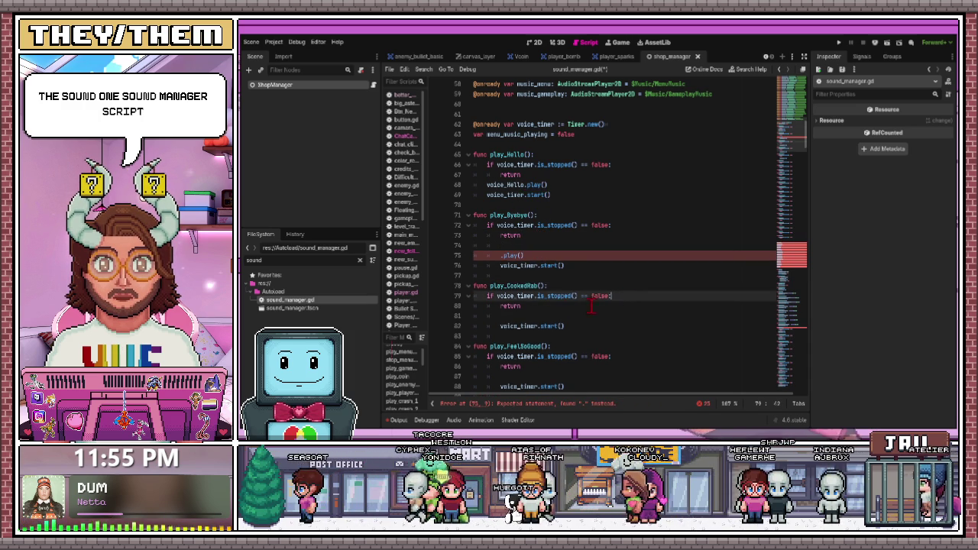
left_click(525, 316)
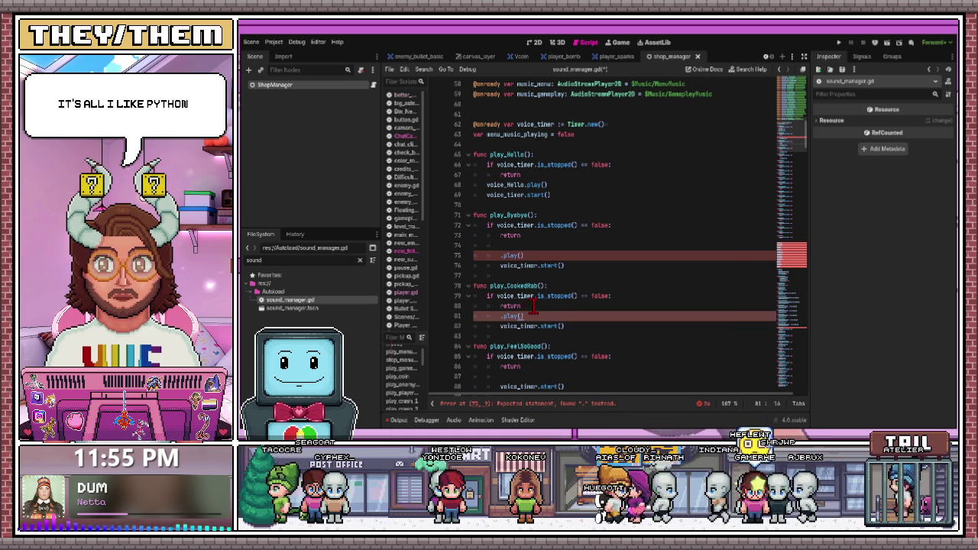
scroll(528, 268, "down", 3)
left_click(536, 215)
key("Return")
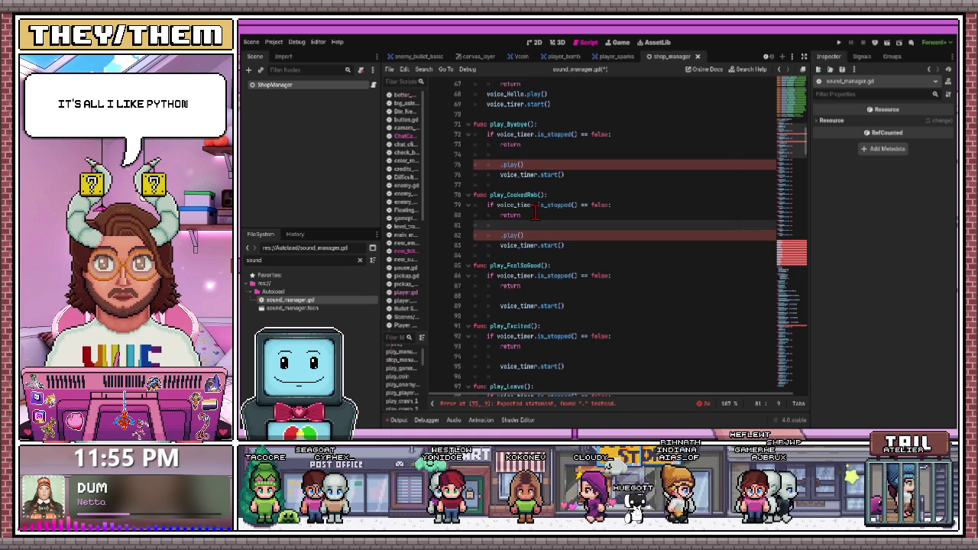
left_click(531, 296)
key("Return")
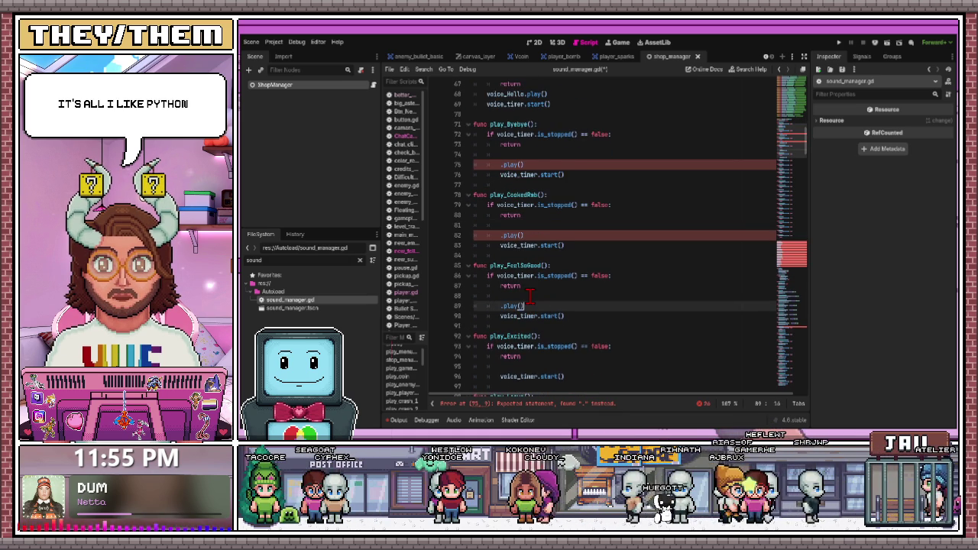
scroll(530, 296, "down", 2)
left_click(524, 305)
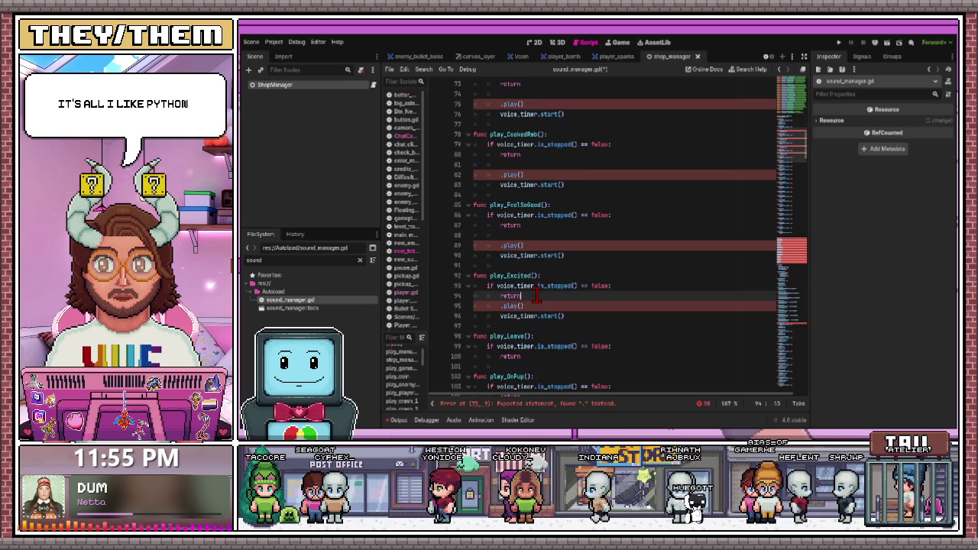
key("Return")
scroll(525, 294, "down", 3)
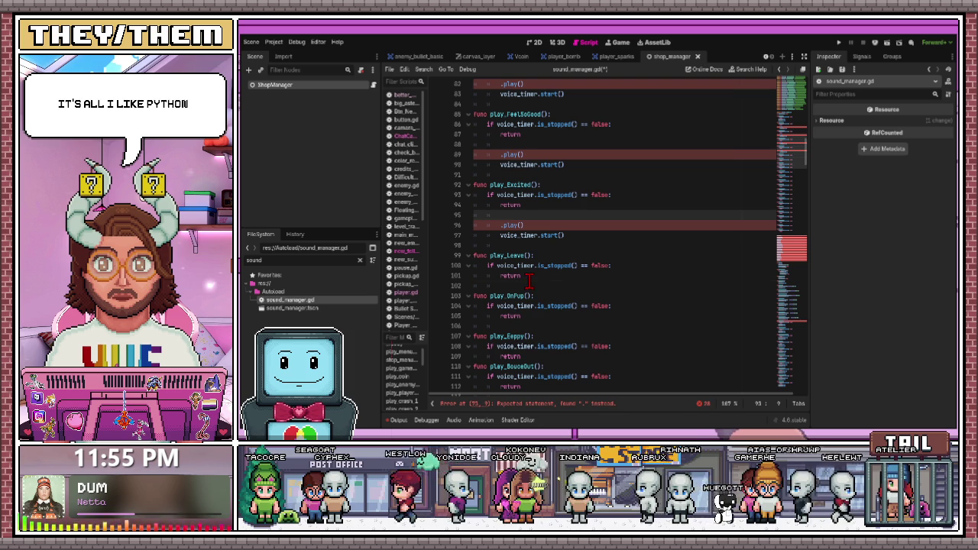
Copy the play and timer lines and paste them after the returns in play_Leave and play_OnPup
left_click_drag(565, 236, 489, 226)
key("ctrl+c")
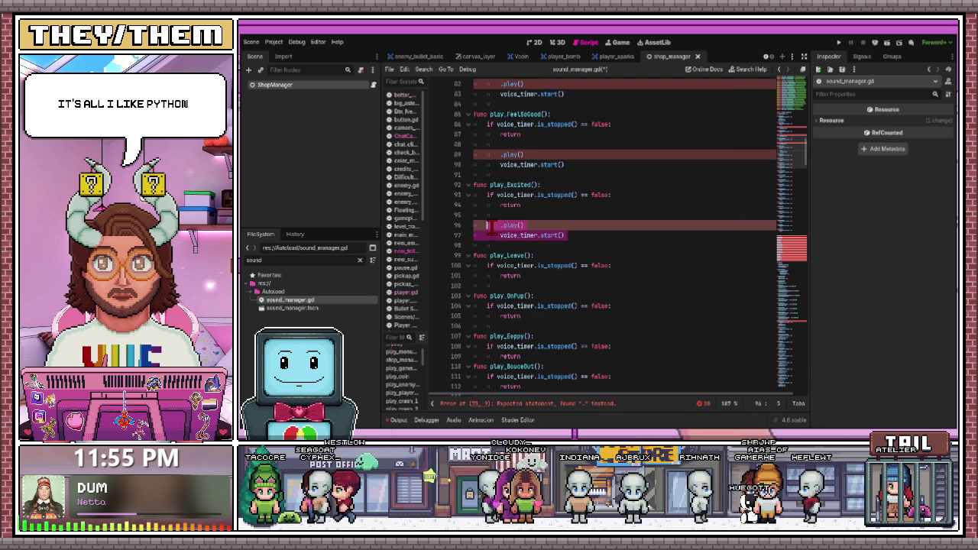
left_click(533, 276)
key("Return")
key("ctrl+v")
scroll(532, 271, "down", 3)
left_click(530, 257)
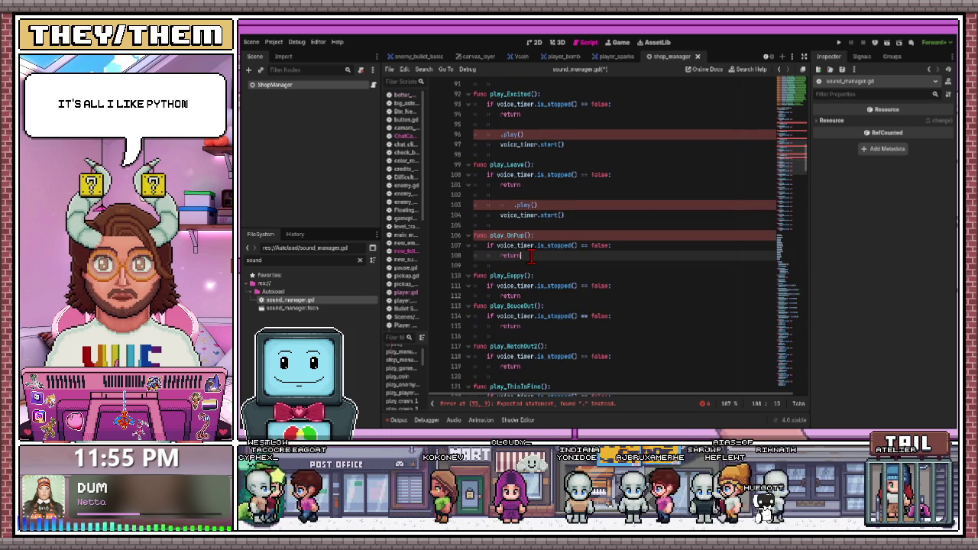
key("Return")
key("ctrl+v")
Paste the play and timer lines into play_Eeppy, play_BounceOut and play_WatchOut2
scroll(531, 244, "down", 3)
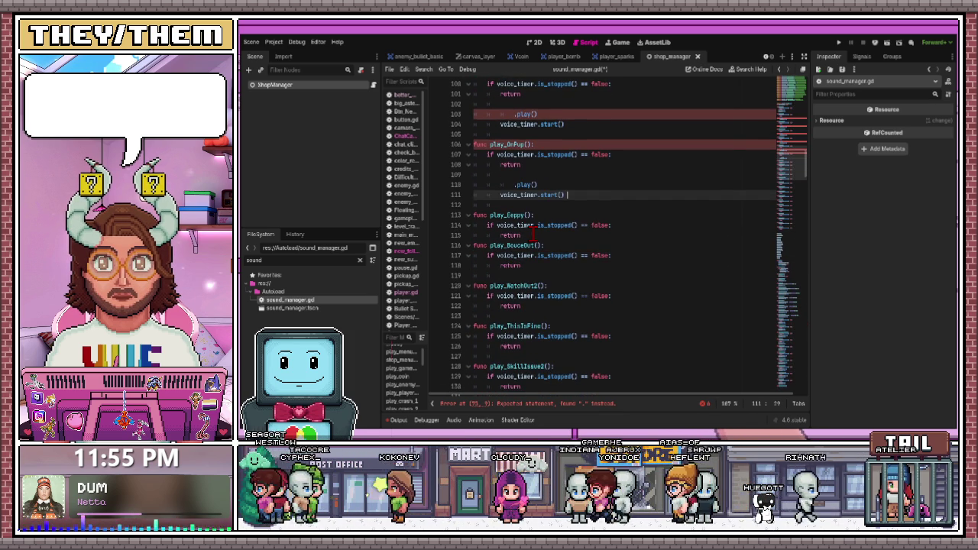
left_click(533, 235)
key("Return")
key("Return")
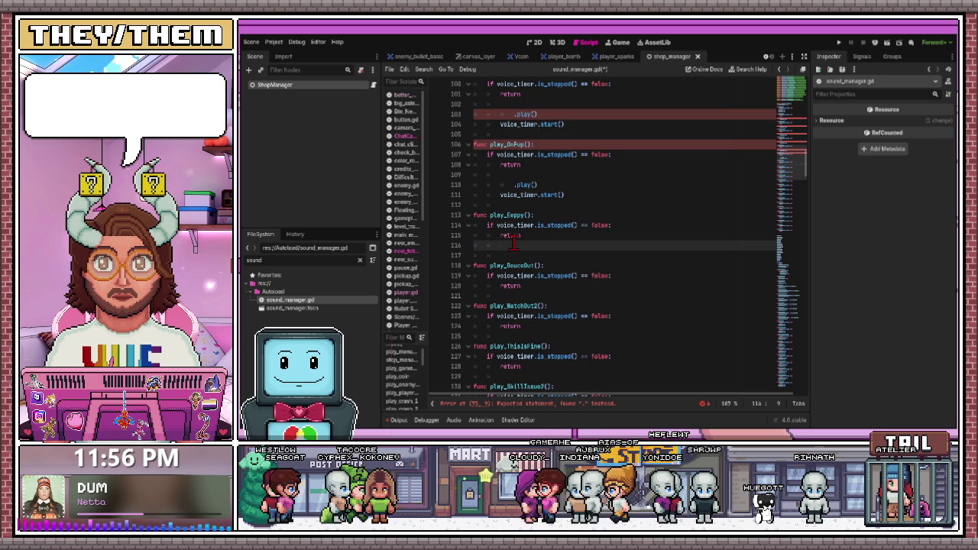
key("ctrl+v")
scroll(527, 264, "down", 2)
left_click(529, 245)
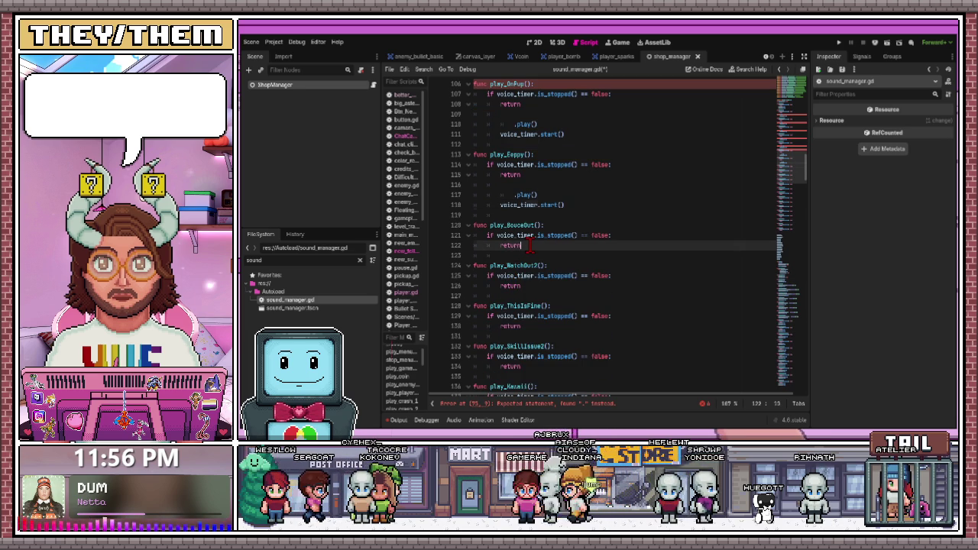
key("Return")
key("Return")
key("ctrl+v")
scroll(512, 254, "down", 3)
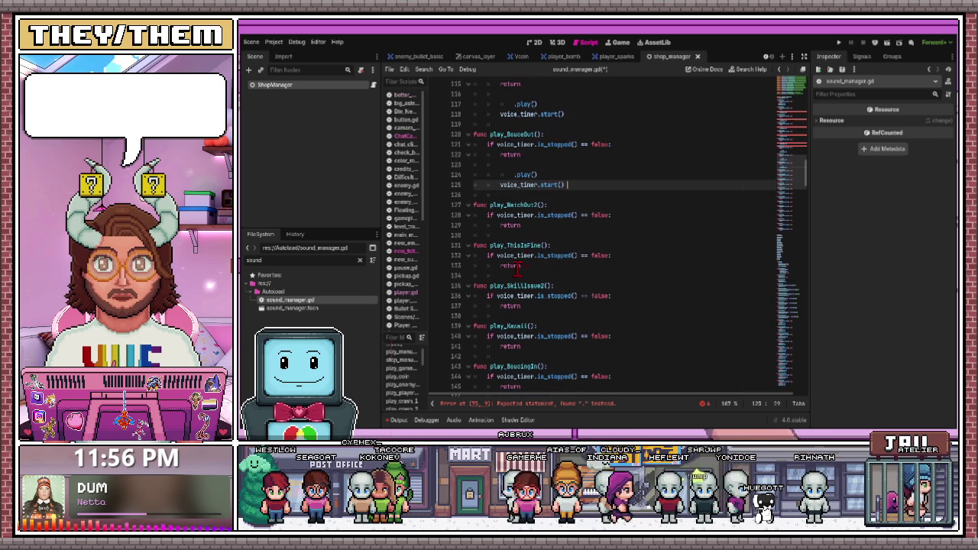
left_click(526, 224)
key("Return")
key("Return")
key("ctrl+v")
Paste the play and timer lines into play_ThisIsFine, play_SkillIssue2 and play_Kawaii
scroll(526, 222, "down", 3)
left_click(525, 204)
key("Return")
key("Return")
key("ctrl+v")
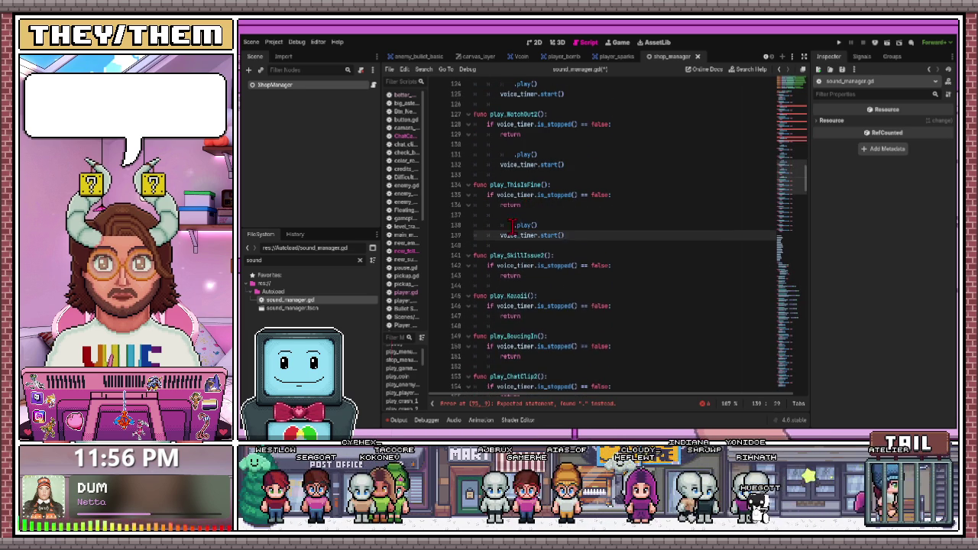
scroll(525, 206, "down", 3)
left_click(527, 215)
key("Return")
key("Return")
key("ctrl+v")
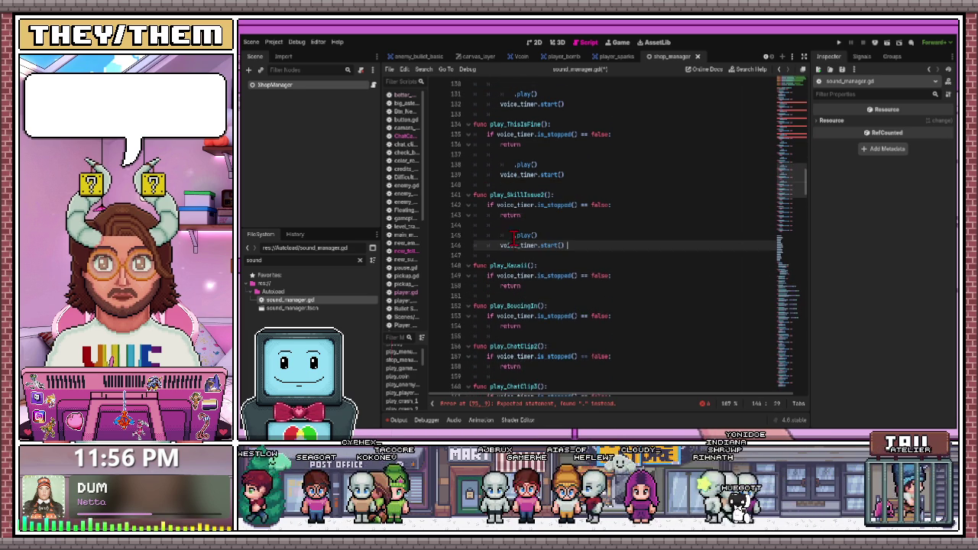
scroll(527, 220, "down", 2)
left_click(532, 225)
key("Return")
key("Return")
key("ctrl+v")
Paste the play and timer lines into play_BoucingIn, play_ChatClip2 and play_ChatClip3
scroll(532, 225, "down", 2)
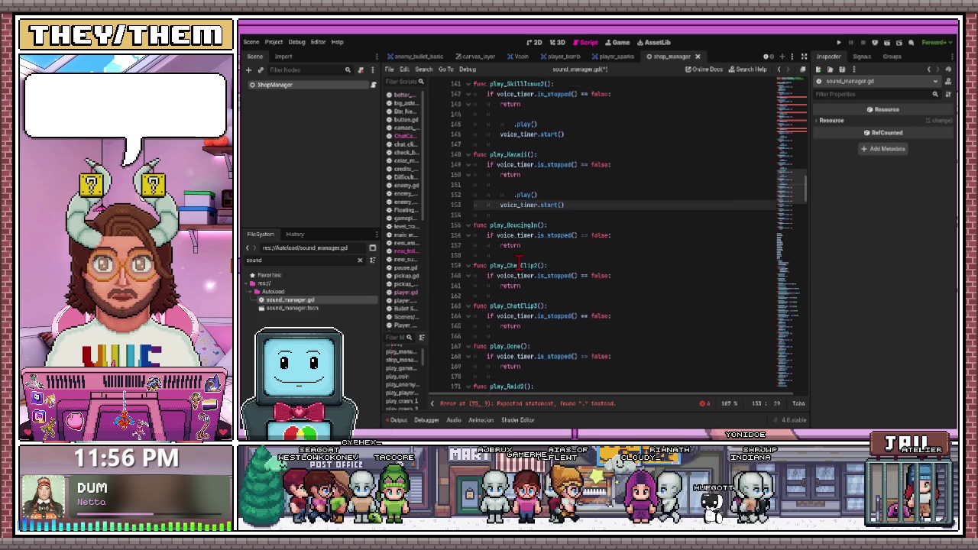
left_click(533, 235)
key("Return")
key("Return")
key("ctrl+v")
scroll(533, 235, "down", 2)
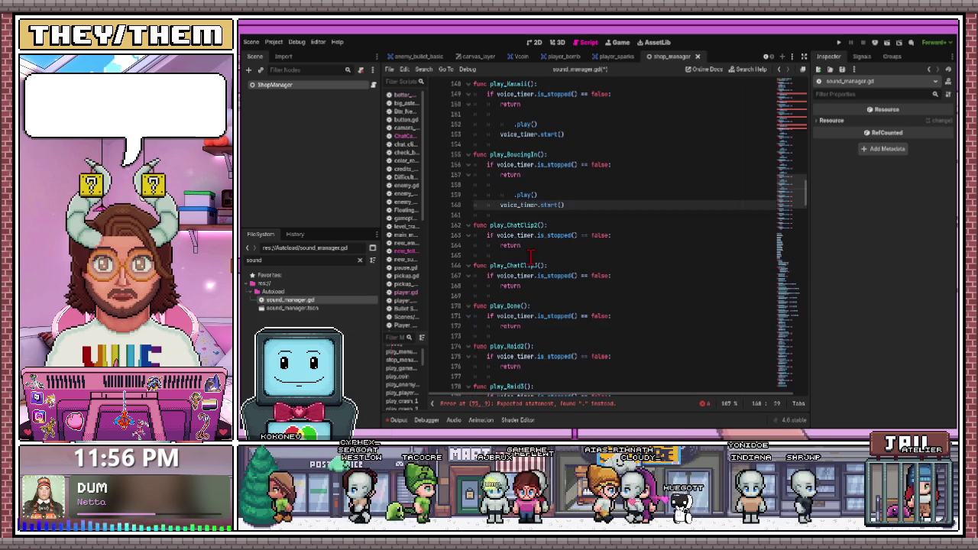
left_click(529, 246)
key("Return")
key("Return")
key("ctrl+v")
scroll(529, 245, "down", 2)
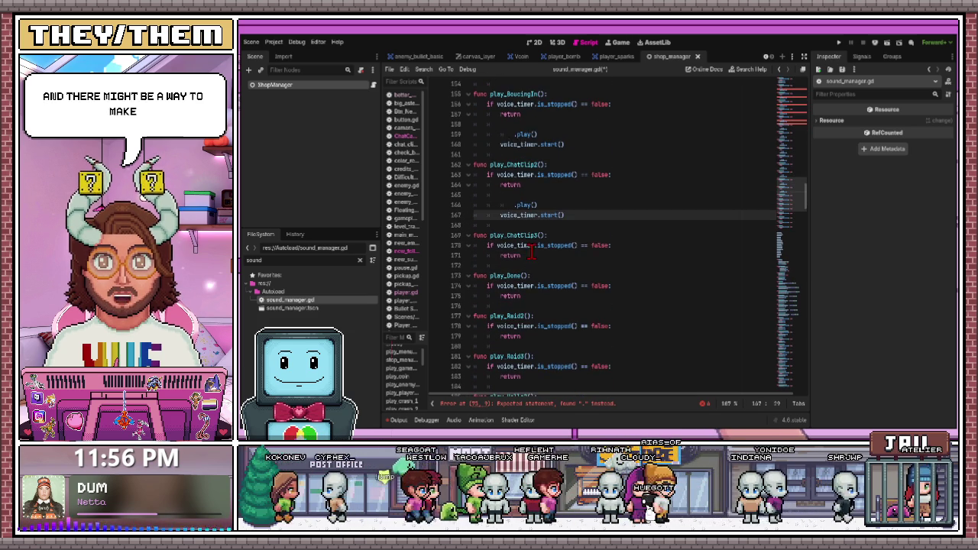
left_click(540, 256)
key("Return")
key("Return")
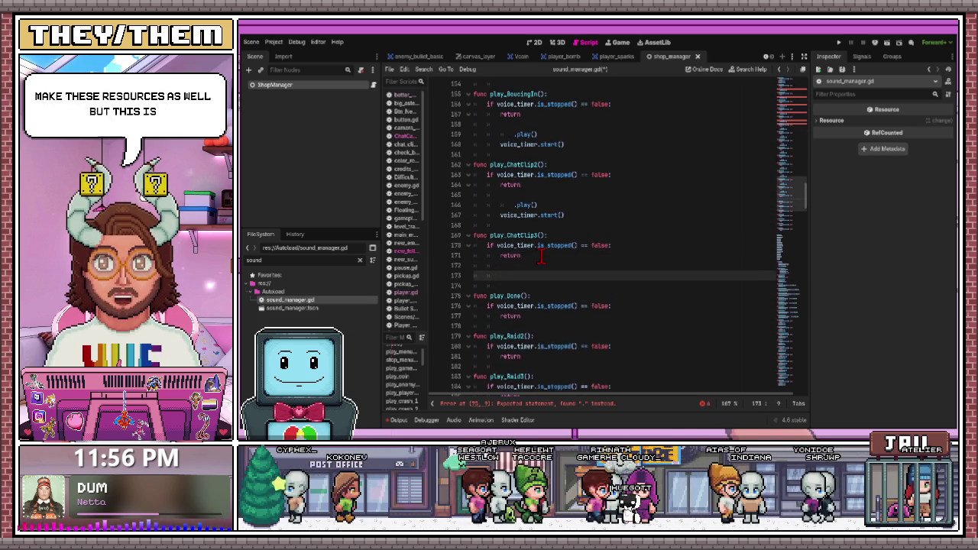
key("ctrl+v")
Paste the play and timer lines into play_Done, play_Raid2 and play_Raid3
scroll(540, 255, "down", 3)
left_click(522, 236)
key("Return")
key("Return")
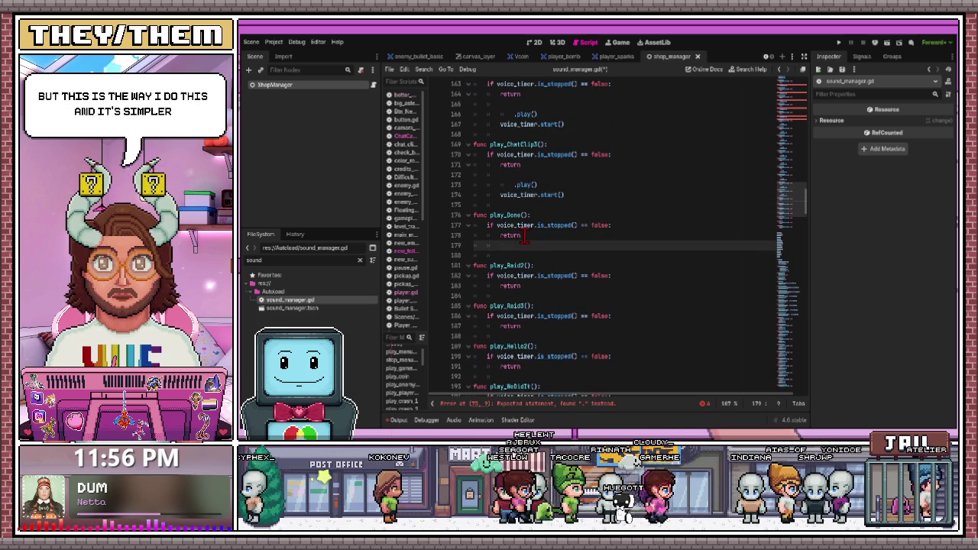
key("ctrl+v")
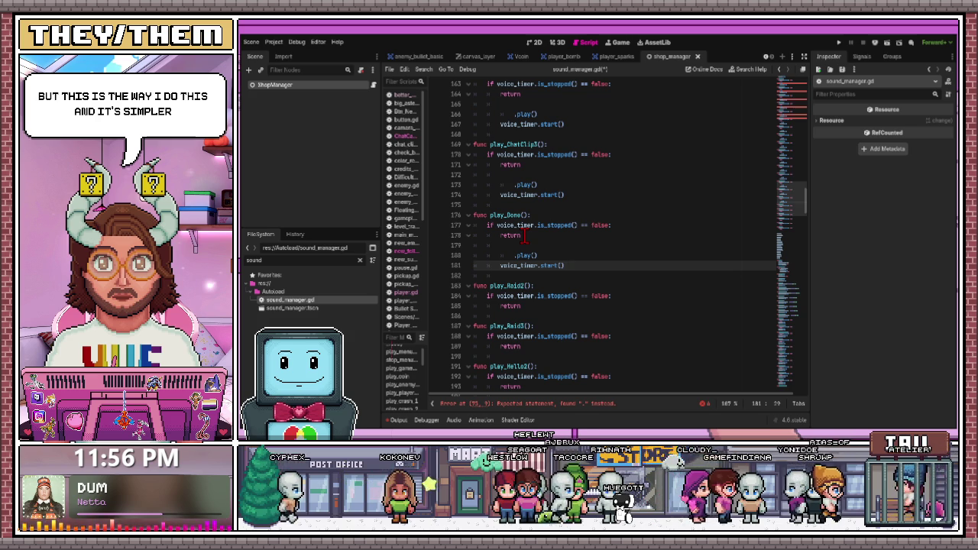
left_click(539, 306)
key("Return")
key("Return")
key("ctrl+v")
scroll(539, 305, "down", 5)
left_click(532, 224)
key("Return")
key("Return")
key("ctrl+v")
Paste the play and timer lines into play_Hello2, play_WeDidIt and play_Ow2
scroll(533, 224, "down", 2)
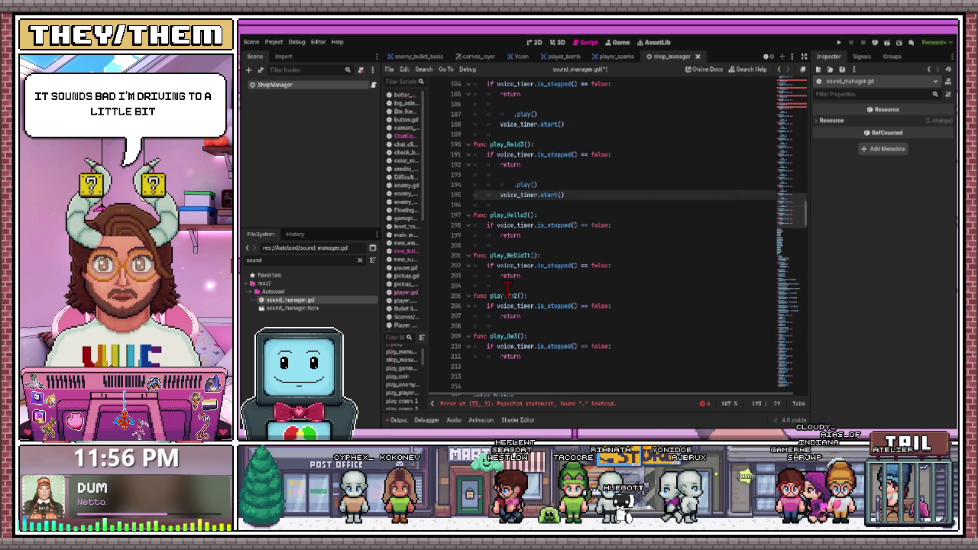
left_click(527, 234)
key("Return")
key("Return")
key("ctrl+v")
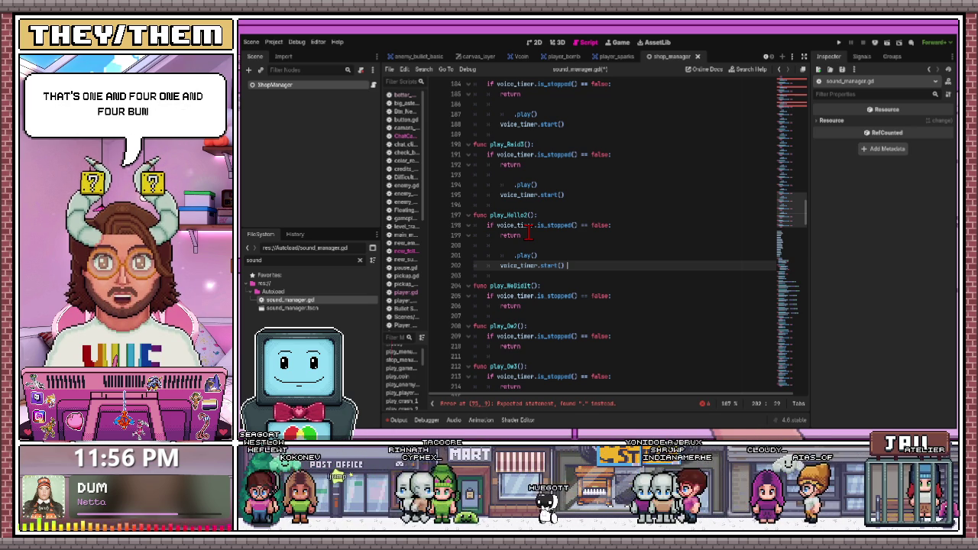
left_click(533, 305)
key("Return")
key("ctrl+v")
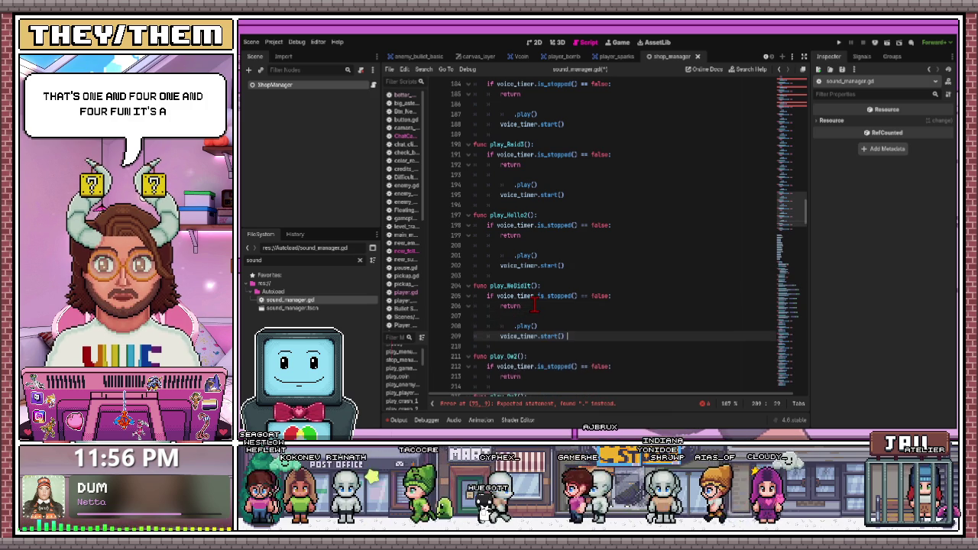
scroll(533, 283, "down", 4)
left_click(533, 257)
key("Return")
key("ctrl+v")
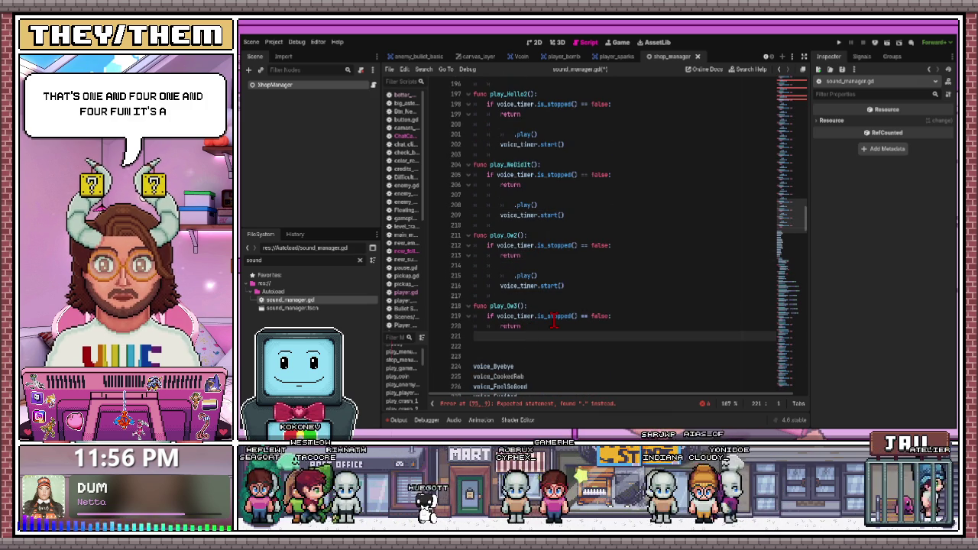
Paste the play and timer lines into play_Ow3 and scroll back to review the edits
left_click(553, 320)
left_click(540, 327)
key("Return")
key("ctrl+v")
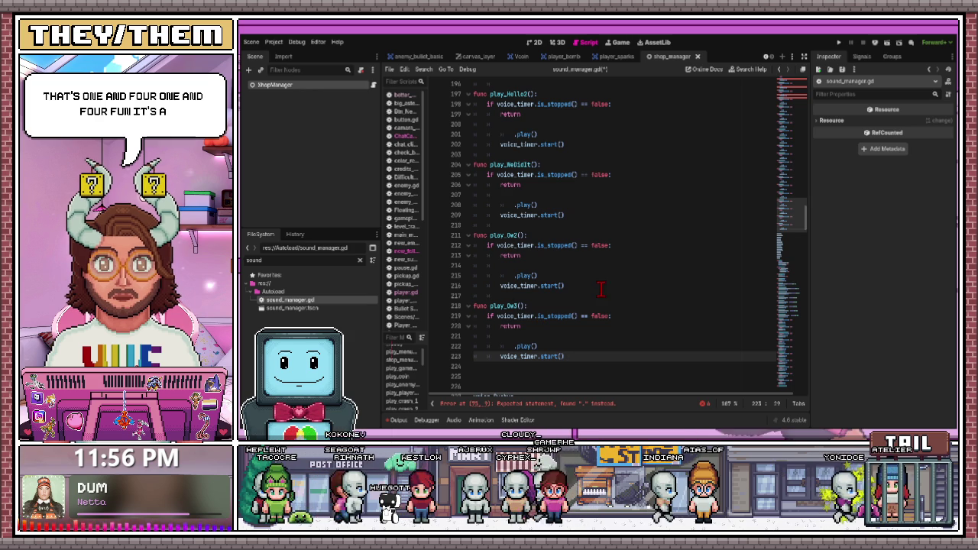
scroll(537, 290, "up", 7)
scroll(534, 245, "up", 9)
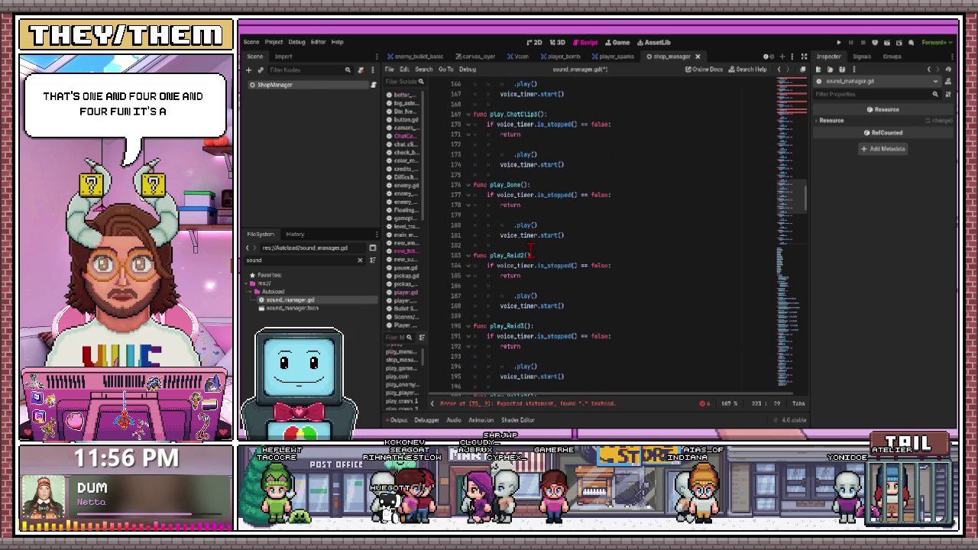
scroll(526, 258, "down", 20)
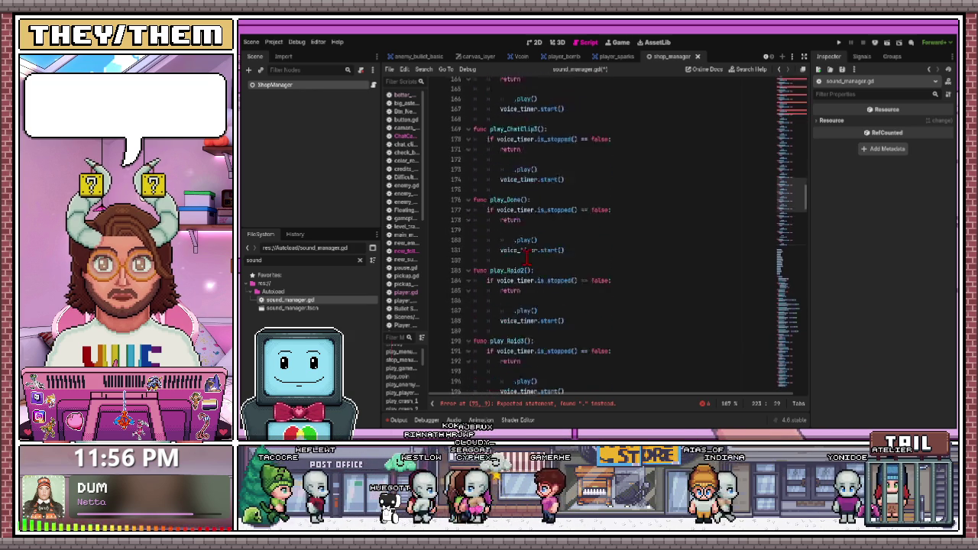
scroll(526, 259, "up", 8)
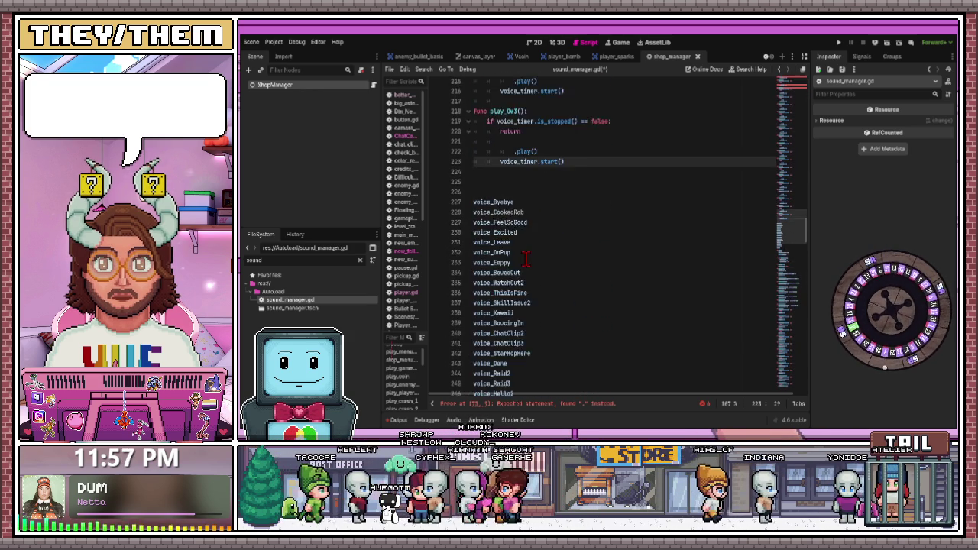
Move voice_Byebye from the name list to just before play_Byebye's .play() call
double_click(493, 232)
mouse_move(495, 232)
left_mouse_down()
mouse_move(511, 93)
mouse_move(516, 100)
mouse_move(489, 126)
mouse_move(535, 191)
mouse_move(544, 260)
left_mouse_up()
scroll(545, 244, "up", 10)
scroll(545, 252, "up", 5)
scroll(546, 251, "up", 5)
scroll(544, 252, "up", 4)
scroll(544, 260, "up", 1)
scroll(544, 260, "up", 5)
scroll(544, 260, "up", 10)
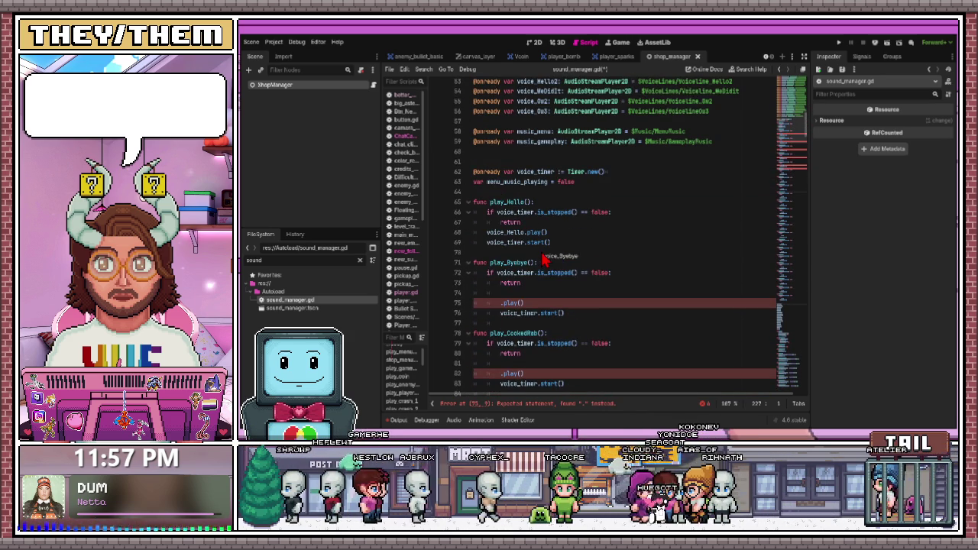
mouse_move(525, 300)
left_mouse_down()
mouse_move(505, 318)
mouse_move(501, 303)
left_mouse_up()
scroll(632, 297, "down", 7)
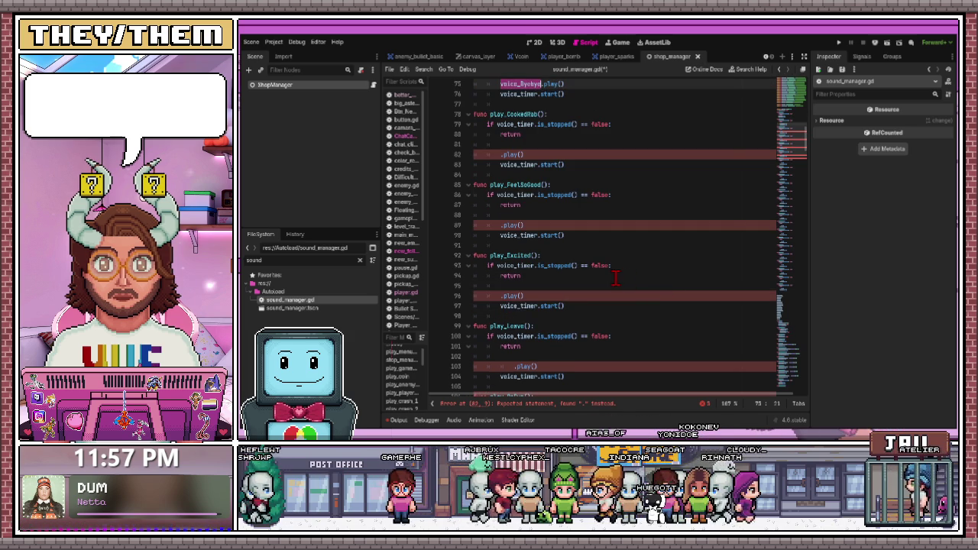
scroll(604, 275, "up", 3)
left_click(588, 277)
Move voice_CookedRab from the list to just before play_CookedRab's .play() call
scroll(581, 277, "up", 3)
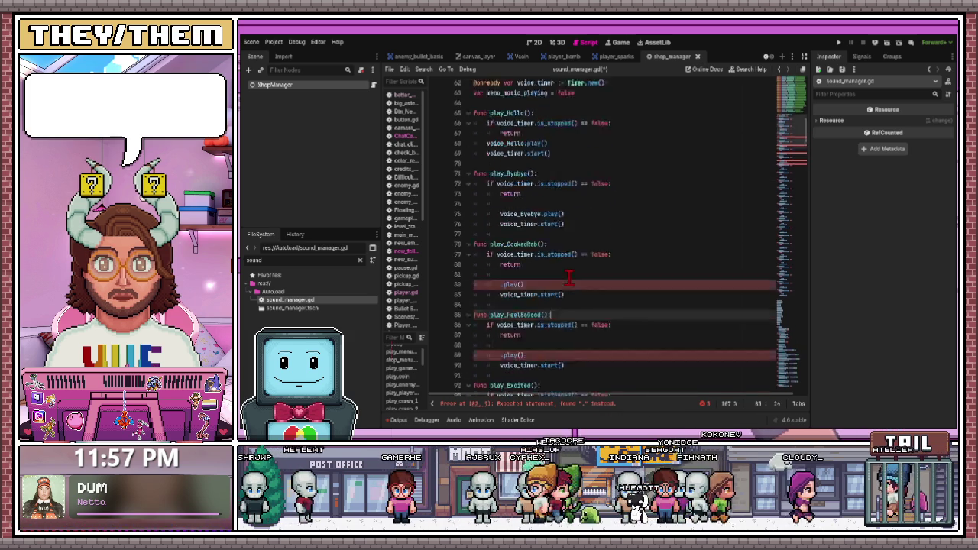
left_click_drag(553, 205, 462, 162)
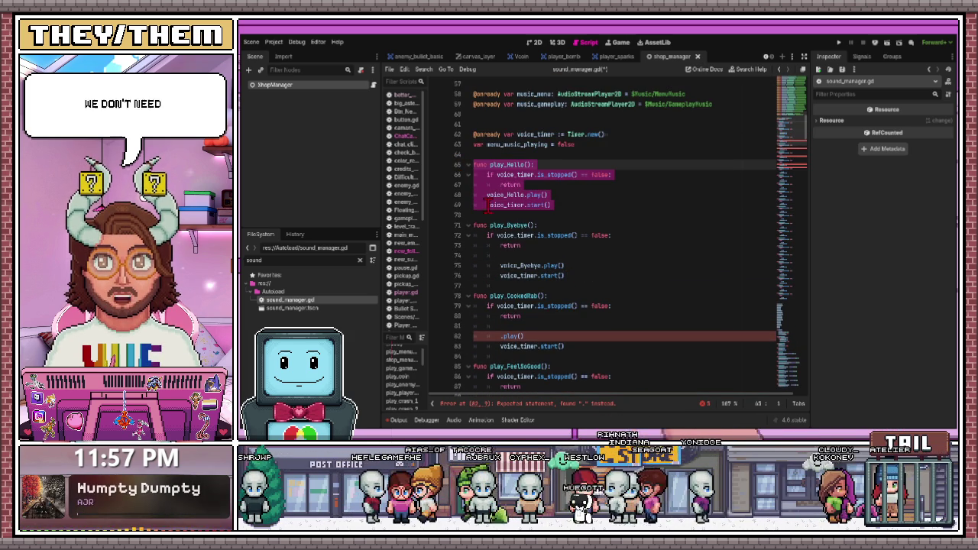
scroll(489, 198, "down", 1)
left_click(535, 215)
scroll(537, 241, "down", 15)
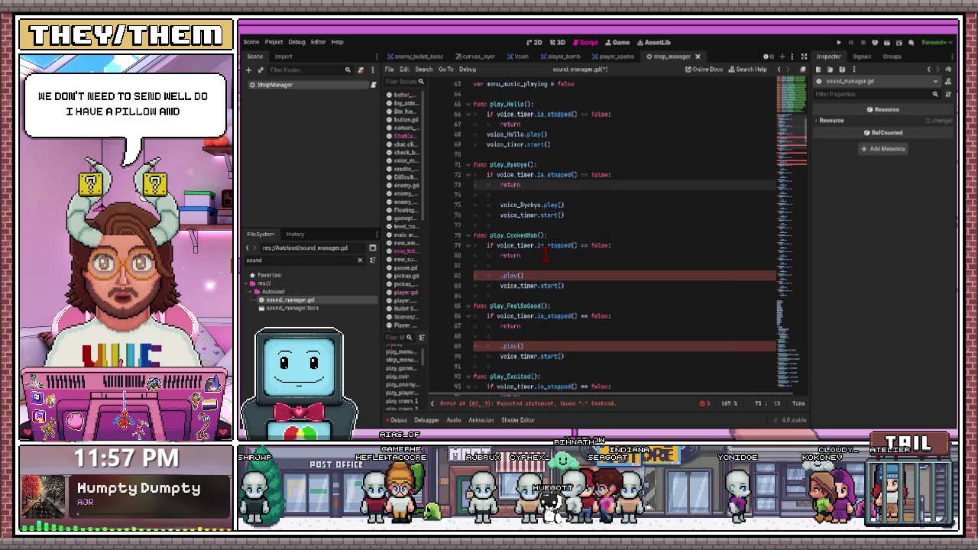
scroll(529, 258, "down", 20)
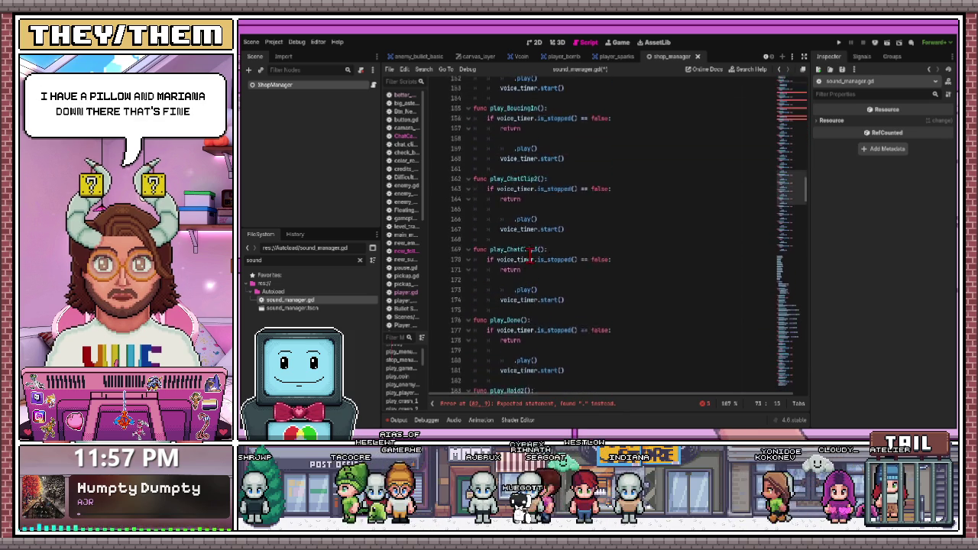
scroll(528, 258, "up", 8)
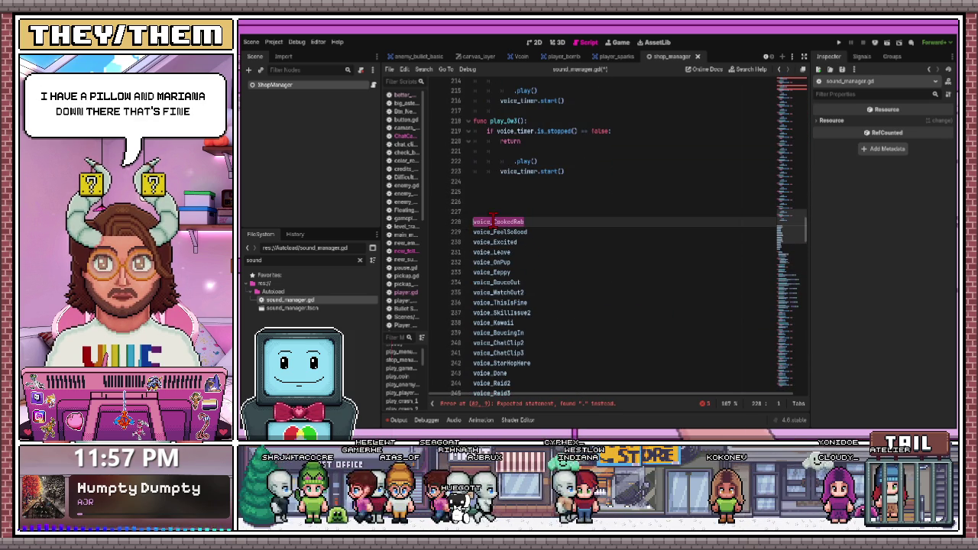
scroll(497, 218, "up", 20)
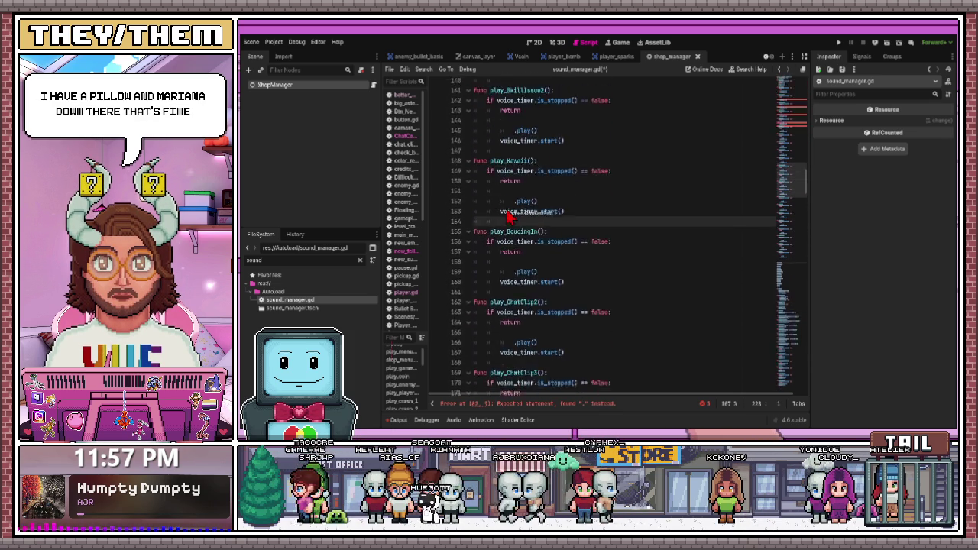
scroll(508, 218, "up", 20)
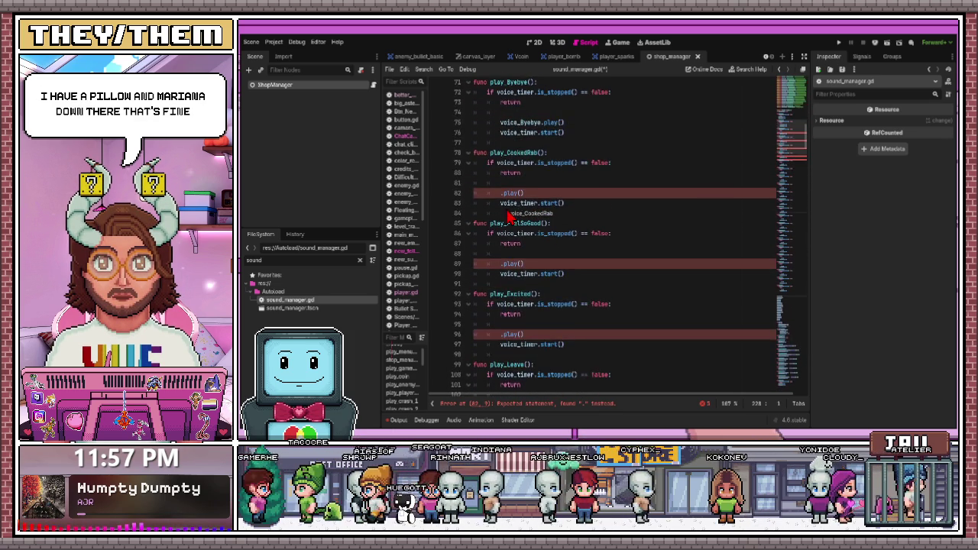
scroll(508, 217, "up", 6)
left_click_drag(508, 217, 503, 355)
scroll(512, 306, "down", 8)
scroll(524, 238, "up", 2)
scroll(524, 238, "up", 6)
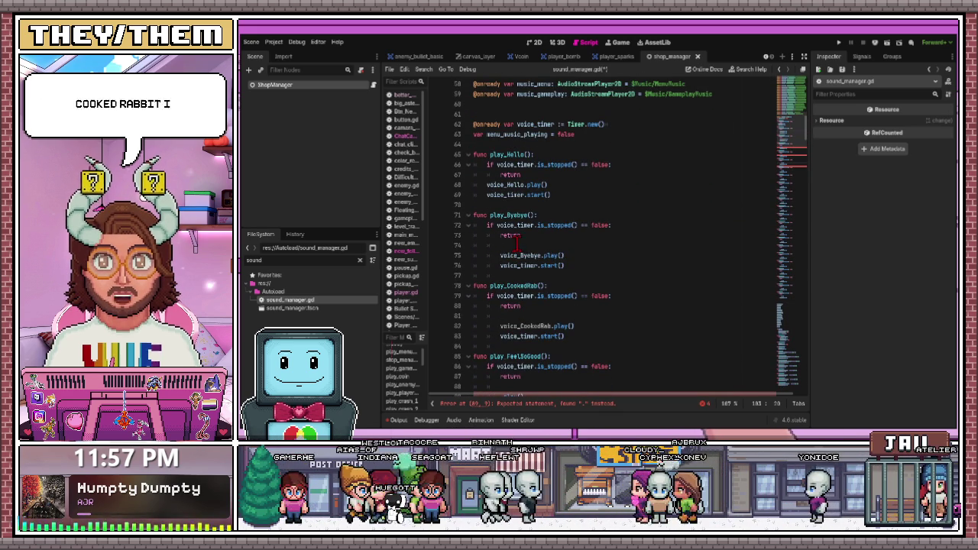
Remove the blank lines under the return lines of play_Byebye and play_CookedRab
left_click(518, 243)
key("BackSpace")
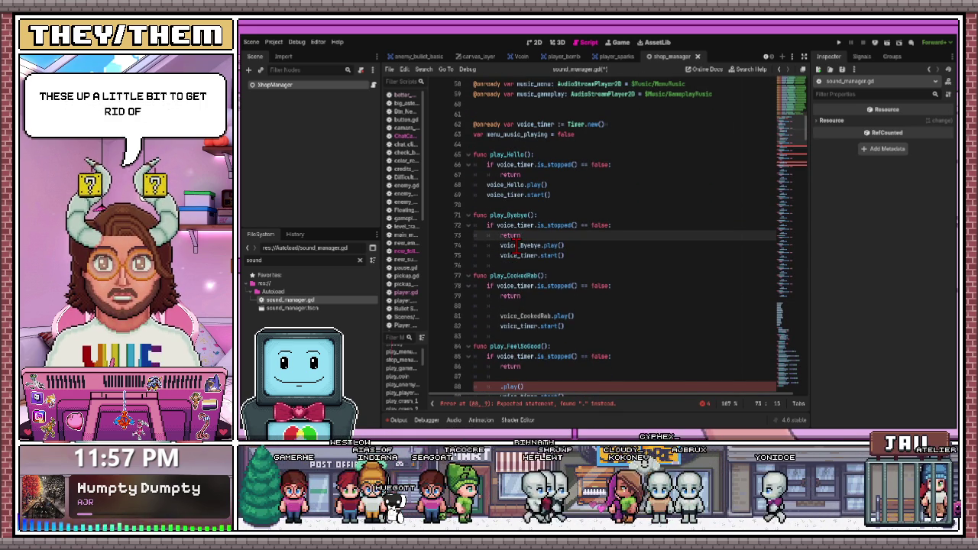
key("Down")
key("Down")
key("Down")
key("BackSpace")
scroll(503, 240, "down", 5)
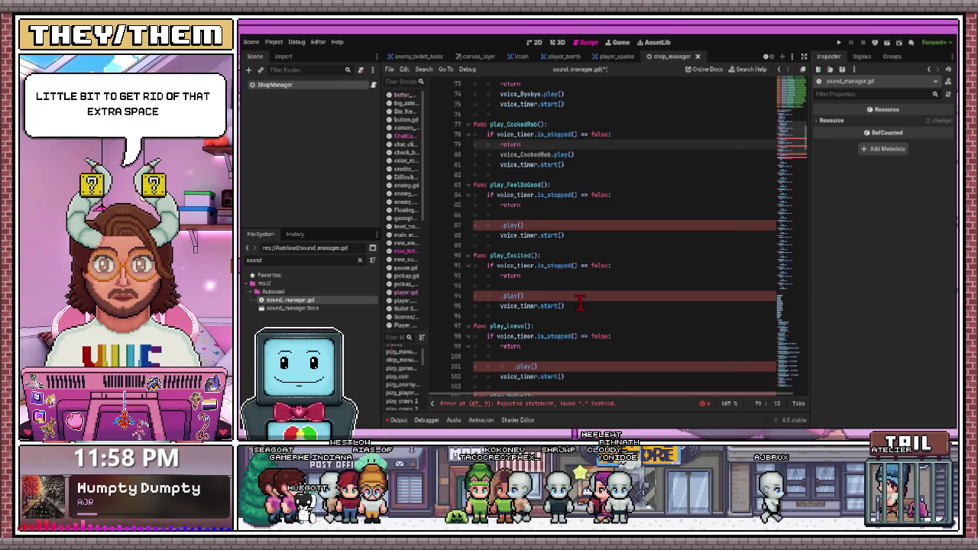
scroll(546, 298, "down", 20)
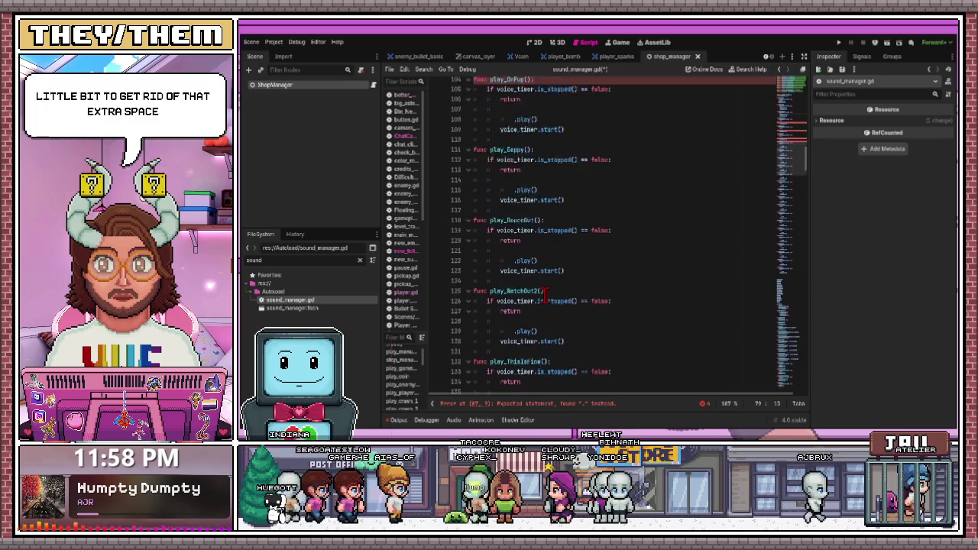
scroll(545, 296, "down", 17)
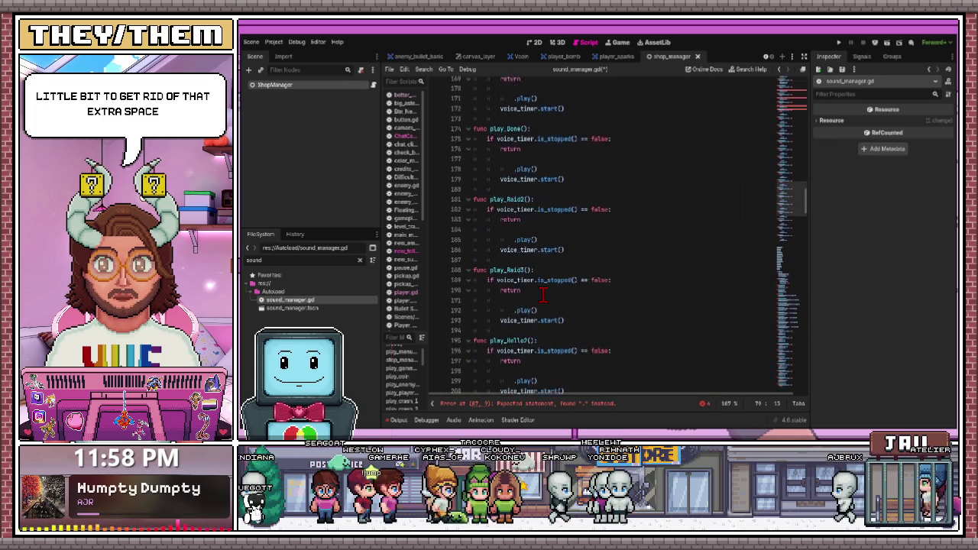
scroll(543, 294, "down", 11)
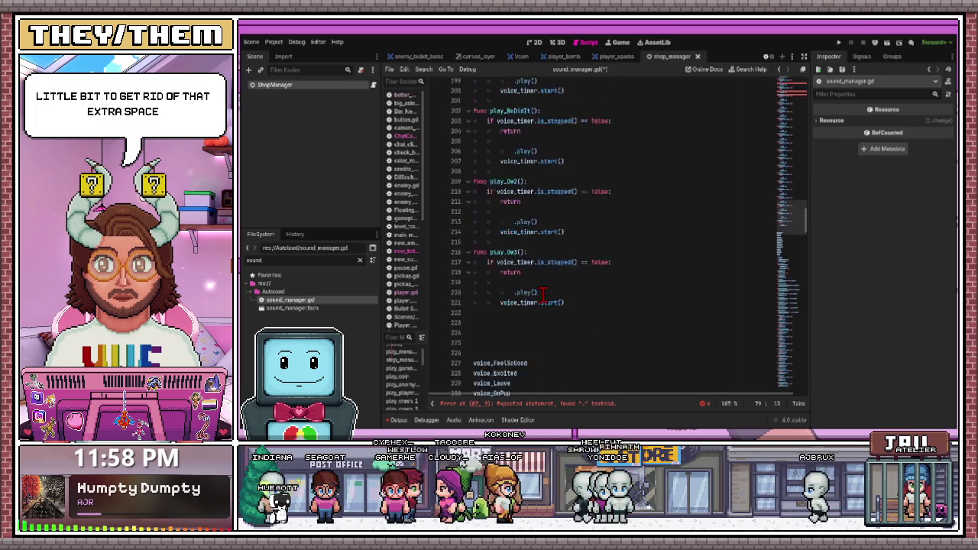
Move voice_FeelSoGood into play_FeelSoGood and remove the blank line under its return
mouse_move(527, 185)
left_mouse_down()
mouse_move(464, 187)
mouse_move(506, 104)
mouse_move(517, 273)
mouse_move(501, 297)
mouse_move(501, 286)
left_mouse_up()
scroll(514, 279, "up", 15)
scroll(514, 279, "up", 15)
scroll(514, 279, "up", 2)
scroll(516, 286, "down", 7)
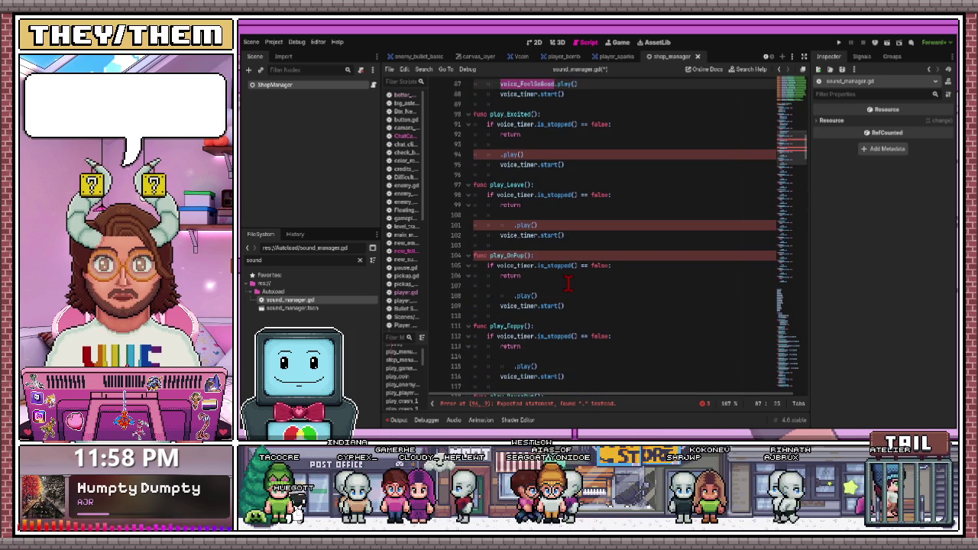
scroll(558, 270, "up", 6)
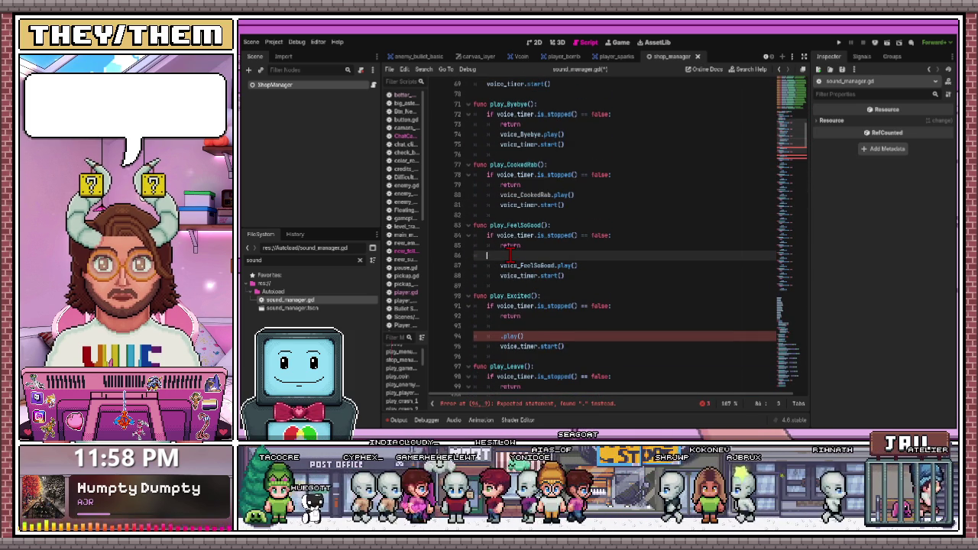
key("BackSpace")
scroll(509, 256, "down", 3)
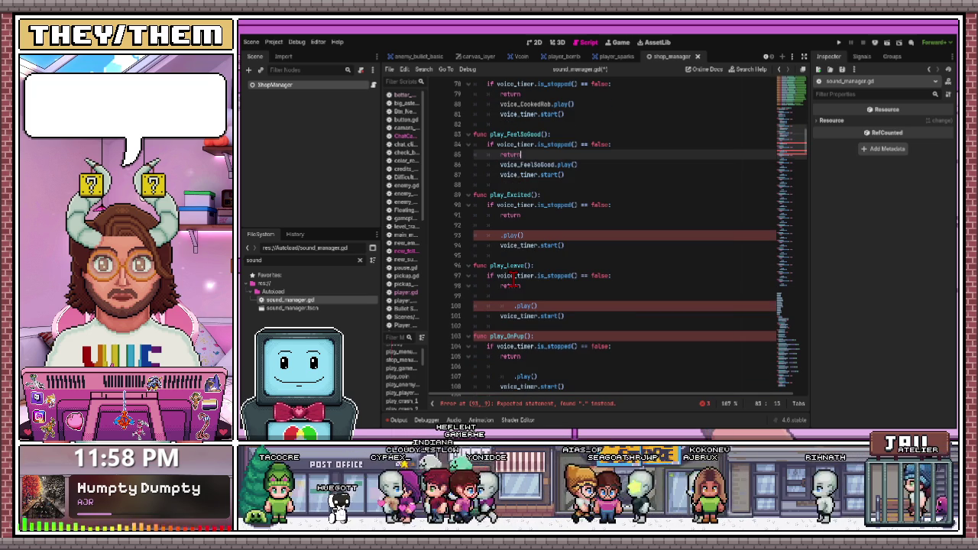
scroll(513, 276, "down", 20)
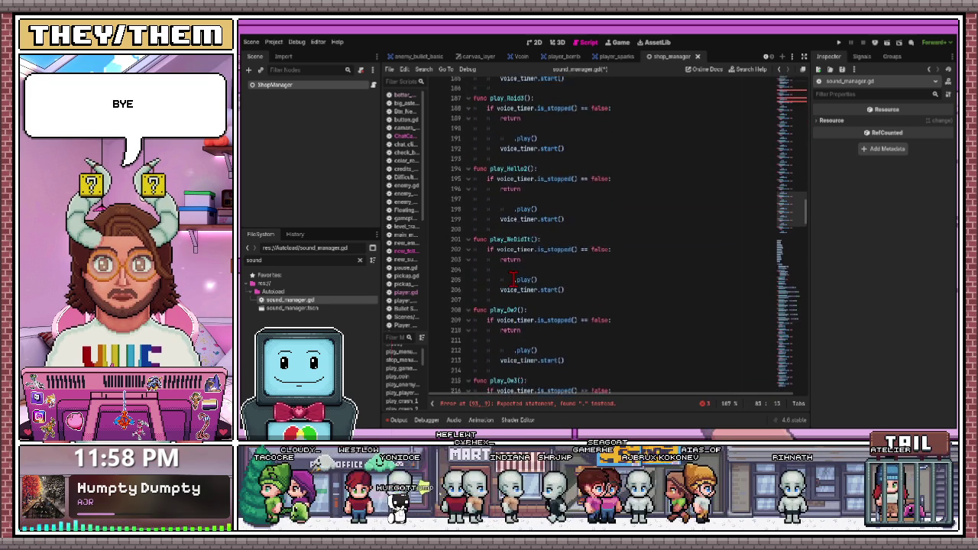
Move voice_Excited before .play() in play_Excited and delete the empty line under return
mouse_move(520, 165)
left_mouse_down()
mouse_move(473, 164)
mouse_move(520, 216)
mouse_move(527, 290)
mouse_move(530, 255)
mouse_move(536, 280)
mouse_move(572, 264)
mouse_move(560, 311)
mouse_move(501, 357)
left_mouse_up()
scroll(520, 216, "up", 20)
scroll(531, 255, "up", 17)
scroll(530, 258, "up", 12)
scroll(572, 264, "down", 4)
scroll(501, 357, "down", 9)
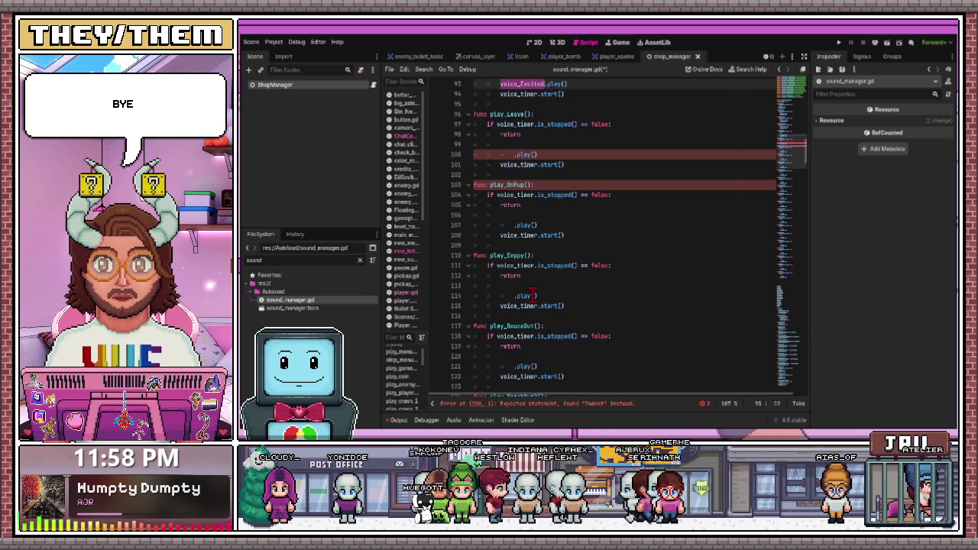
scroll(525, 240, "up", 4)
scroll(526, 240, "up", 1)
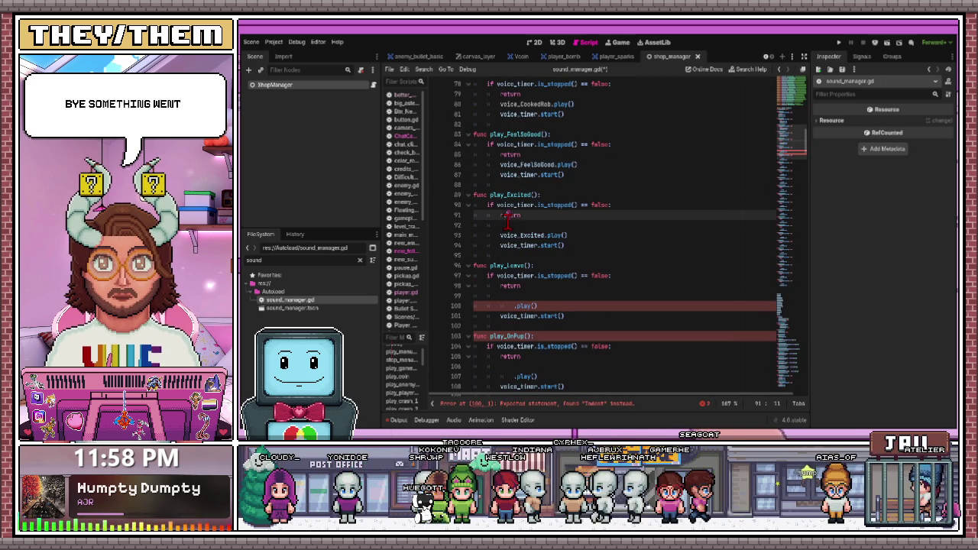
key("End")
key("Delete")
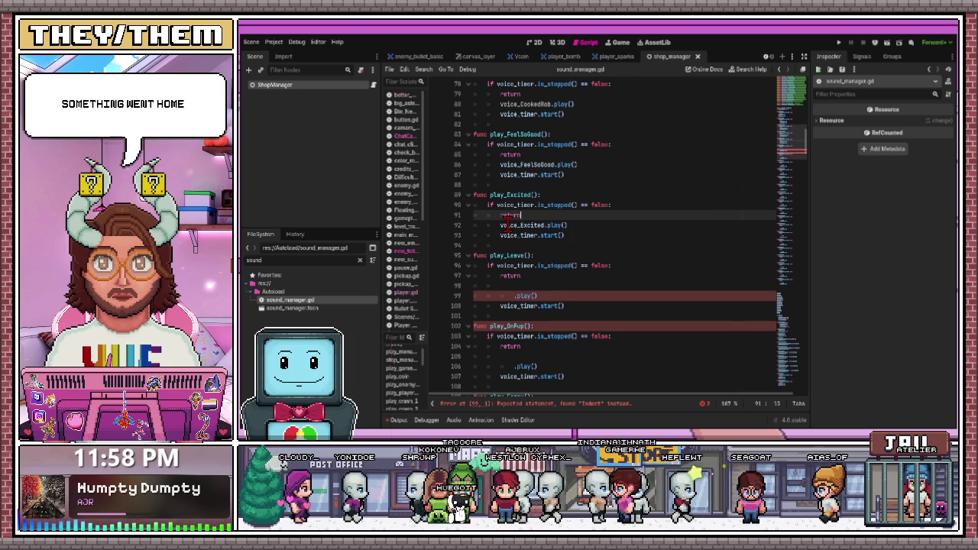
Move voice_Leave from the list into play_Leave's .play() call
scroll(521, 233, "down", 20)
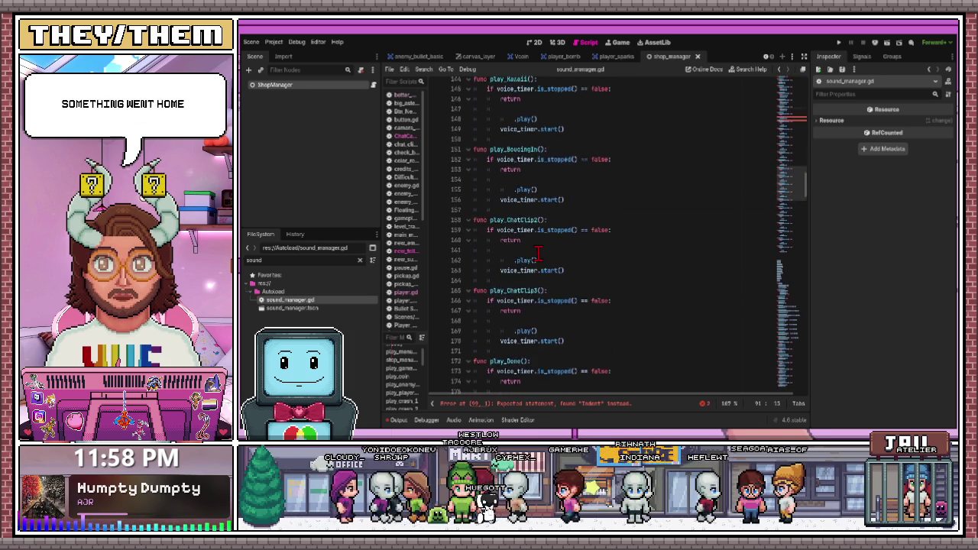
scroll(535, 237, "down", 16)
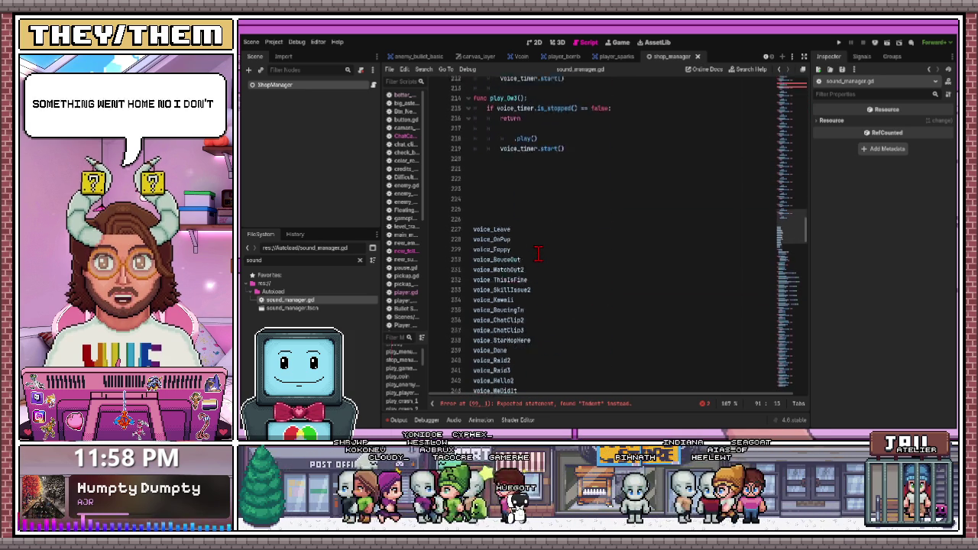
mouse_move(508, 192)
left_mouse_down()
mouse_move(524, 125)
mouse_move(535, 277)
mouse_move(563, 227)
mouse_move(513, 236)
left_mouse_up()
scroll(535, 258, "up", 20)
scroll(539, 261, "up", 10)
Delete the blank lines above the voice name list and move voice_OnPup into play_OnPup
scroll(544, 255, "up", 8)
scroll(543, 255, "up", 3)
scroll(513, 238, "down", 5)
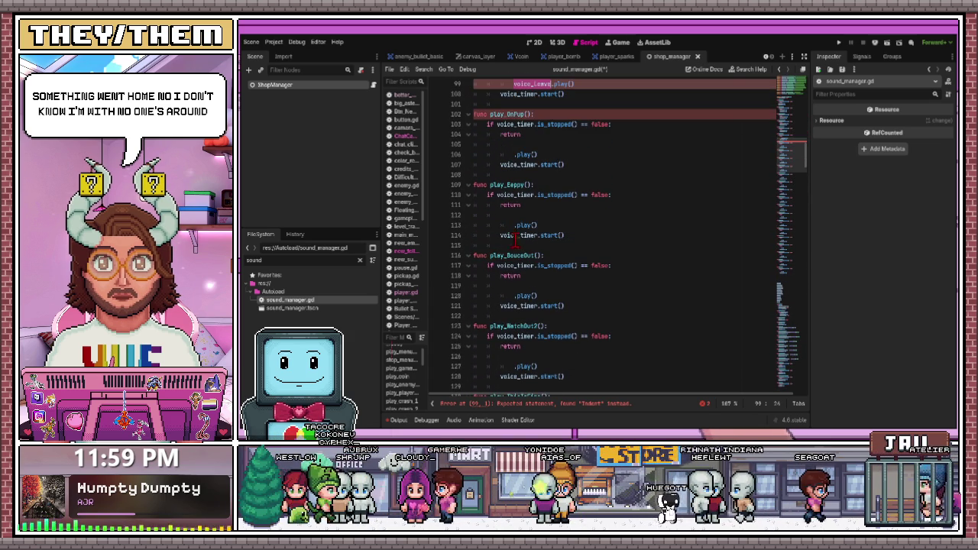
scroll(517, 233, "up", 6)
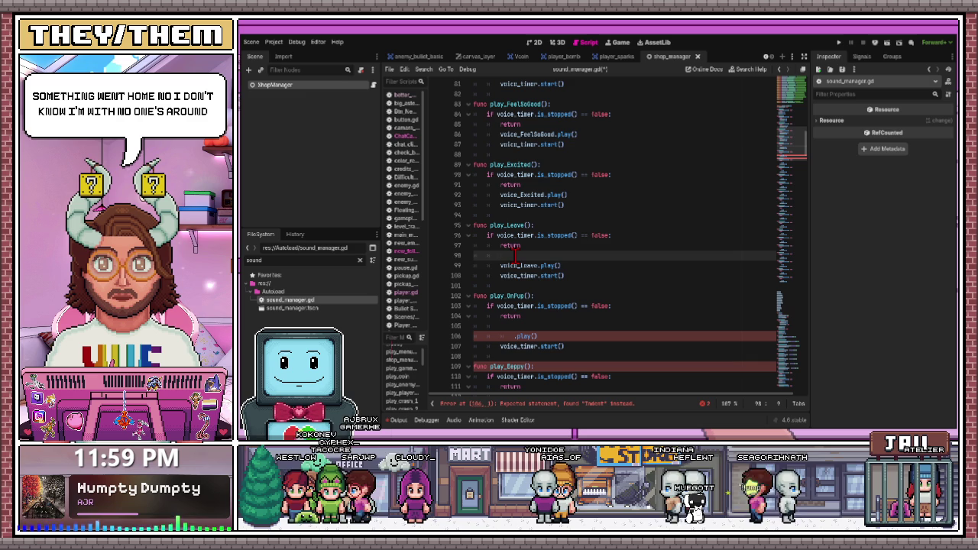
scroll(518, 256, "down", 20)
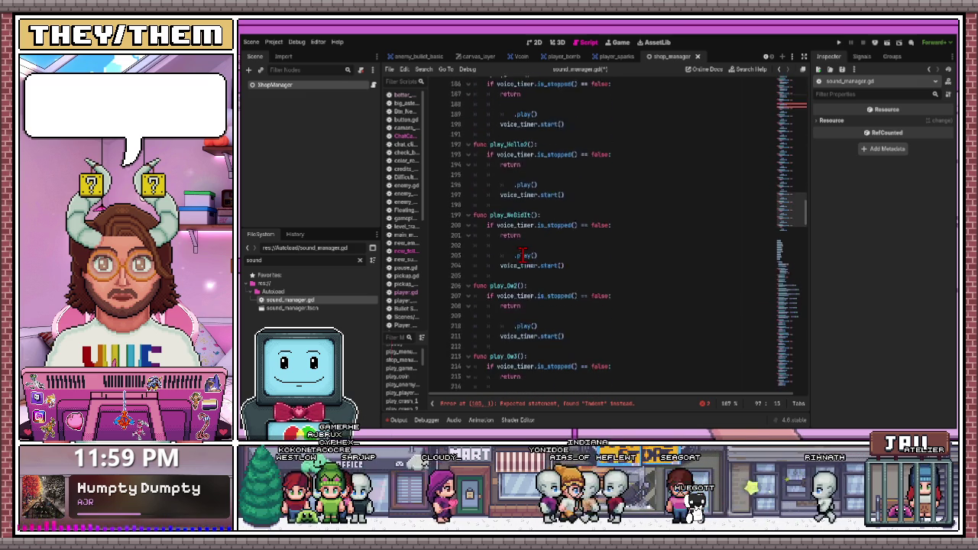
scroll(522, 255, "up", 5)
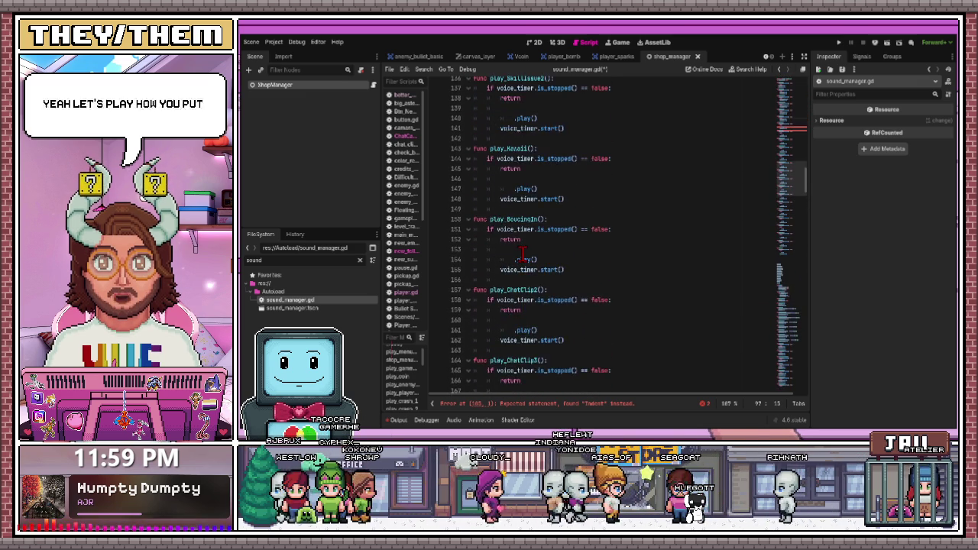
scroll(522, 255, "down", 18)
left_click(485, 169)
key("BackSpace")
key("BackSpace")
key("BackSpace")
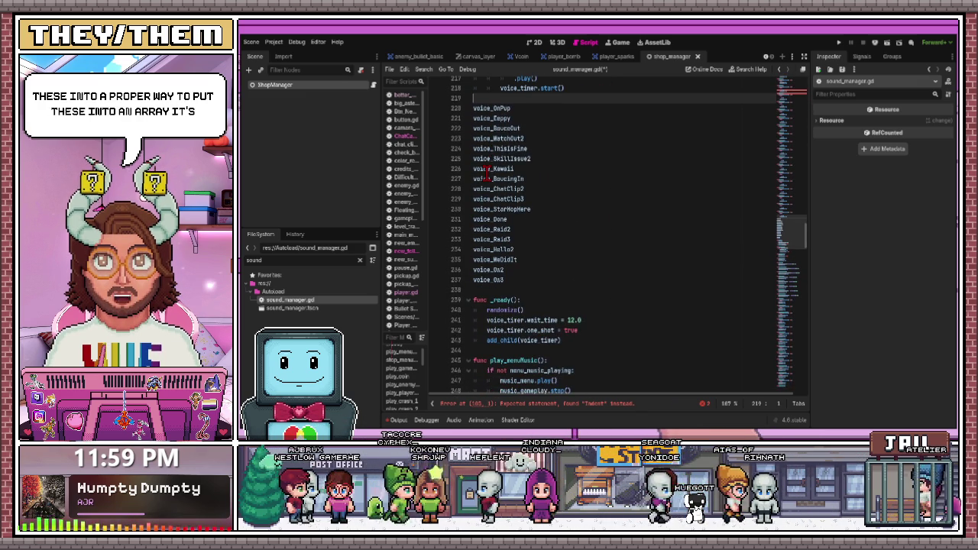
scroll(486, 175, "up", 3)
mouse_move(475, 203)
left_mouse_down()
mouse_move(513, 185)
mouse_move(547, 224)
mouse_move(513, 256)
left_mouse_up()
Clear the stray blank line left in play_OnPup
scroll(513, 185, "up", 7)
scroll(513, 188, "up", 15)
scroll(534, 219, "up", 2)
scroll(545, 222, "up", 6)
scroll(547, 223, "up", 5)
scroll(535, 229, "up", 2)
scroll(508, 246, "down", 6)
scroll(518, 130, "up", 3)
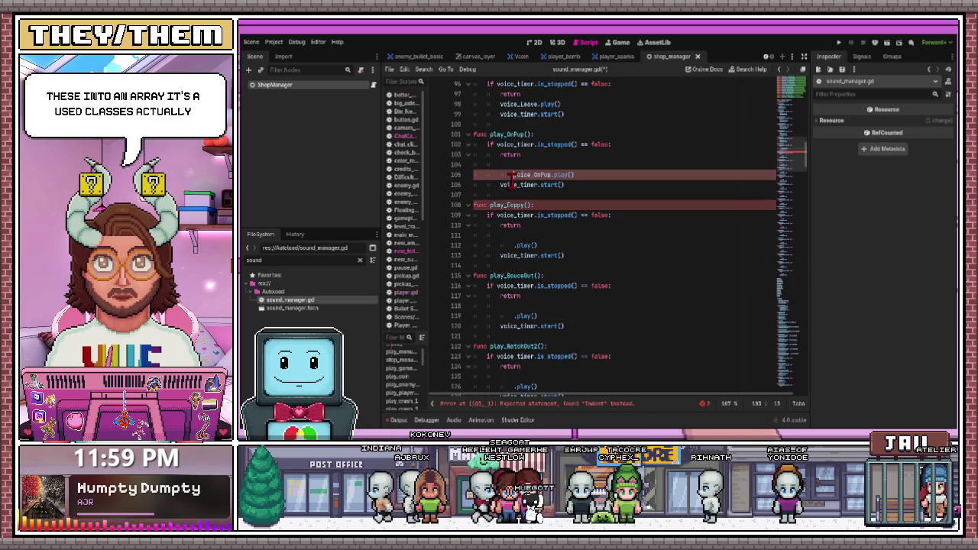
left_click_drag(506, 165, 473, 165)
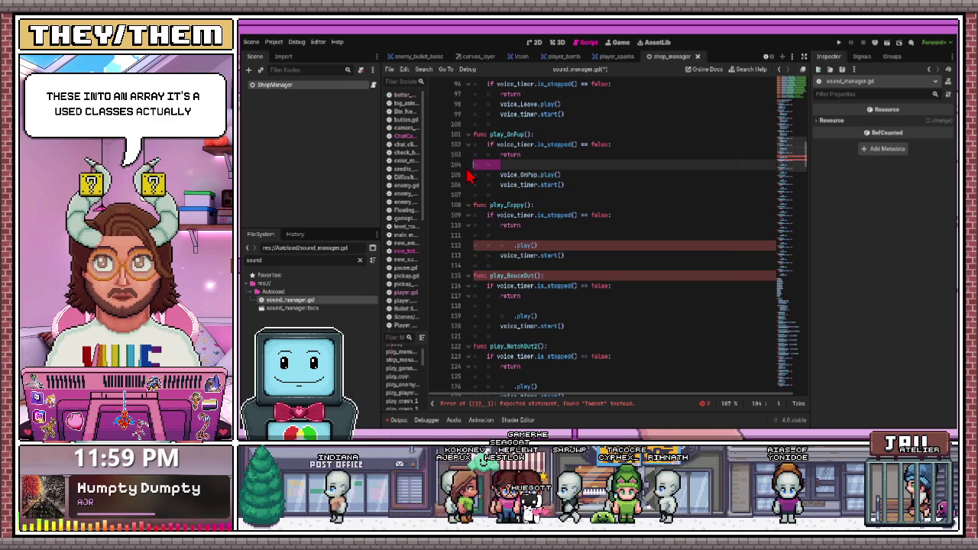
scroll(468, 176, "down", 11)
left_click(539, 224)
scroll(539, 225, "down", 20)
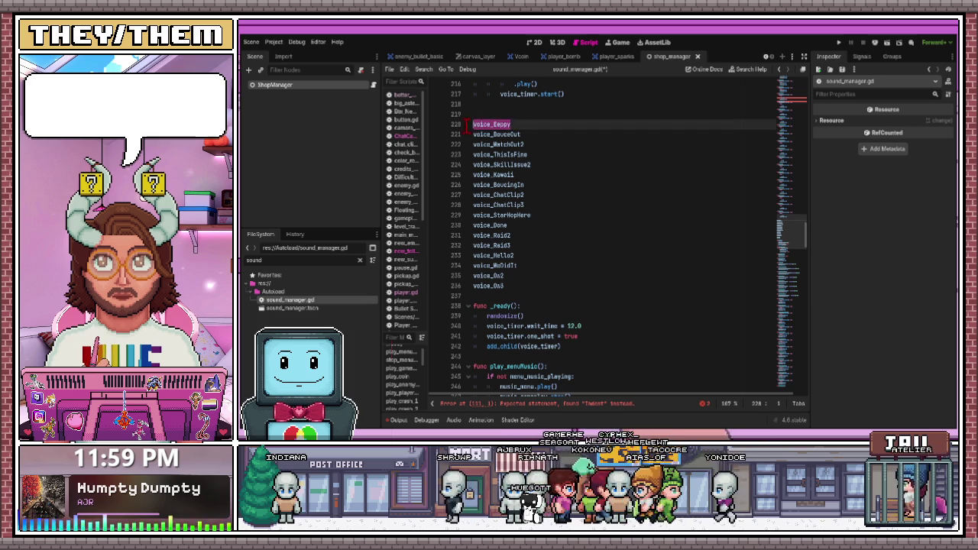
scroll(519, 216, "up", 9)
Move voice_Eeppy from the list into play_Eeppy's .play() call
mouse_move(514, 166)
left_mouse_down()
mouse_move(527, 216)
mouse_move(513, 267)
left_mouse_up()
scroll(524, 221, "up", 11)
scroll(526, 218, "up", 9)
scroll(515, 171, "down", 3)
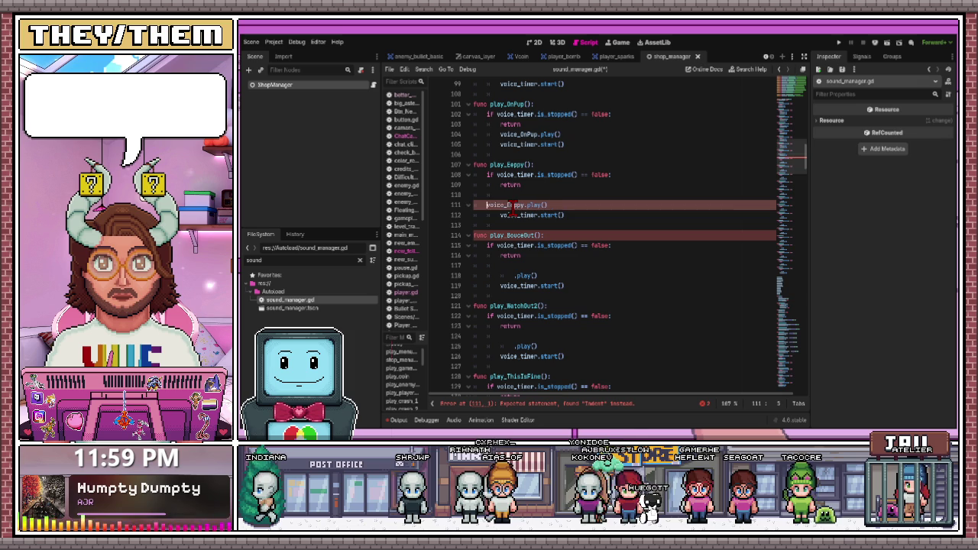
scroll(511, 206, "down", 16)
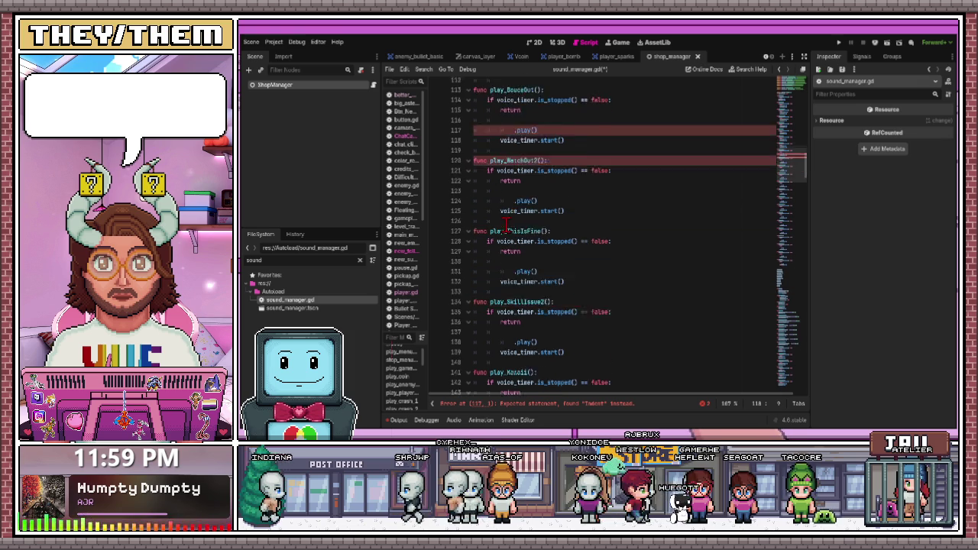
scroll(505, 223, "down", 14)
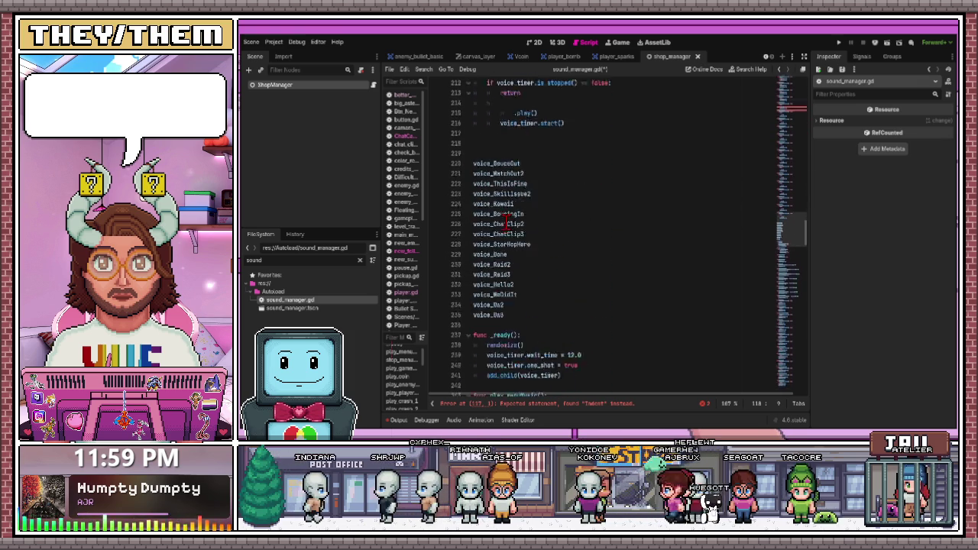
Move voice_BouceOut into play_BouceOut and delete the empty line above the call
left_click(509, 327)
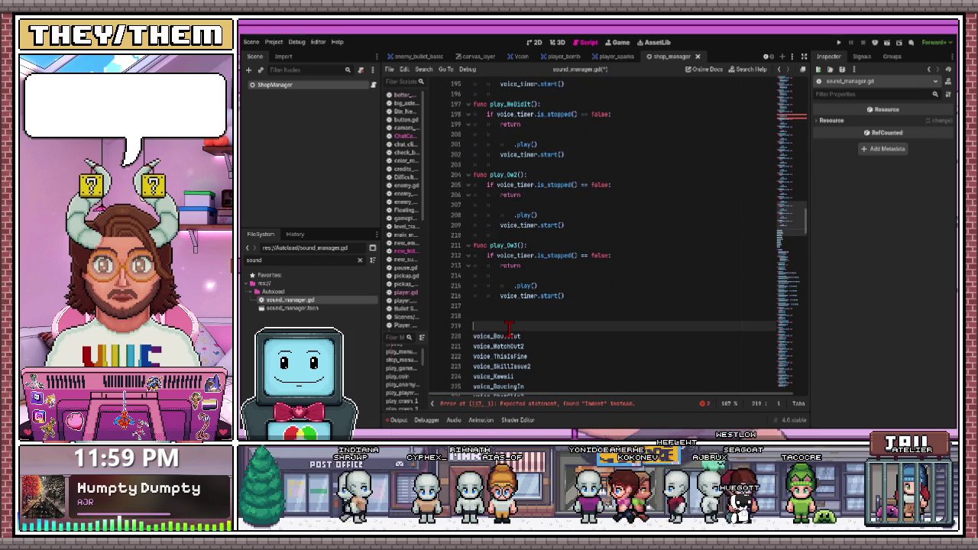
mouse_move(472, 325)
left_mouse_down()
mouse_move(509, 291)
mouse_move(496, 191)
mouse_move(517, 269)
left_mouse_up()
scroll(497, 203, "up", 20)
scroll(501, 208, "up", 7)
scroll(516, 253, "down", 6)
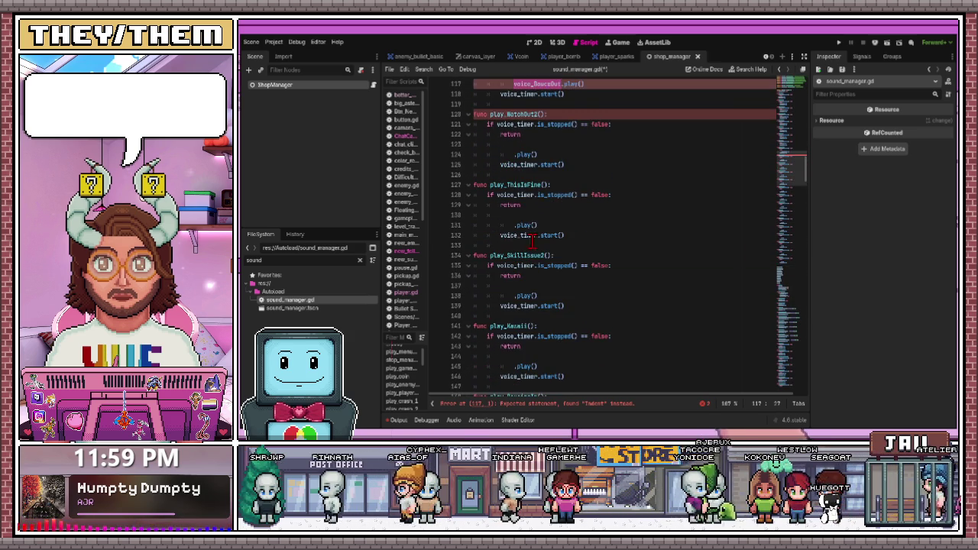
scroll(514, 226, "up", 5)
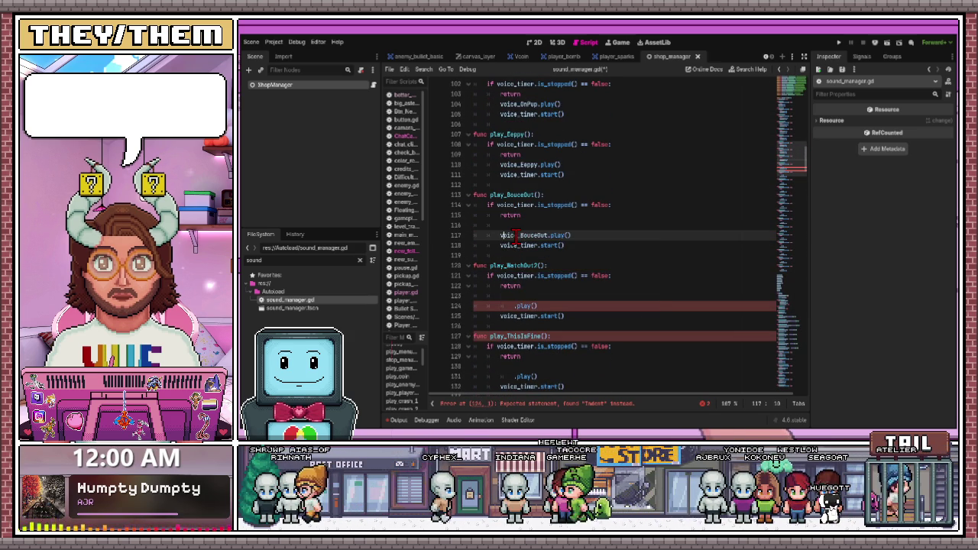
left_click(509, 226)
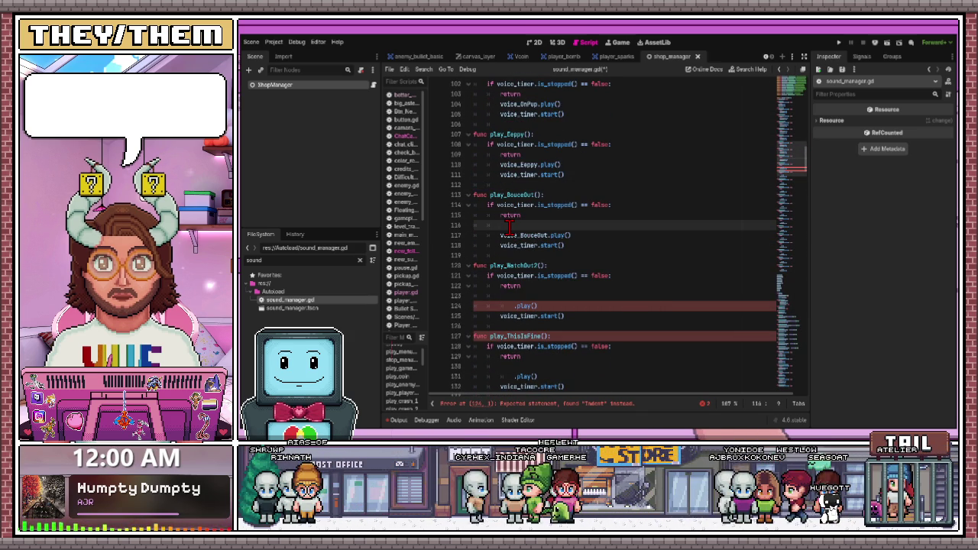
key("BackSpace")
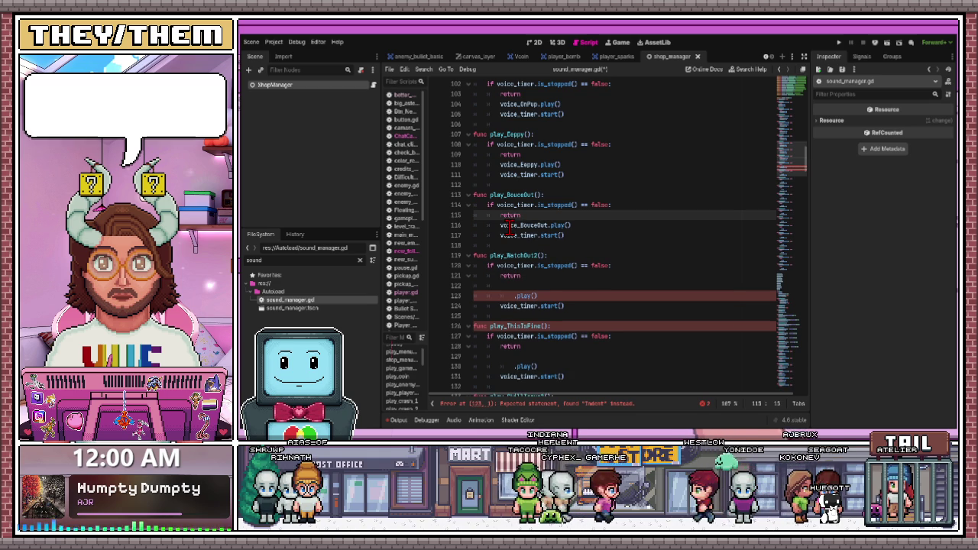
scroll(512, 252, "up", 2)
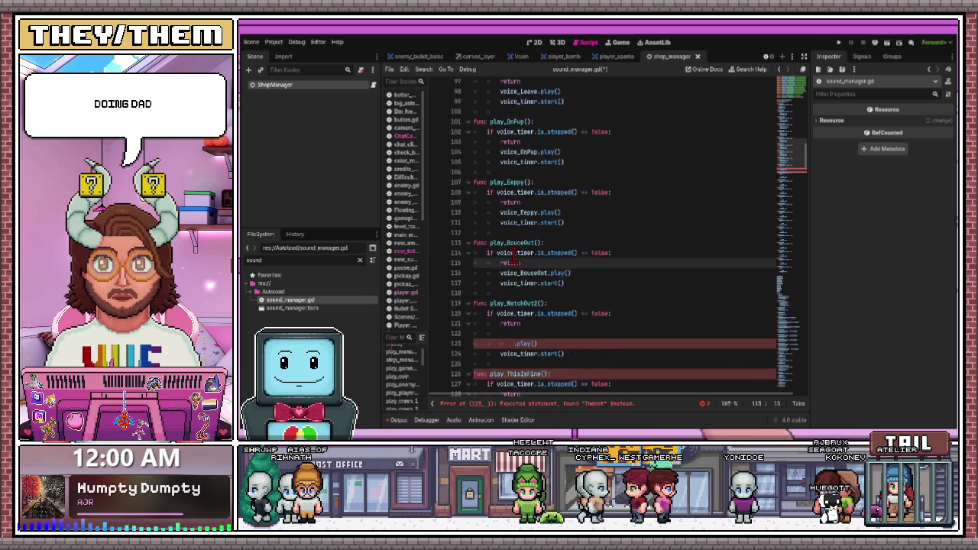
scroll(514, 256, "down", 20)
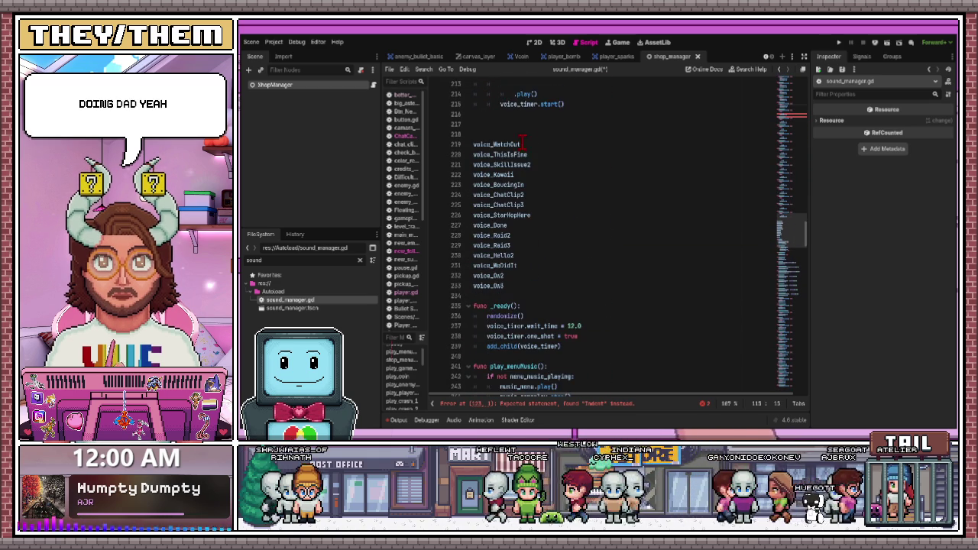
Rename voice_WatchOut to voice_WatchOut2 and drag it into its function
left_click(522, 144)
type("2")
mouse_move(498, 143)
left_mouse_down()
mouse_move(539, 153)
mouse_move(535, 211)
mouse_move(525, 213)
mouse_move(560, 240)
mouse_move(557, 260)
mouse_move(514, 174)
left_mouse_up()
scroll(535, 212, "up", 15)
scroll(524, 214, "up", 7)
scroll(524, 212, "down", 3)
scroll(545, 252, "up", 1)
scroll(556, 255, "up", 1)
scroll(556, 256, "up", 5)
scroll(558, 256, "up", 3)
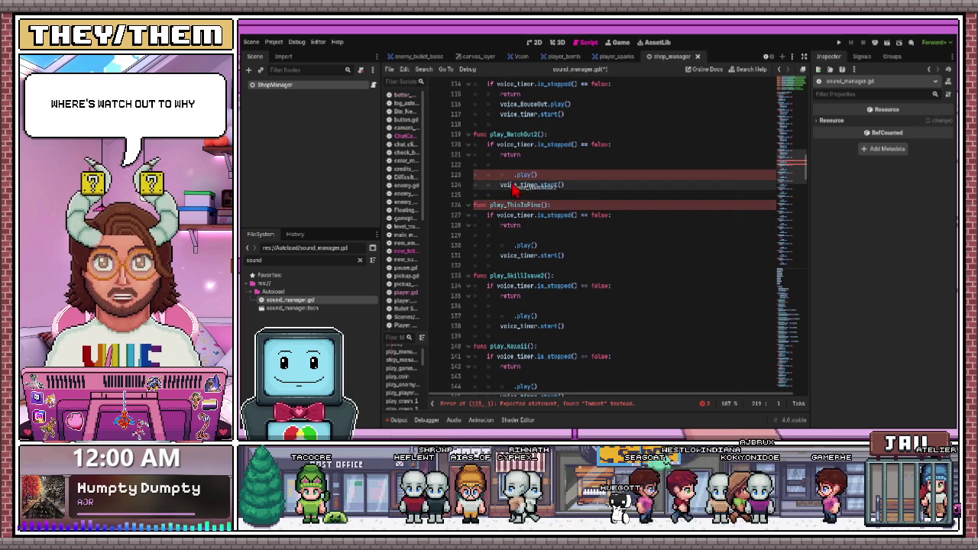
Remove the extra indentation before the voice_WatchOut2 call
scroll(522, 164, "down", 3)
scroll(522, 164, "up", 5)
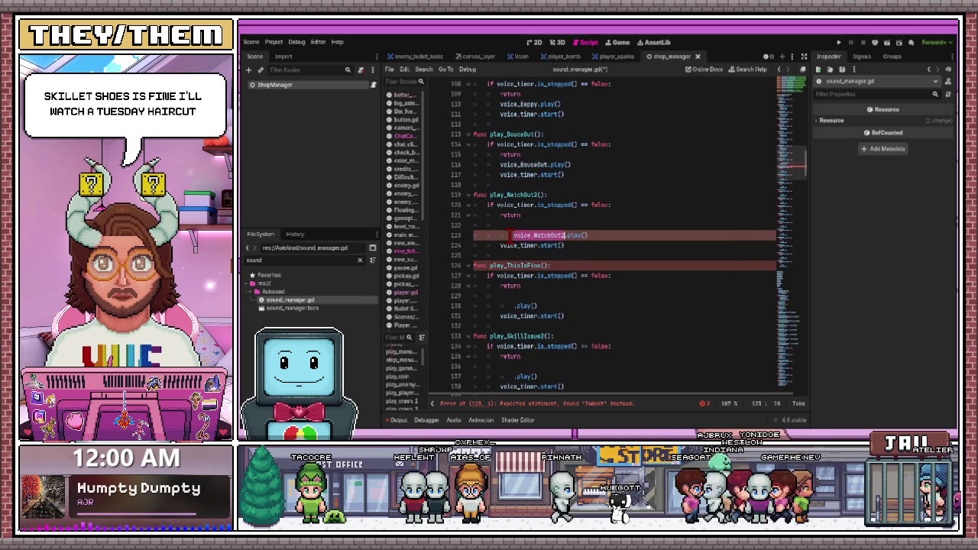
left_click(509, 236)
key("BackSpace")
left_click(520, 226)
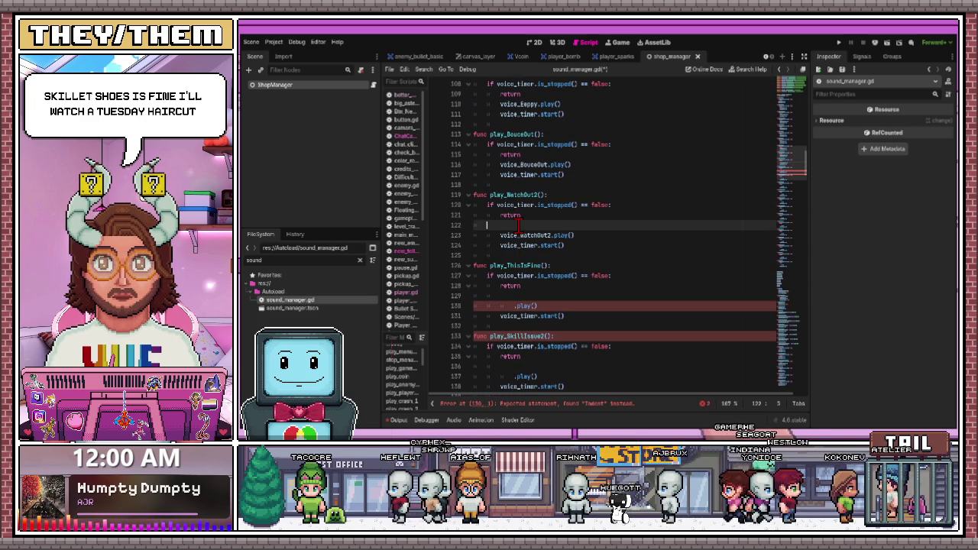
scroll(520, 226, "down", 20)
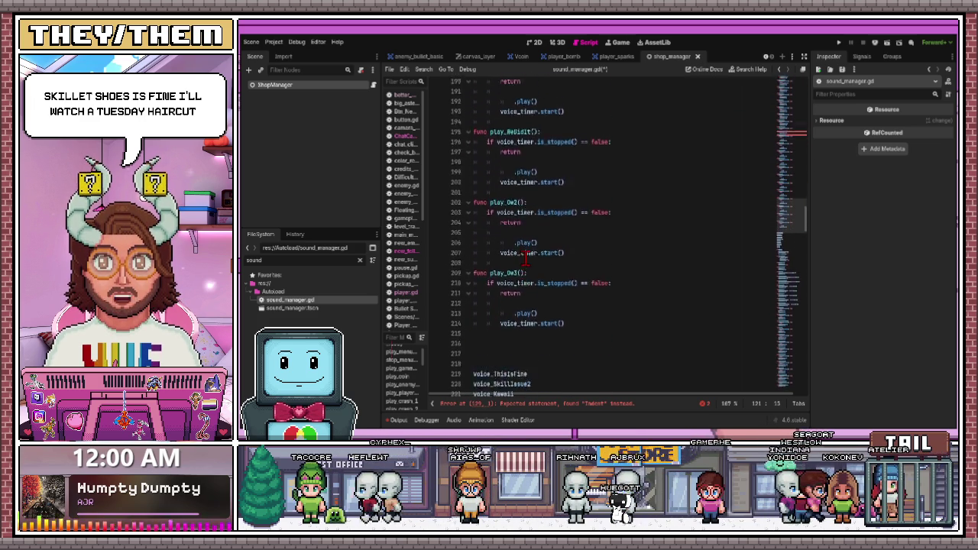
scroll(527, 264, "down", 13)
scroll(529, 269, "up", 9)
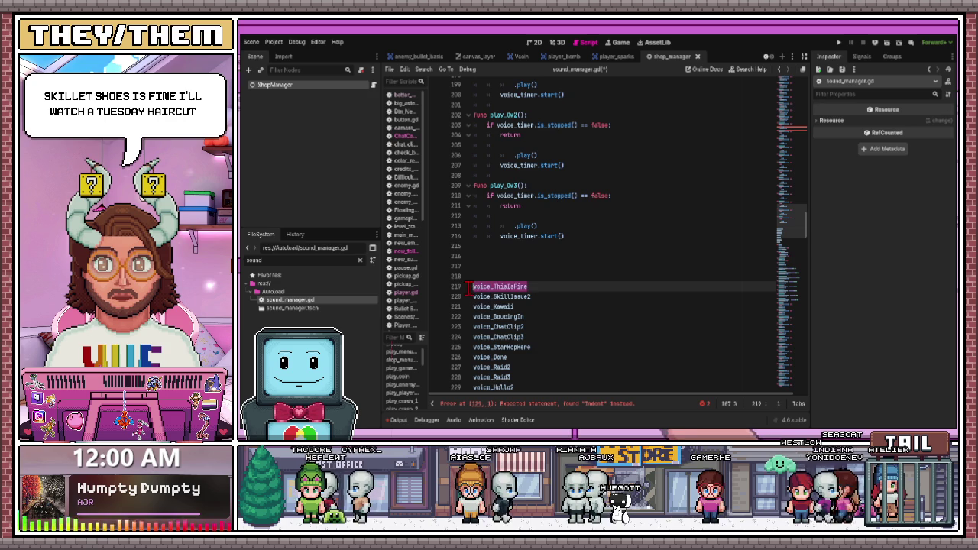
Move voice_ThisIsFine from the list into play_ThisIsFine's .play() call
mouse_move(496, 289)
left_mouse_down()
mouse_move(550, 211)
mouse_move(469, 267)
mouse_move(530, 270)
mouse_move(528, 262)
left_mouse_up()
scroll(527, 269, "up", 10)
scroll(528, 266, "up", 5)
scroll(530, 252, "down", 5)
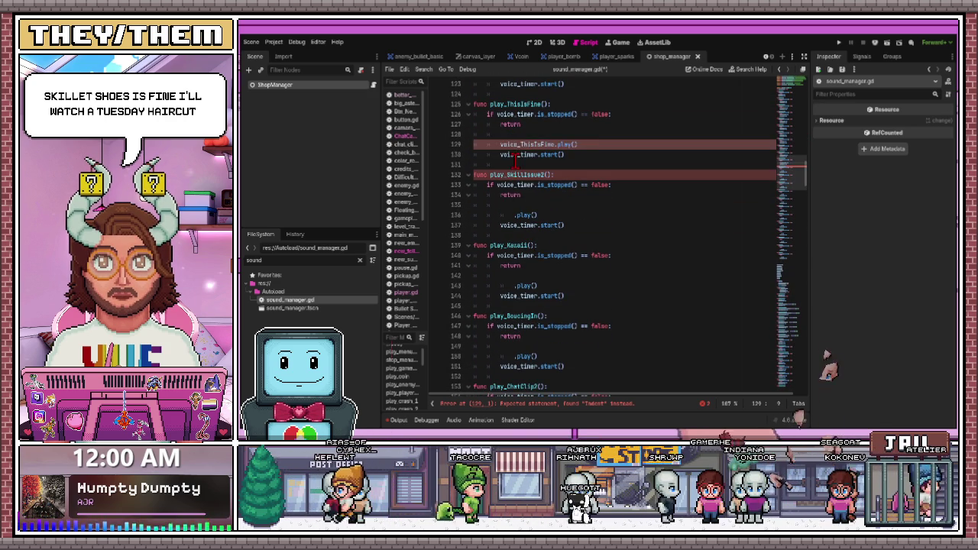
scroll(533, 255, "down", 1)
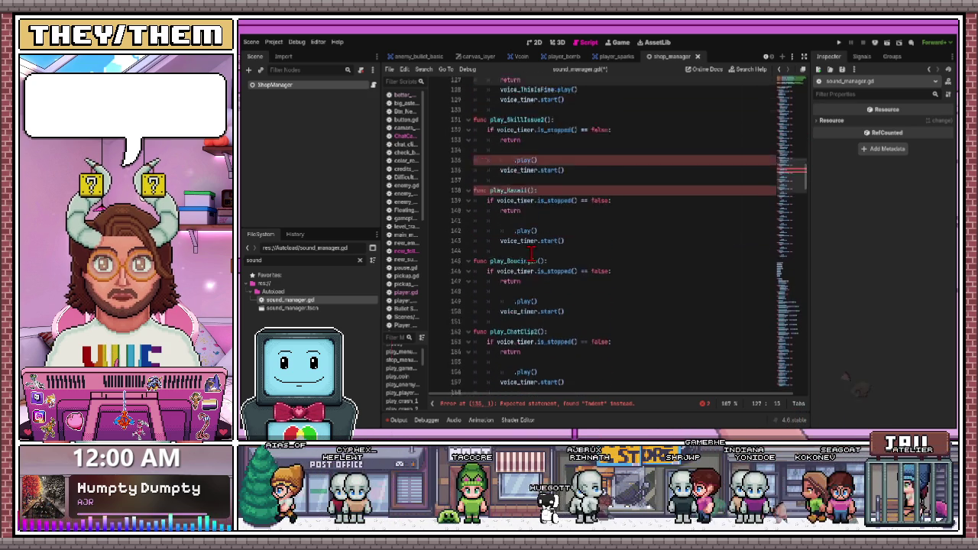
scroll(530, 254, "down", 15)
scroll(532, 254, "down", 5)
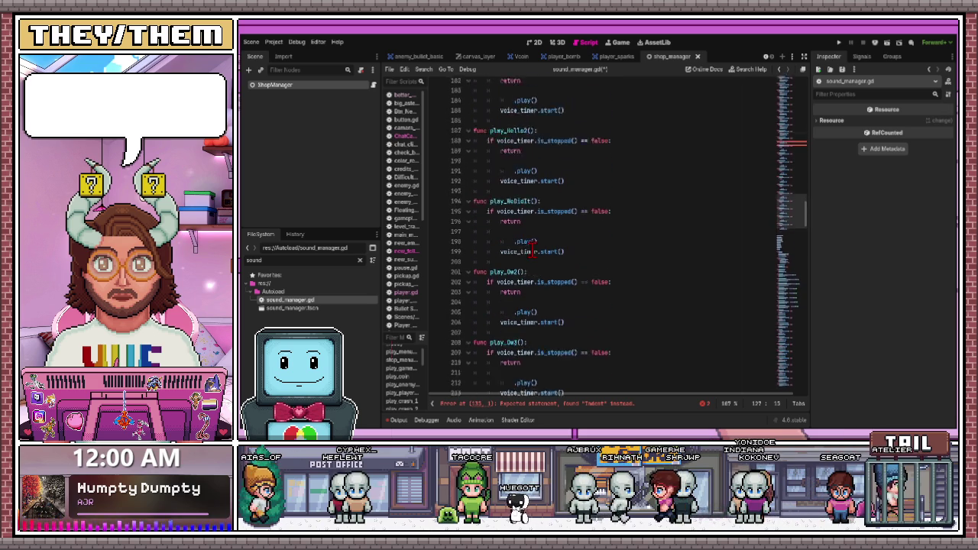
Place voice_SkillIssue2 before .play() in play_SkillIssue2, undoing a misplaced drop
mouse_move(533, 174)
left_mouse_down()
mouse_move(465, 174)
mouse_move(573, 211)
mouse_move(535, 240)
left_mouse_up()
scroll(574, 212, "up", 10)
scroll(535, 240, "up", 6)
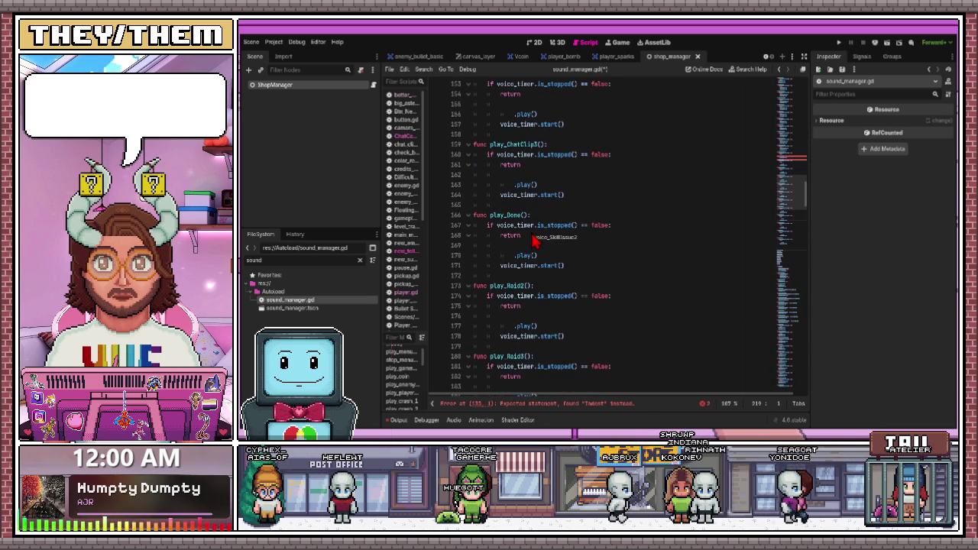
scroll(535, 241, "up", 10)
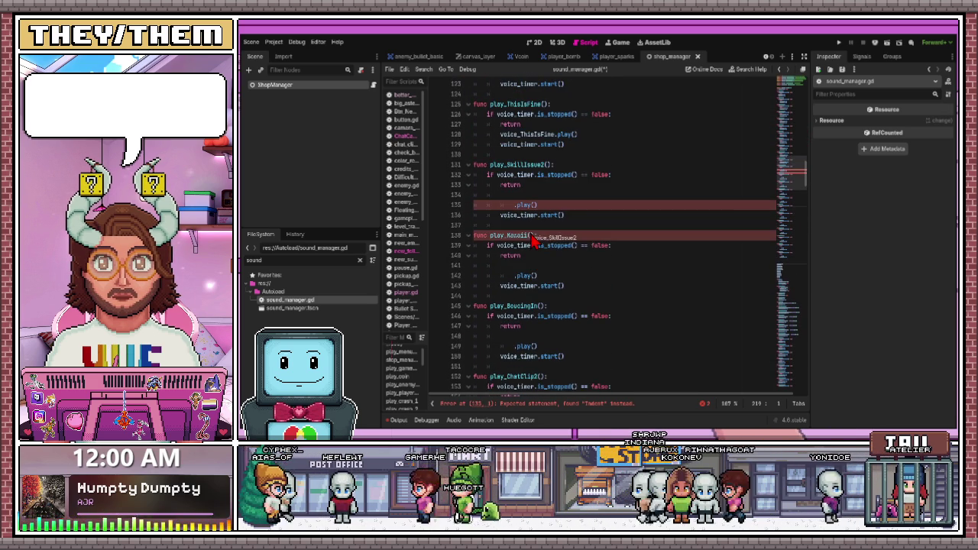
left_click_drag(531, 239, 515, 206)
scroll(516, 176, "down", 2)
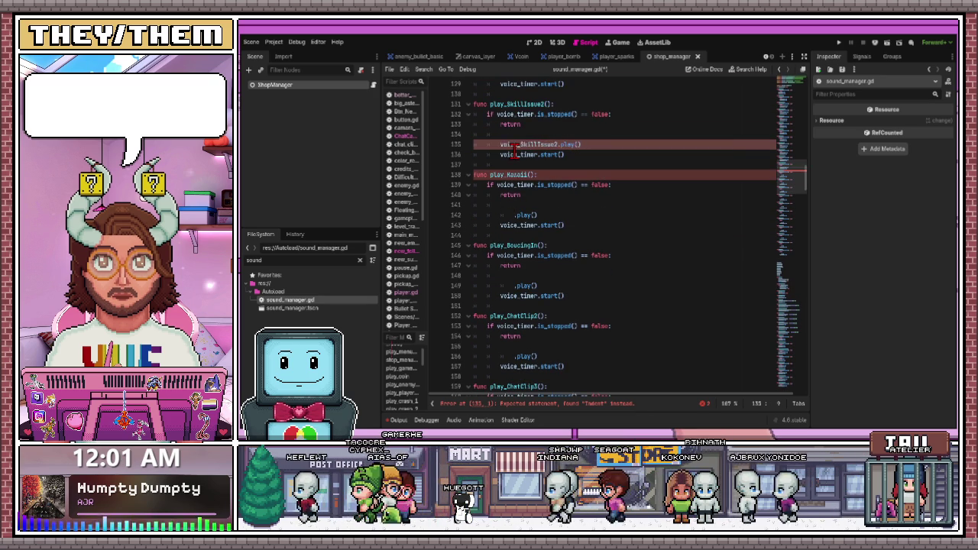
key("ctrl+z")
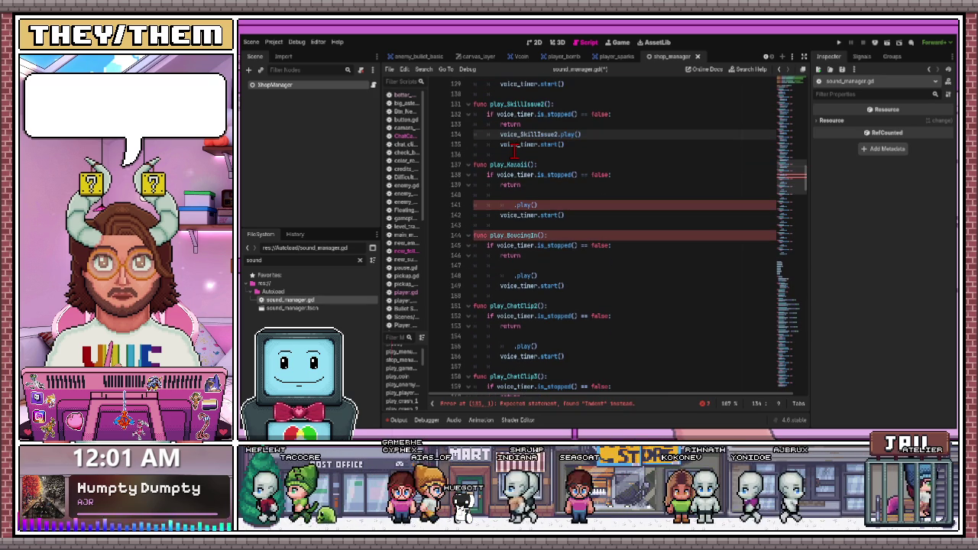
Move voice_Kawaii from the list to before .play() in play_Kawaii
scroll(542, 239, "down", 3)
scroll(541, 239, "down", 15)
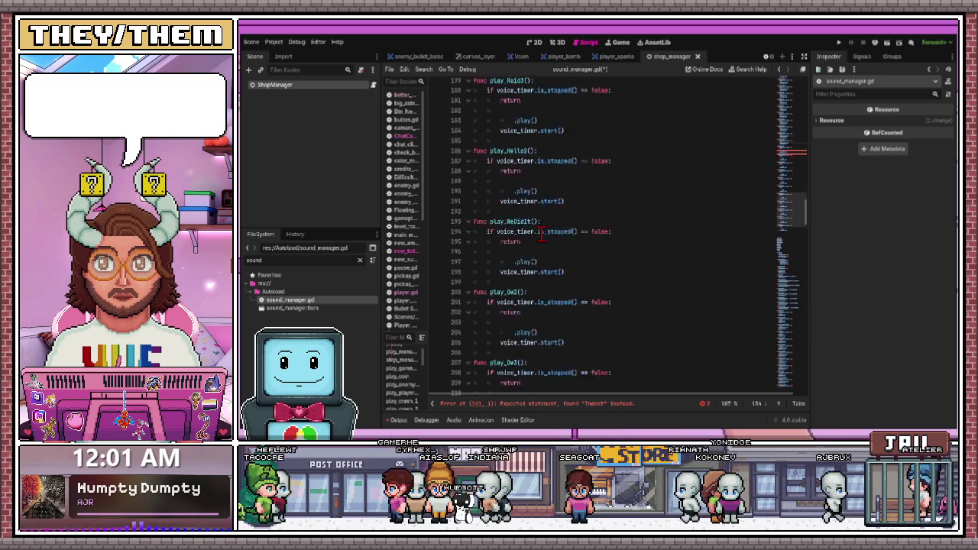
mouse_move(468, 296)
left_mouse_down()
mouse_move(524, 256)
mouse_move(531, 183)
mouse_move(532, 220)
mouse_move(516, 152)
left_mouse_up()
scroll(530, 198, "up", 12)
scroll(530, 218, "up", 4)
scroll(516, 152, "up", 3)
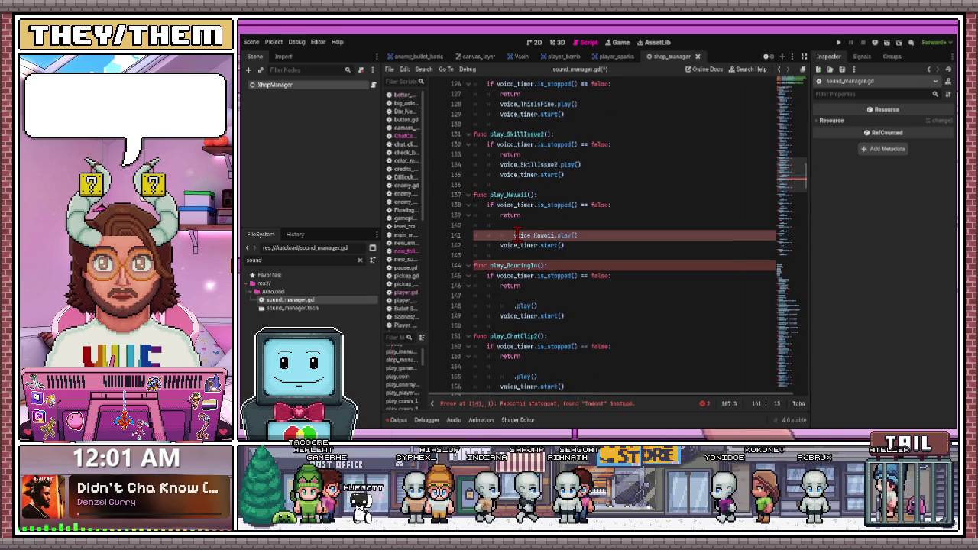
Move voice_BoucingIn from the list in front of .play() in play_BoucingIn
scroll(526, 244, "down", 20)
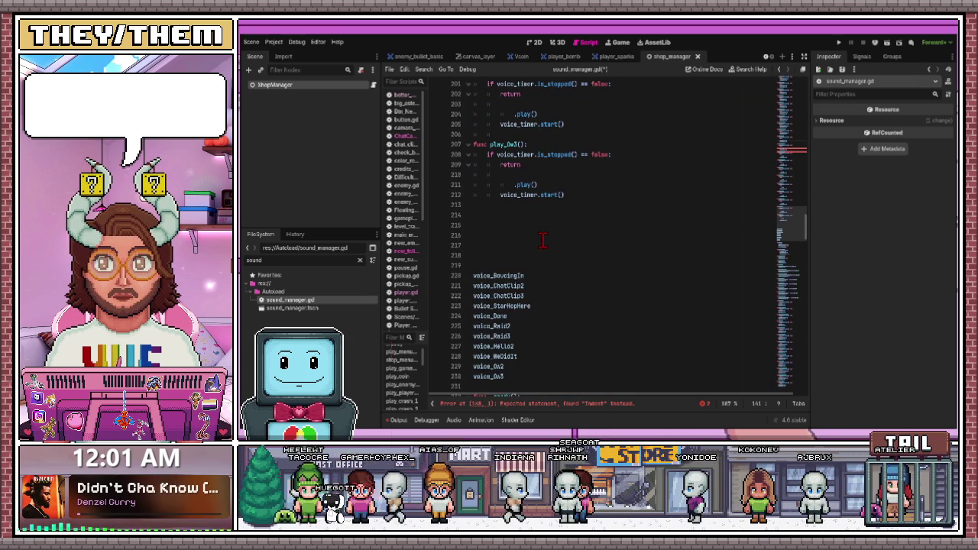
mouse_move(529, 275)
left_mouse_down()
mouse_move(473, 275)
mouse_move(571, 165)
mouse_move(541, 233)
left_mouse_up()
scroll(571, 165, "up", 5)
scroll(541, 235, "up", 8)
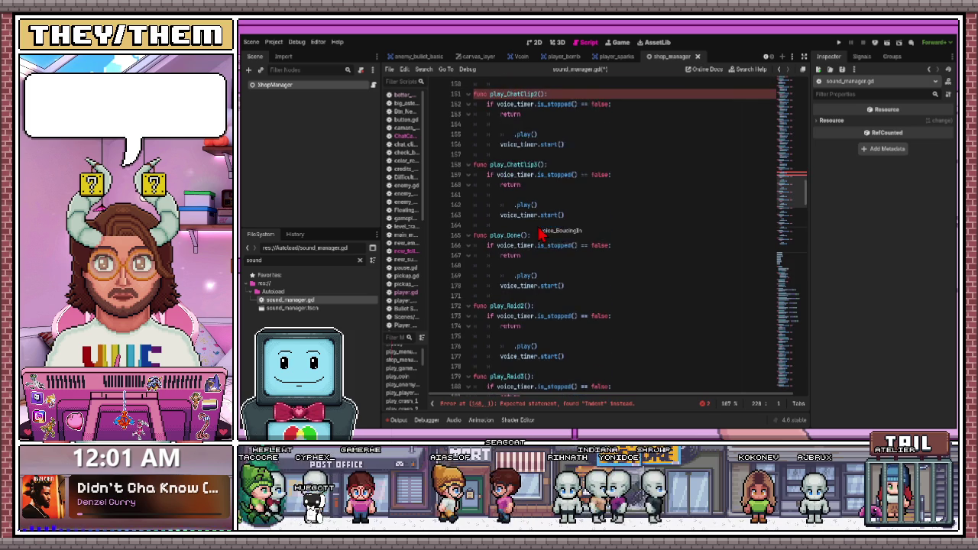
scroll(539, 223, "up", 4)
mouse_move(541, 221)
left_mouse_down()
mouse_move(514, 218)
mouse_move(514, 204)
left_mouse_up()
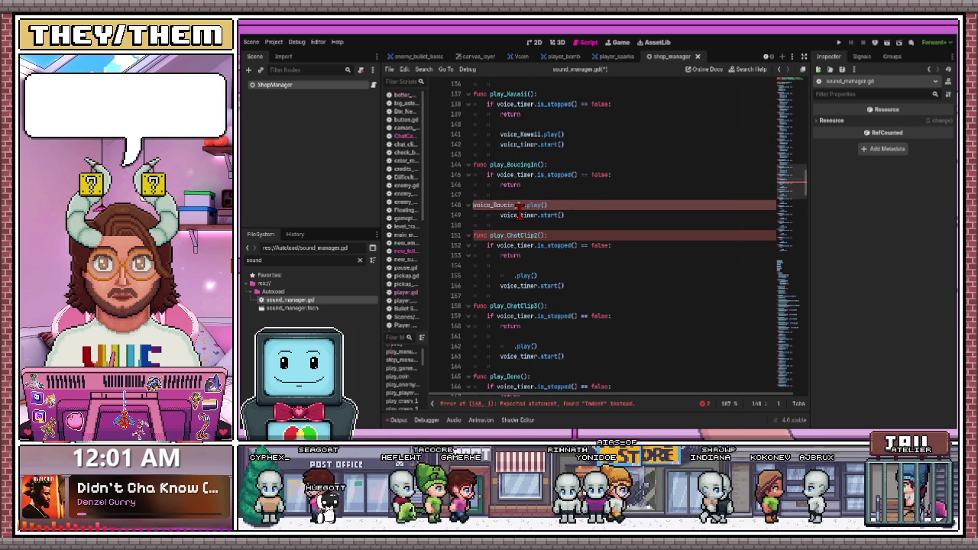
scroll(519, 210, "down", 20)
scroll(527, 200, "up", 5)
Place voice_ChatClip2 before .play() in play_ChatClip2, joining it onto the indented line
mouse_move(518, 176)
left_mouse_down()
mouse_move(563, 200)
mouse_move(549, 228)
mouse_move(514, 175)
left_mouse_up()
scroll(557, 206, "up", 10)
scroll(552, 215, "up", 1)
scroll(548, 228, "up", 4)
scroll(516, 168, "down", 2)
scroll(516, 168, "up", 2)
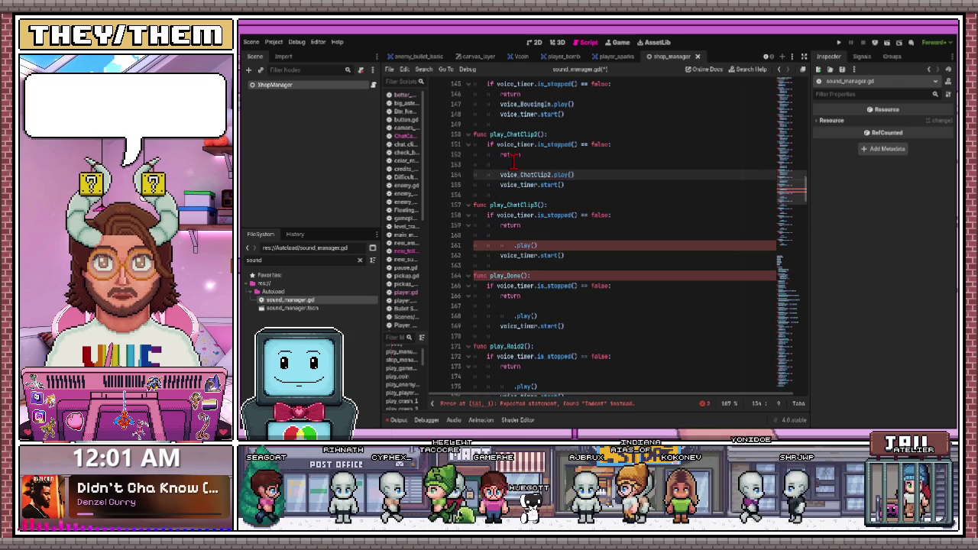
key("BackSpace")
Drag voice_ChatClip3 before .play() in play_ChatClip3 and merge it into the blank line above
scroll(522, 196, "down", 4)
scroll(526, 252, "down", 20)
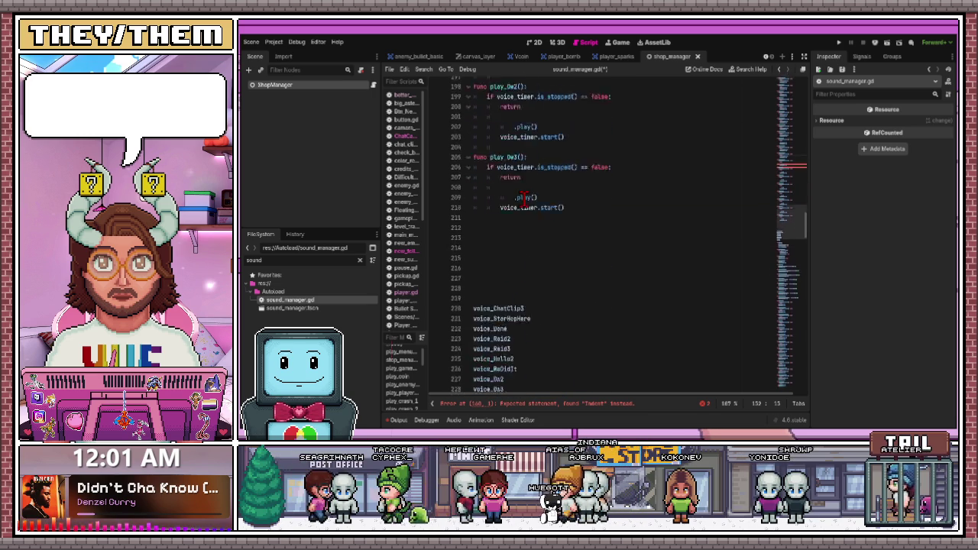
scroll(527, 317, "up", 8)
mouse_move(525, 338)
left_mouse_down()
mouse_move(483, 338)
mouse_move(526, 247)
mouse_move(526, 214)
mouse_move(532, 233)
mouse_move(535, 214)
mouse_move(513, 188)
left_mouse_up()
scroll(527, 247, "up", 10)
scroll(533, 233, "up", 2)
scroll(534, 214, "up", 3)
scroll(510, 187, "down", 3)
scroll(510, 187, "up", 2)
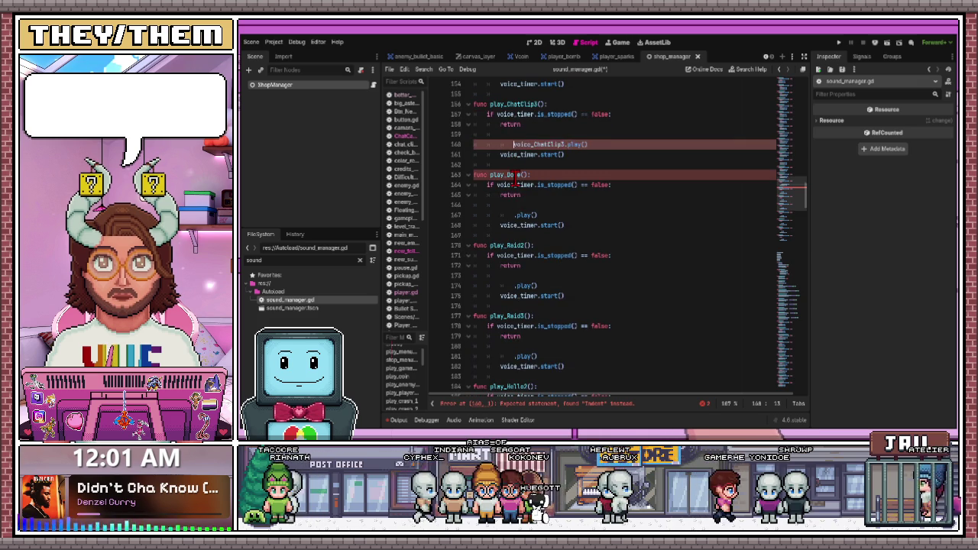
key("Down")
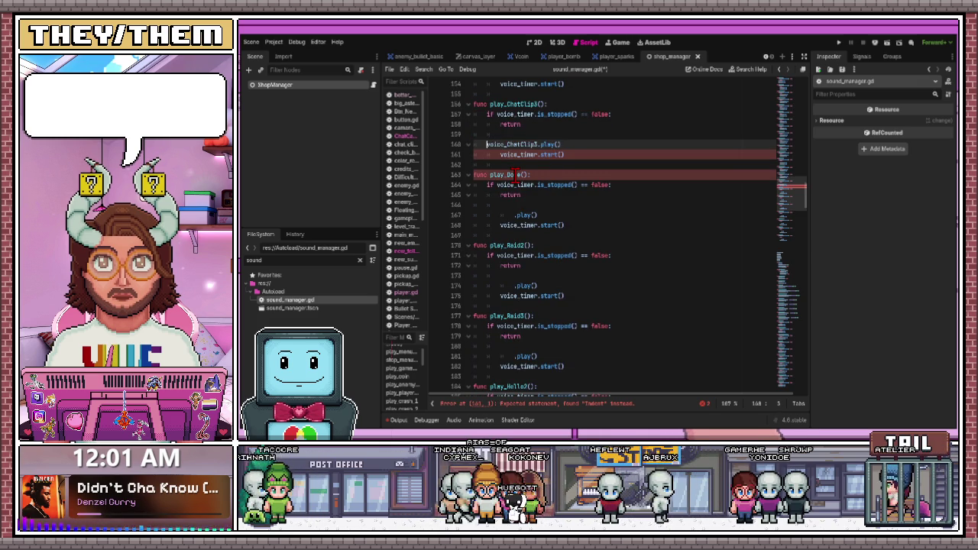
key("BackSpace")
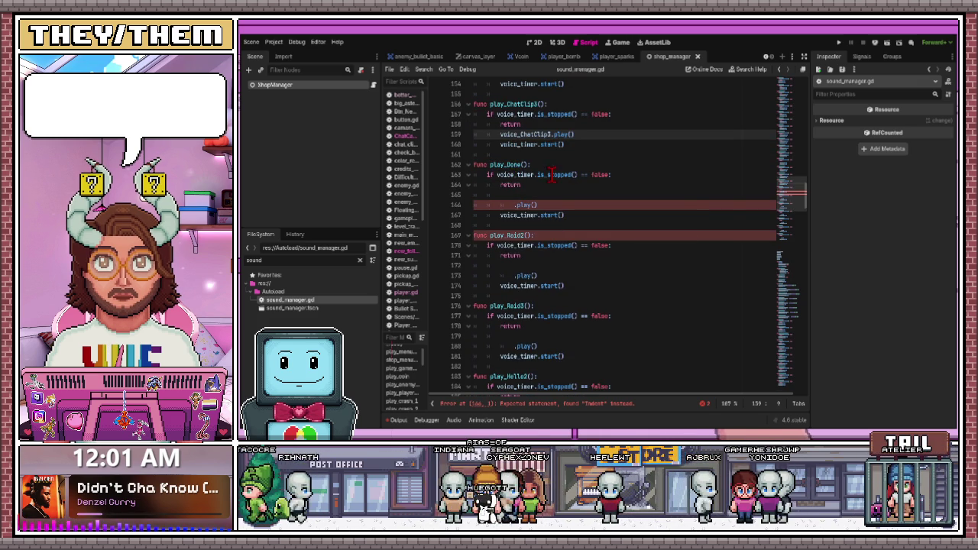
scroll(550, 174, "down", 15)
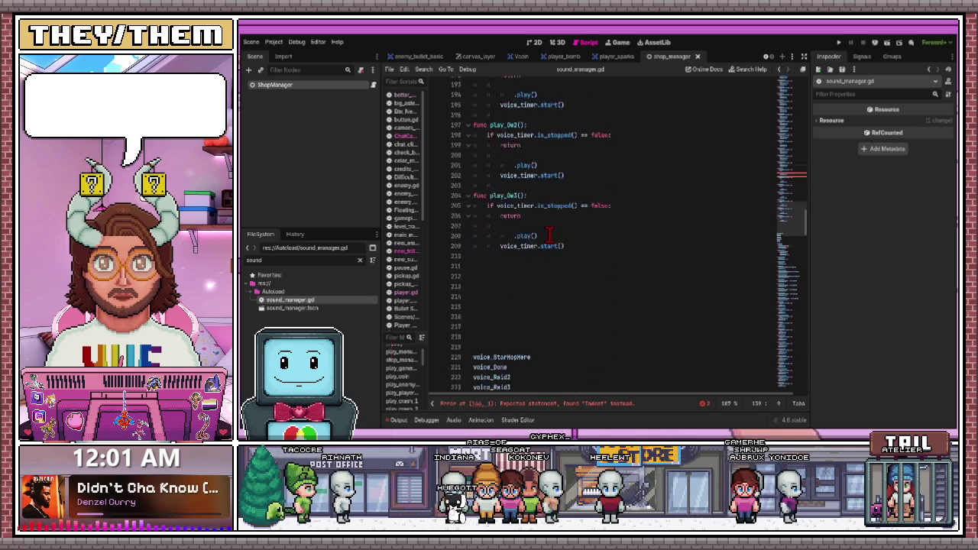
left_click(502, 265)
Move the voice_StarHopHere name apart, above the remaining names in the list
double_click(502, 265)
mouse_move(501, 265)
left_mouse_down()
mouse_move(530, 229)
mouse_move(544, 265)
mouse_move(508, 360)
mouse_move(501, 303)
left_mouse_up()
scroll(530, 229, "up", 17)
scroll(535, 241, "up", 1)
scroll(545, 260, "up", 6)
scroll(544, 260, "down", 20)
left_click(501, 303)
scroll(530, 287, "down", 6)
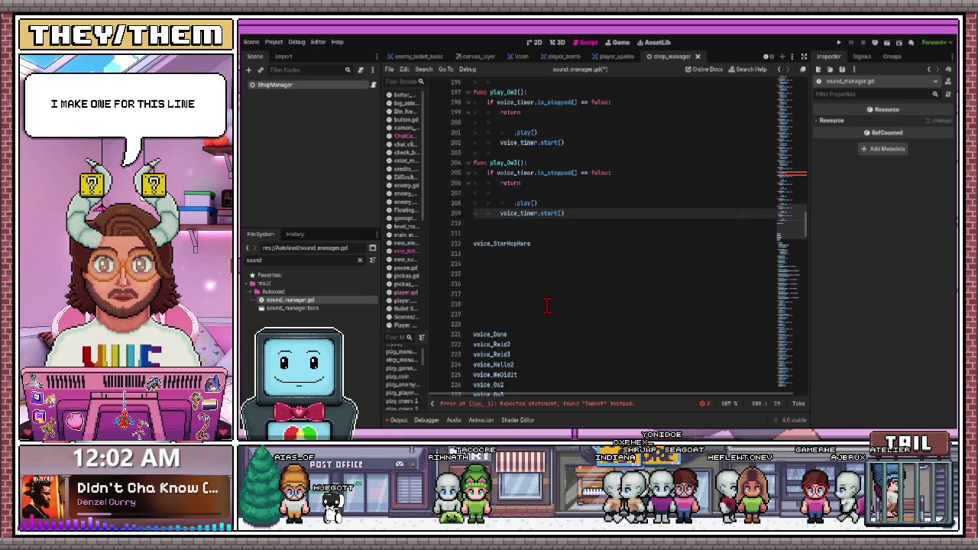
scroll(530, 287, "down", 2)
Put voice_Ow3 before .play() in play_Ow3, outdenting it to match voice_timer.start()
left_click(502, 210)
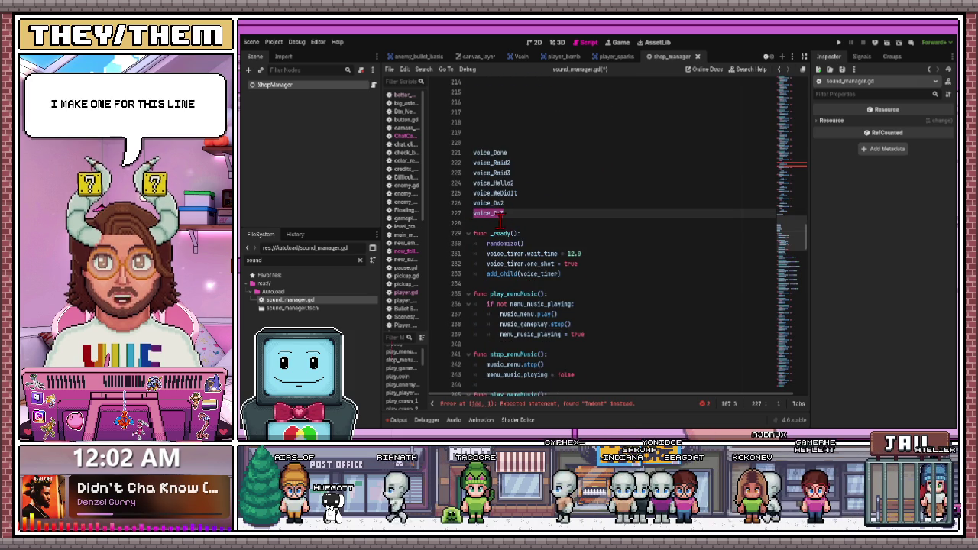
scroll(575, 181, "up", 10)
mouse_move(498, 213)
left_mouse_down()
mouse_move(575, 181)
mouse_move(545, 284)
mouse_move(514, 334)
mouse_move(514, 325)
left_mouse_up()
scroll(514, 324, "down", 4)
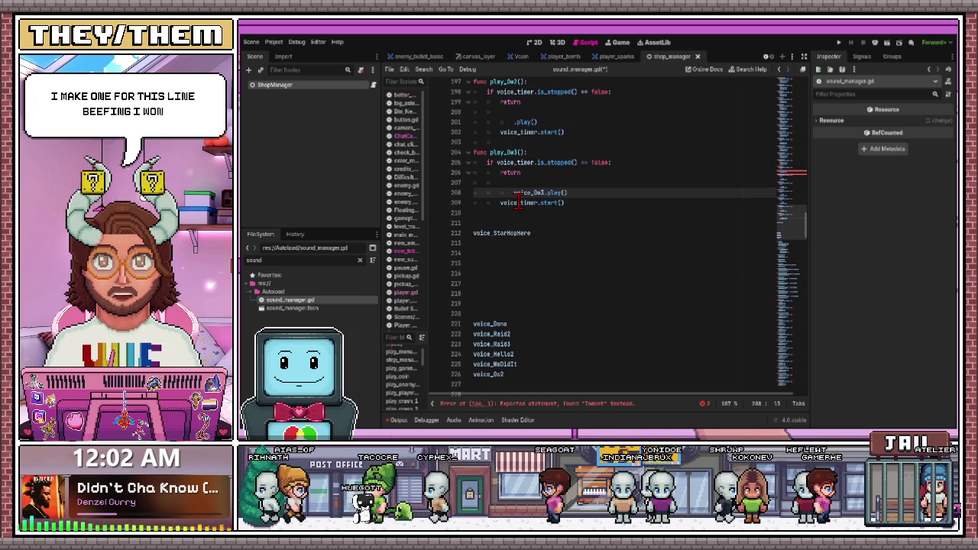
key("shift+Tab")
key("BackSpace")
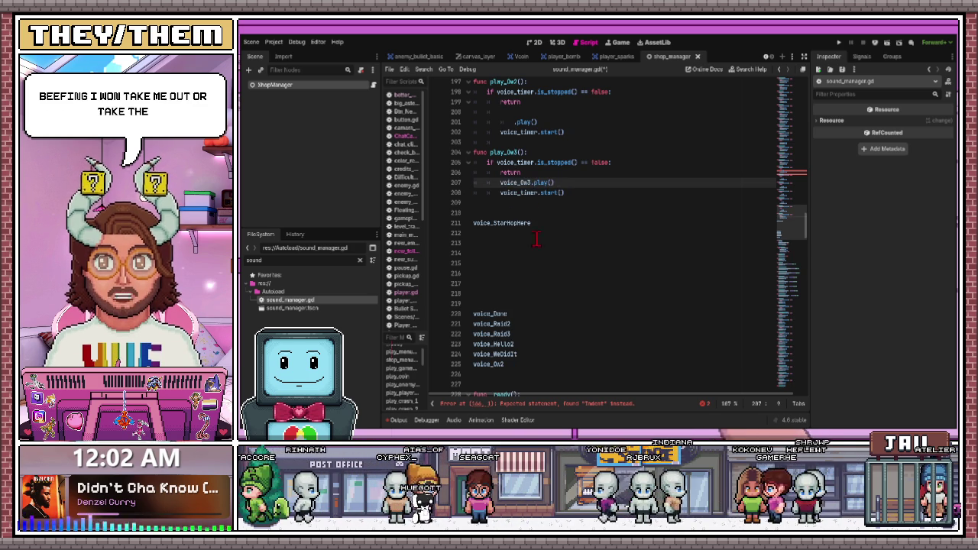
Drag voice_Ow2 from the list before .play() in play_Ow2 and remove the blank line
left_click(490, 365)
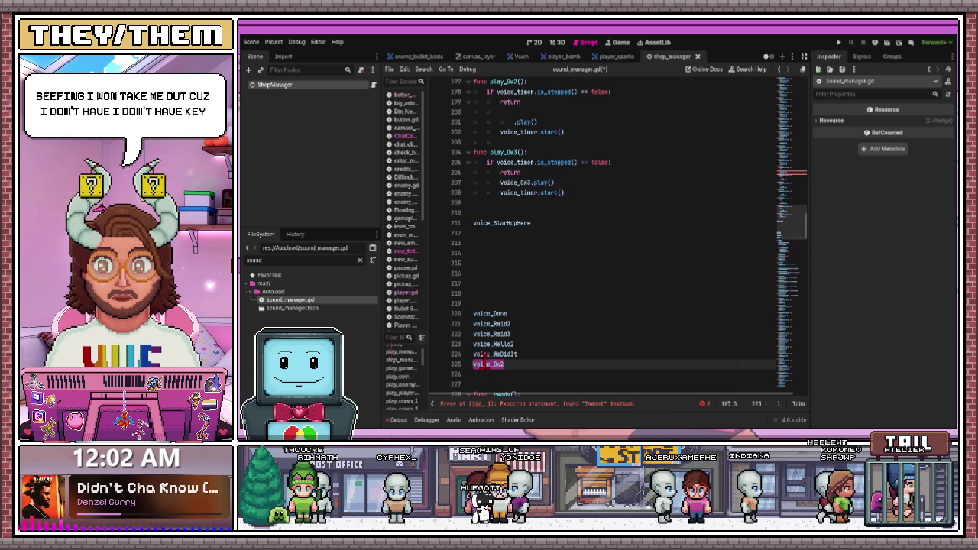
mouse_move(490, 364)
left_mouse_down()
mouse_move(563, 196)
mouse_move(563, 175)
mouse_move(517, 157)
left_mouse_up()
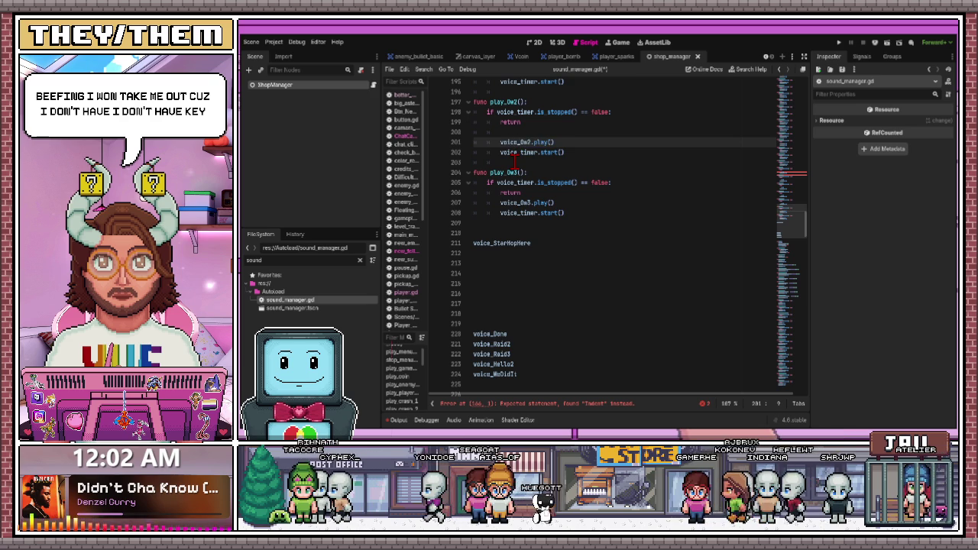
key("BackSpace")
Drag voice_WeDidIt before .play() in play_WeDidIt and merge it into the line above
mouse_move(517, 364)
left_mouse_down()
mouse_move(489, 365)
mouse_move(537, 282)
mouse_move(530, 175)
mouse_move(516, 170)
left_mouse_up()
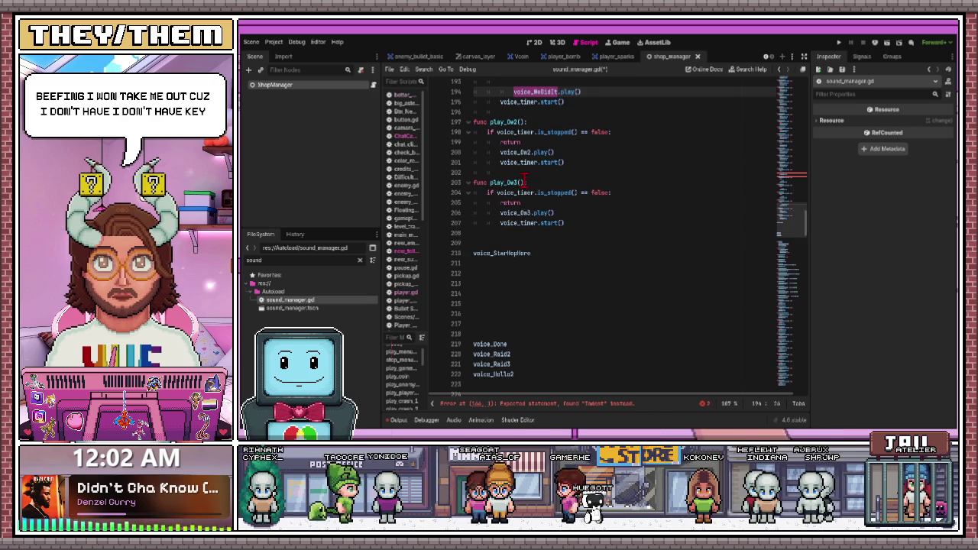
scroll(552, 181, "up", 6)
left_click(513, 274)
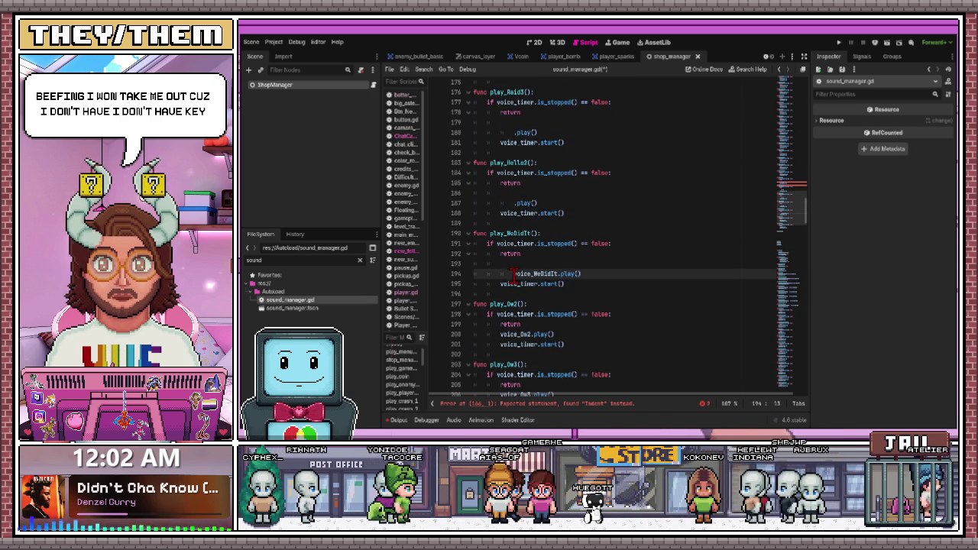
key("BackSpace")
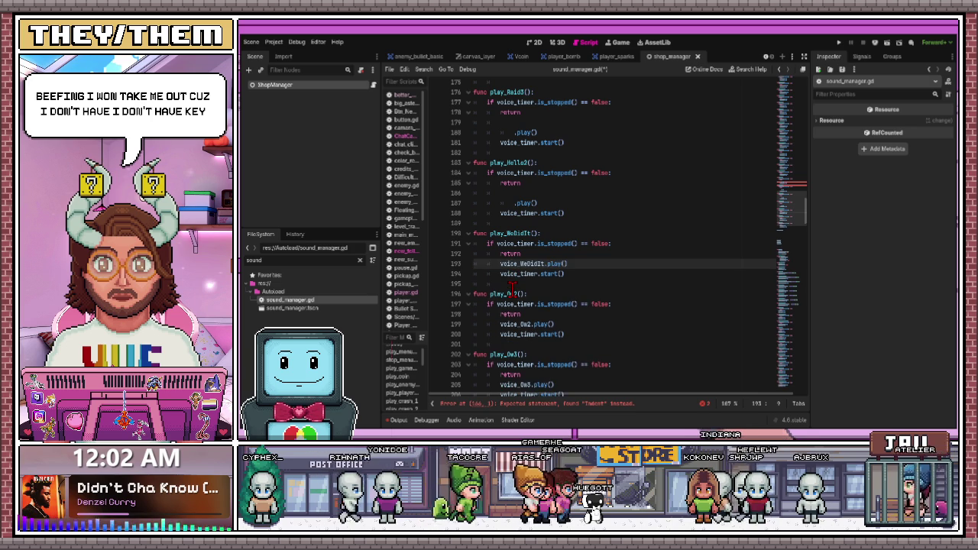
scroll(512, 290, "down", 9)
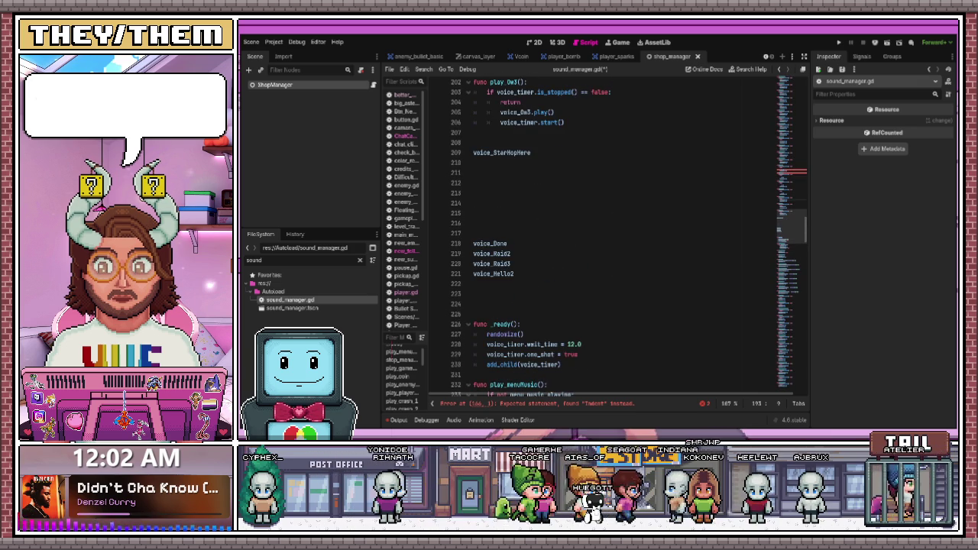
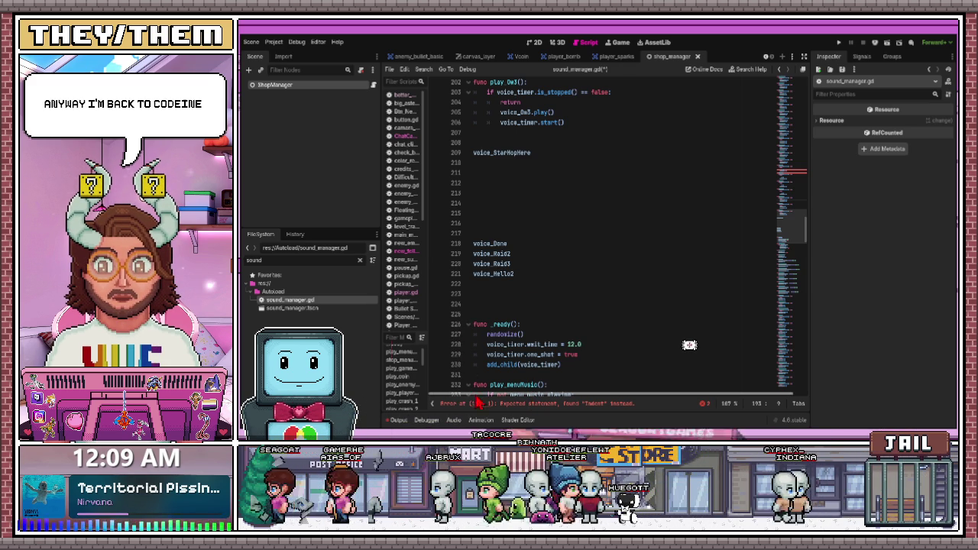
Move the loose voice_Hello2 into play_Hello2 so it calls voice_Hello2.play()
scroll(510, 277, "up", 3)
scroll(509, 276, "up", 2)
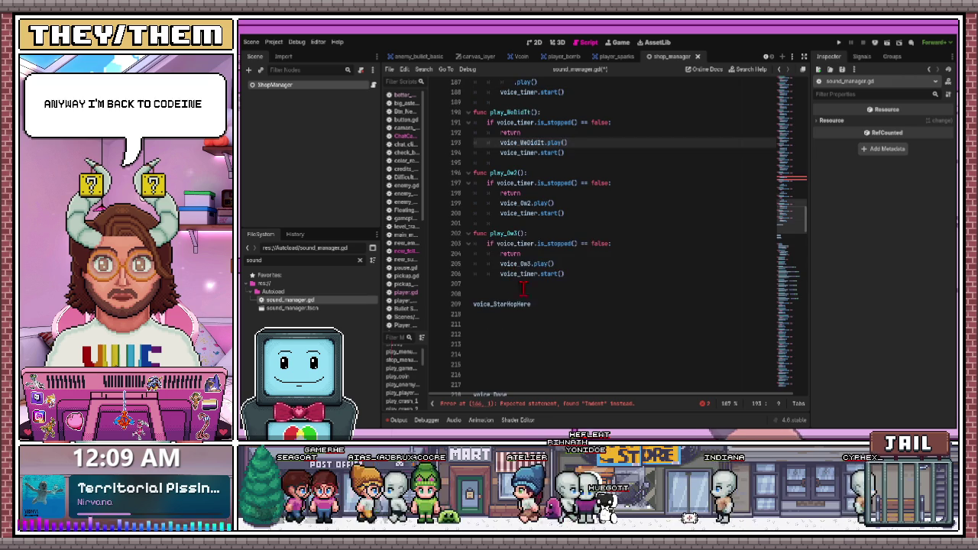
scroll(520, 287, "up", 1)
scroll(535, 299, "up", 1)
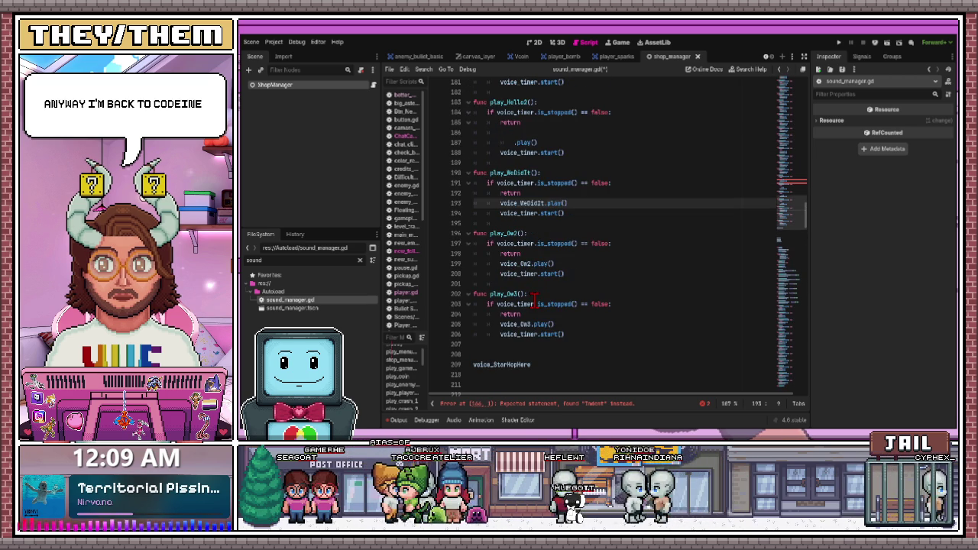
scroll(535, 304, "down", 2)
scroll(535, 301, "down", 3)
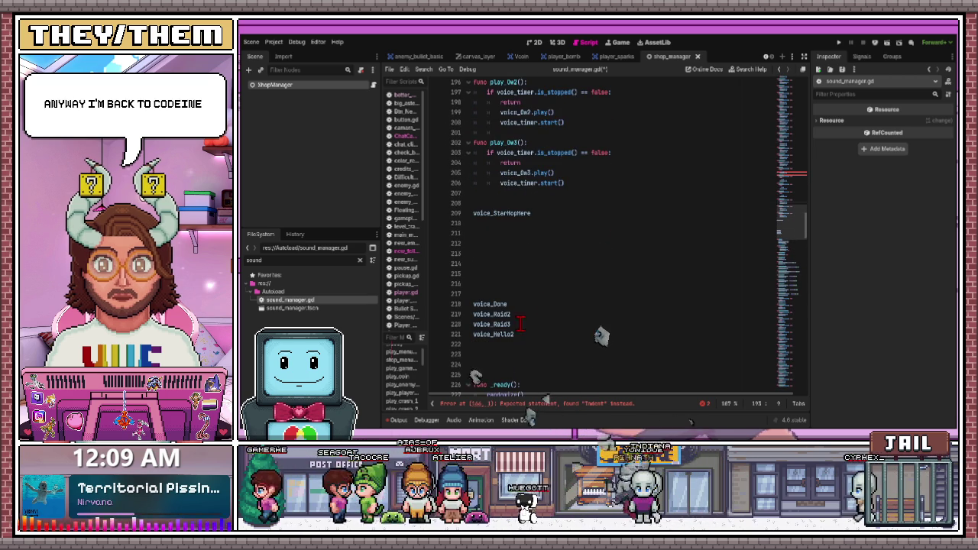
left_click(517, 333)
double_click(517, 334)
mouse_move(504, 333)
left_mouse_down()
mouse_move(541, 236)
mouse_move(542, 257)
mouse_move(526, 234)
left_mouse_up()
scroll(541, 245, "up", 7)
scroll(539, 261, "up", 1)
scroll(525, 234, "down", 5)
scroll(526, 236, "up", 3)
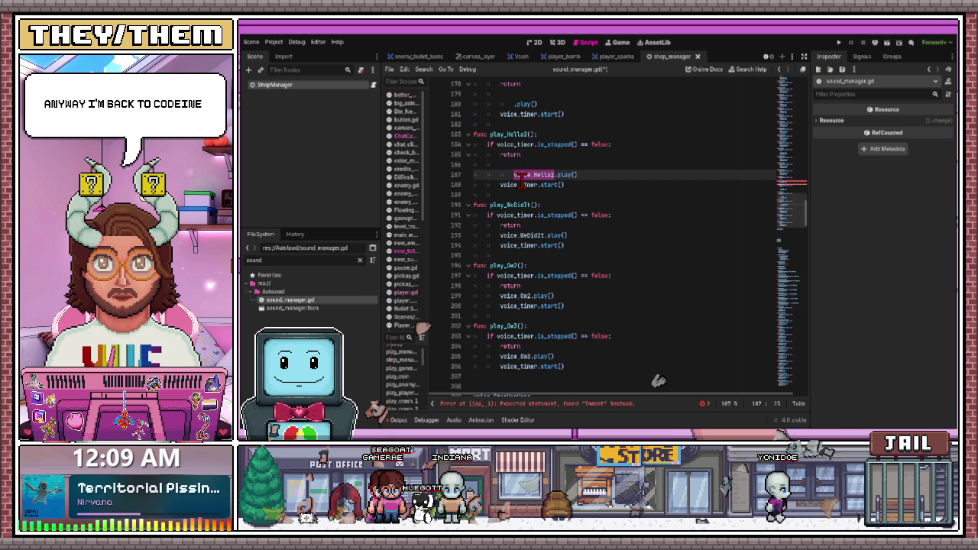
left_click(517, 181)
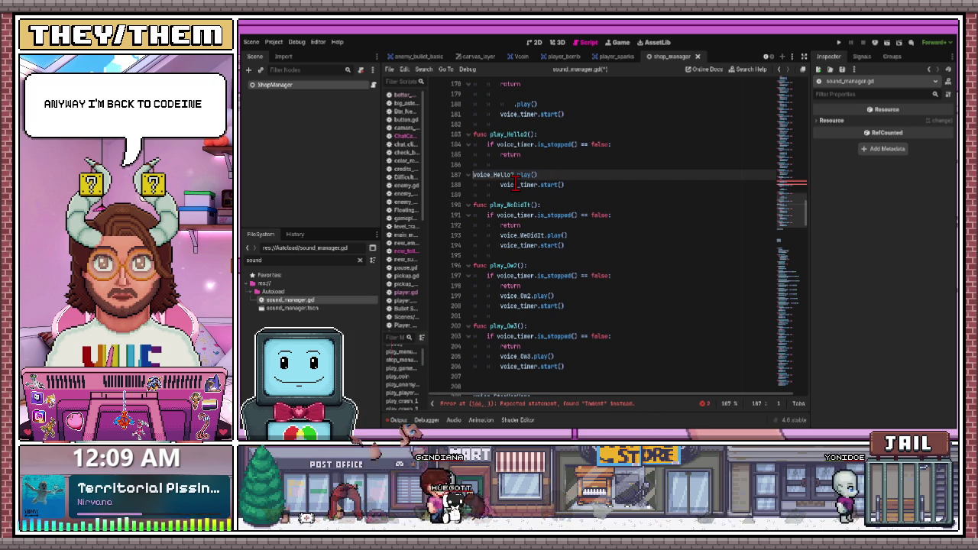
Move voice_Done into play_Done ahead of .play()
scroll(555, 283, "down", 4)
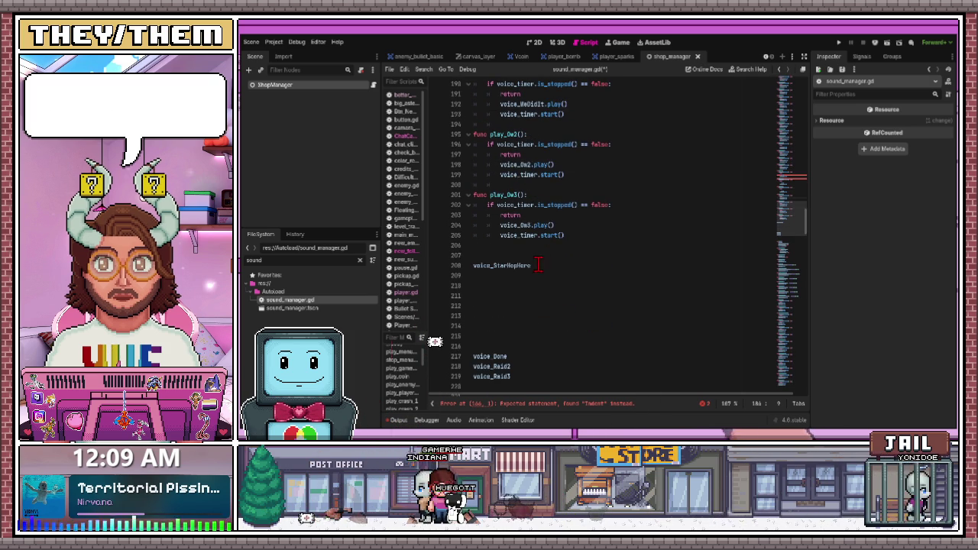
double_click(493, 356)
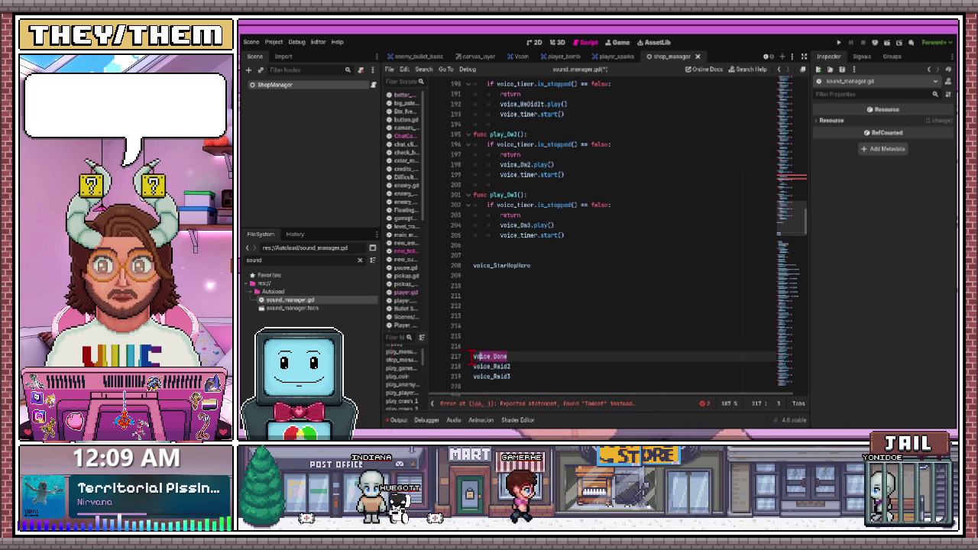
mouse_move(493, 356)
left_mouse_down()
mouse_move(534, 251)
mouse_move(533, 268)
mouse_move(489, 143)
mouse_move(500, 84)
mouse_move(514, 235)
left_mouse_up()
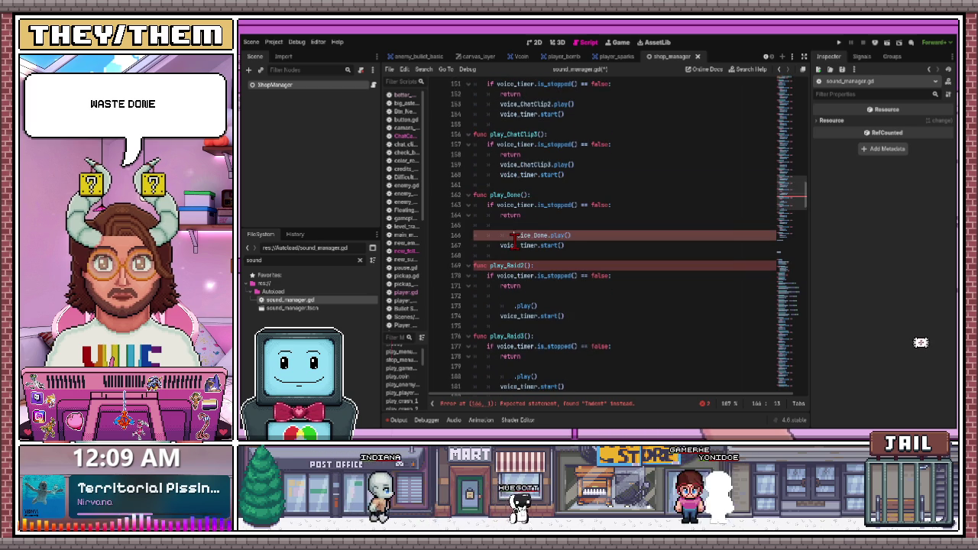
Fix voice_Done.play()'s indentation and move voice_Raid2 into play_Raid2 at correct indent
key("BackSpace")
key("BackSpace")
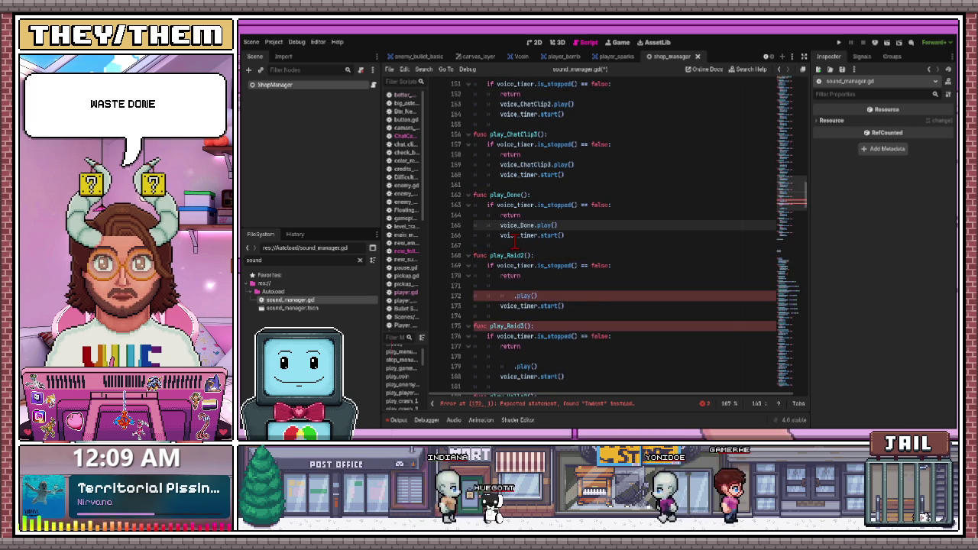
scroll(534, 293, "down", 3)
scroll(534, 293, "down", 13)
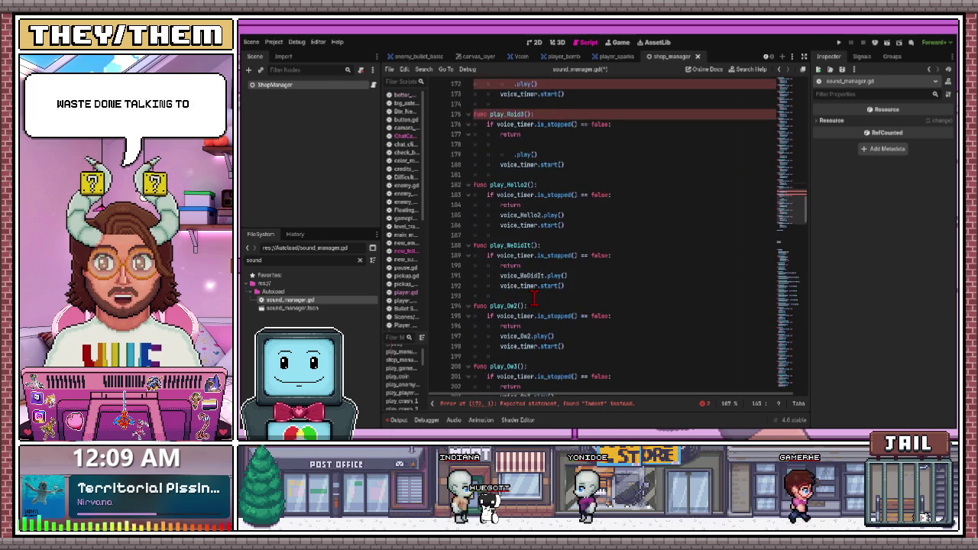
mouse_move(510, 295)
left_mouse_down()
mouse_move(473, 296)
mouse_move(546, 220)
mouse_move(551, 298)
mouse_move(539, 267)
left_mouse_up()
scroll(552, 298, "up", 8)
scroll(550, 298, "up", 5)
left_click_drag(520, 246, 516, 236)
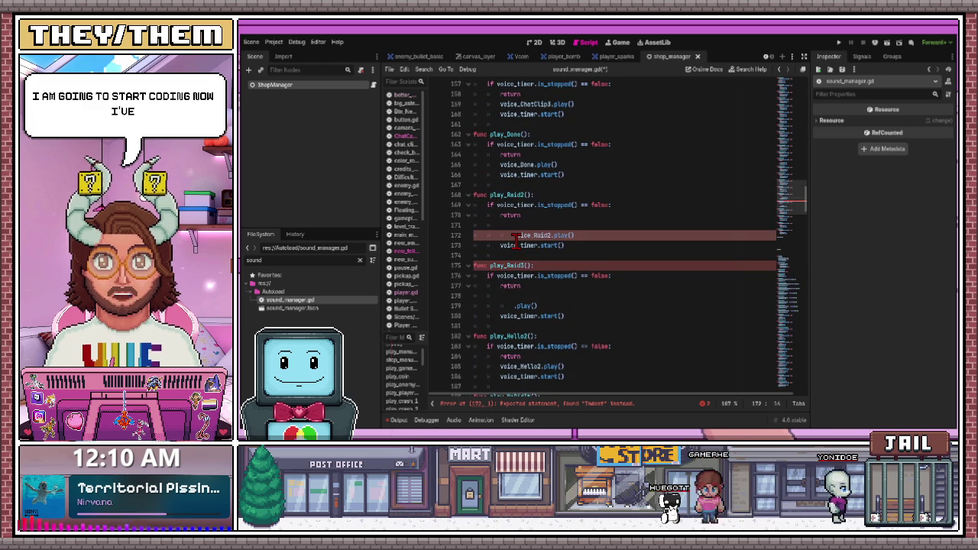
key("Home")
key("BackSpace")
key("BackSpace")
key("BackSpace")
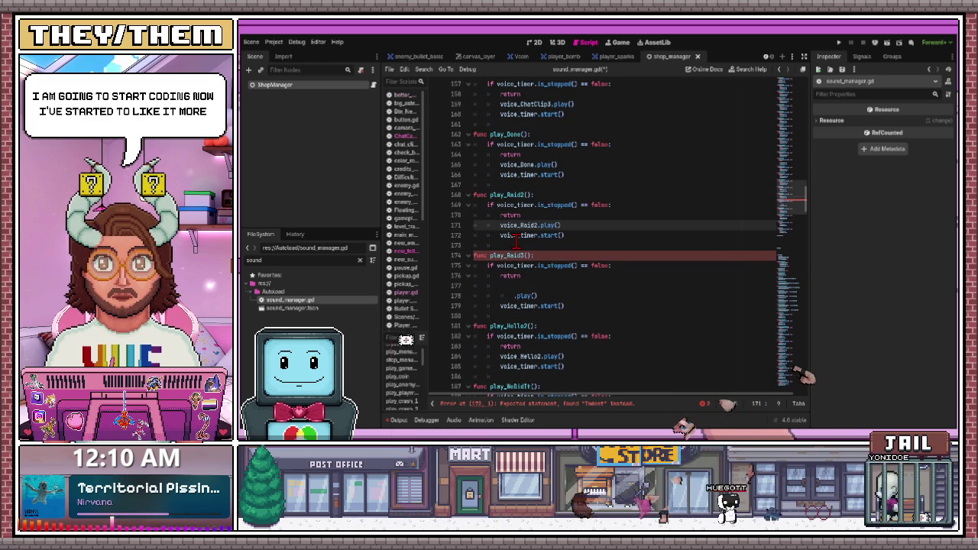
Move voice_Raid3 into play_Raid3, fix its indent, and select the leftover last line
scroll(530, 284, "down", 12)
mouse_move(533, 284)
left_mouse_down()
mouse_move(476, 328)
mouse_move(530, 258)
mouse_move(530, 301)
mouse_move(519, 306)
mouse_move(524, 245)
mouse_move(514, 235)
left_mouse_up()
scroll(530, 275, "up", 10)
scroll(540, 285, "down", 2)
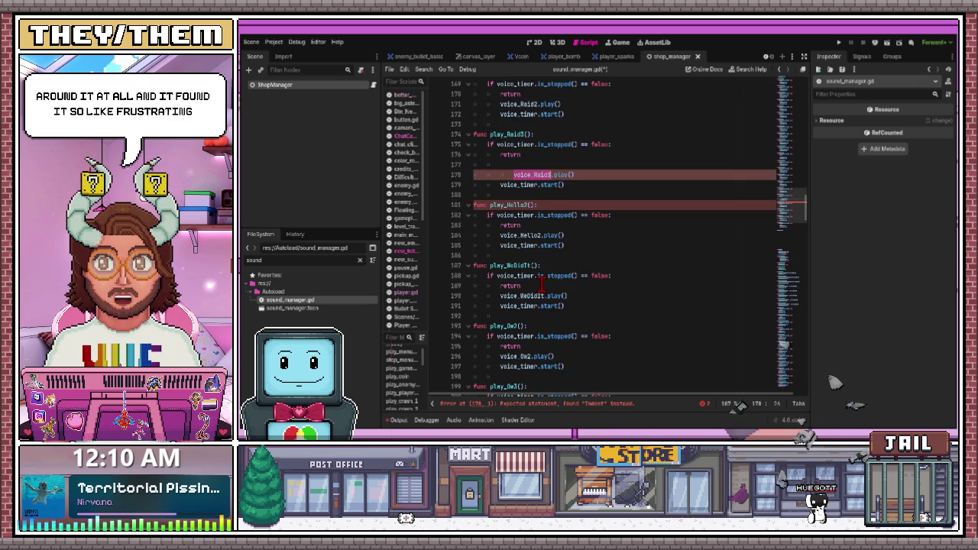
scroll(539, 283, "up", 2)
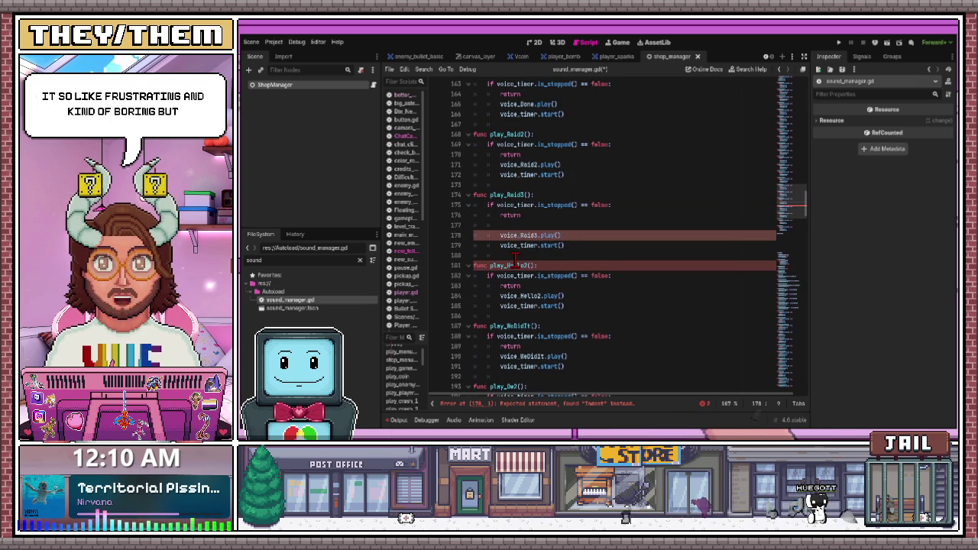
key("BackSpace")
key("BackSpace")
key("BackSpace")
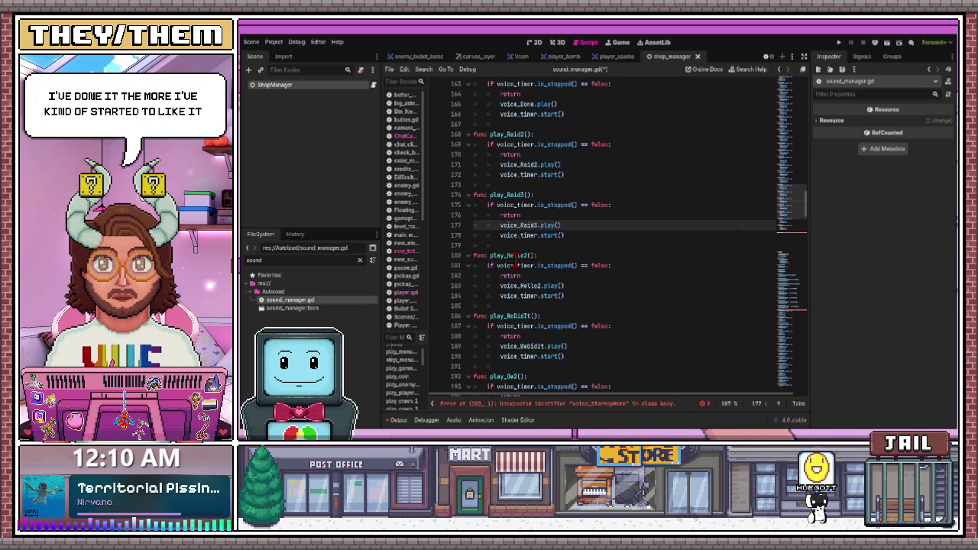
scroll(516, 264, "down", 7)
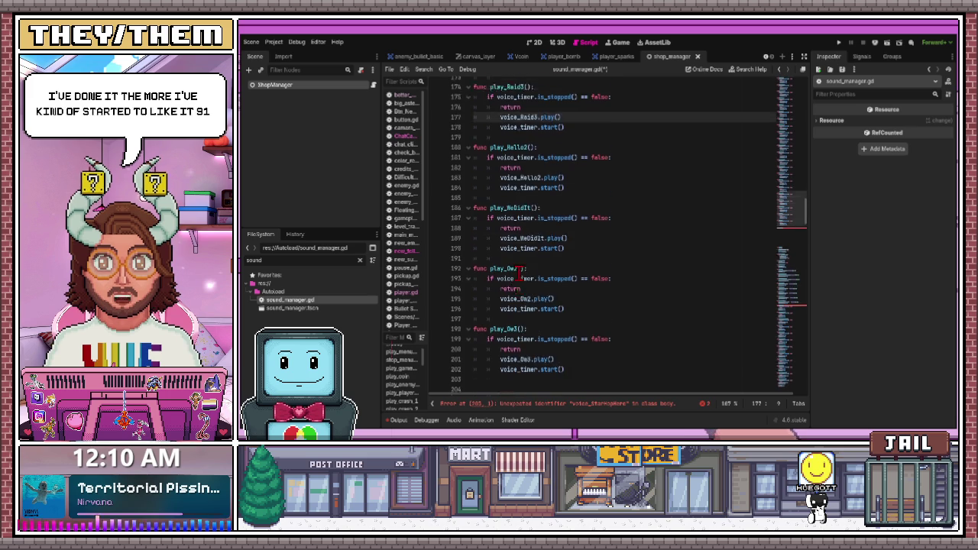
triple_click(468, 298)
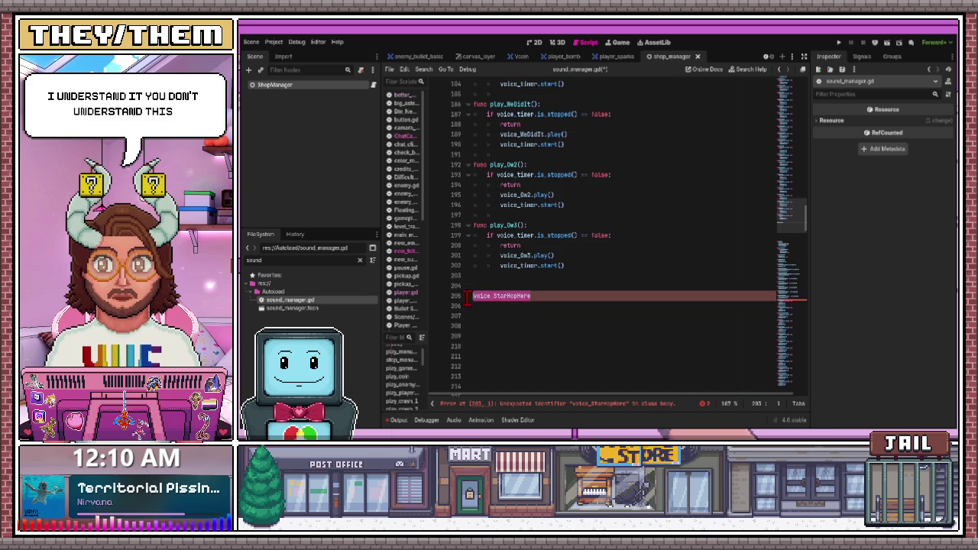
scroll(516, 289, "up", 20)
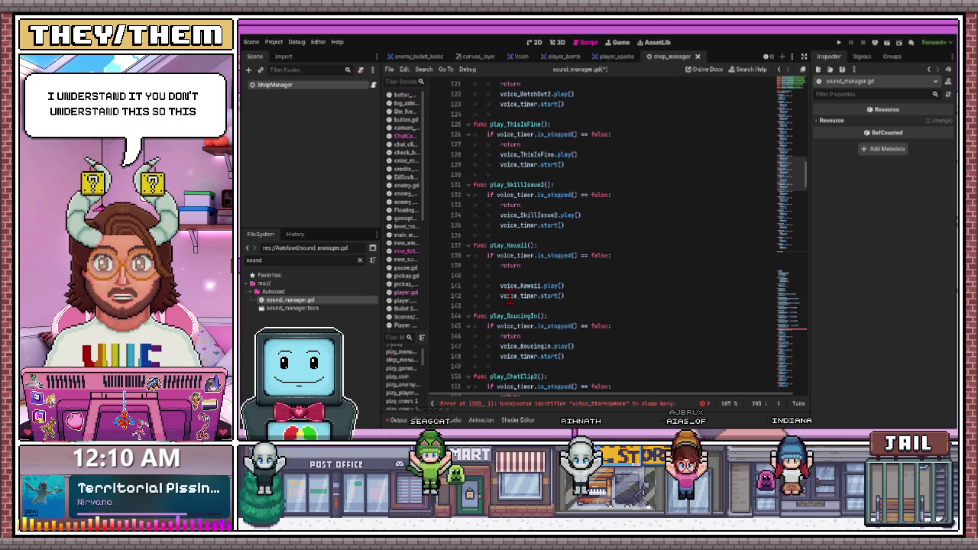
scroll(539, 272, "up", 8)
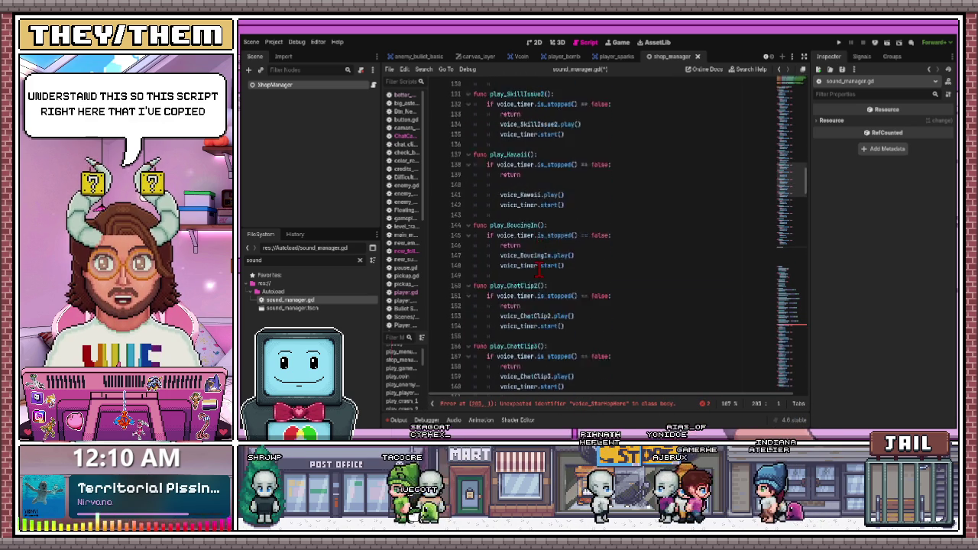
scroll(539, 272, "up", 9)
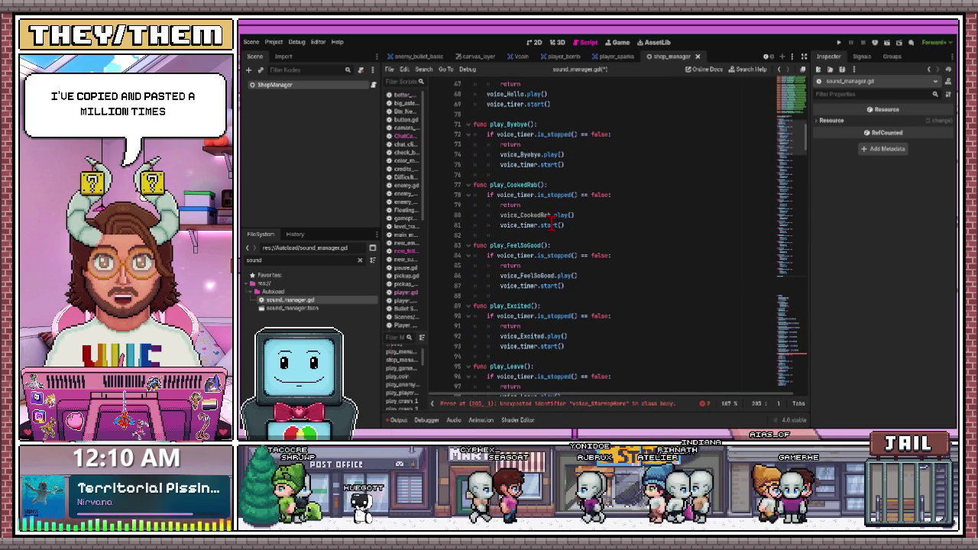
scroll(550, 223, "up", 19)
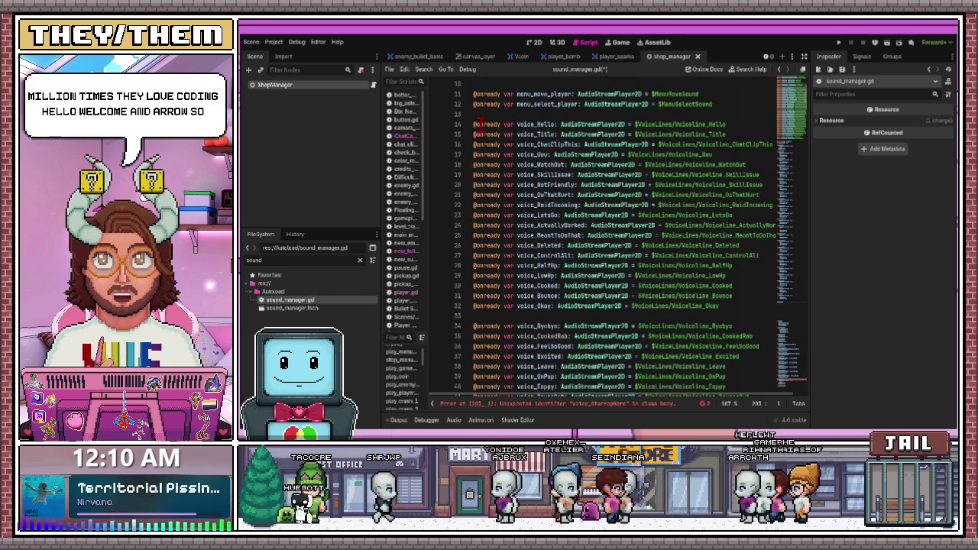
left_click(512, 124)
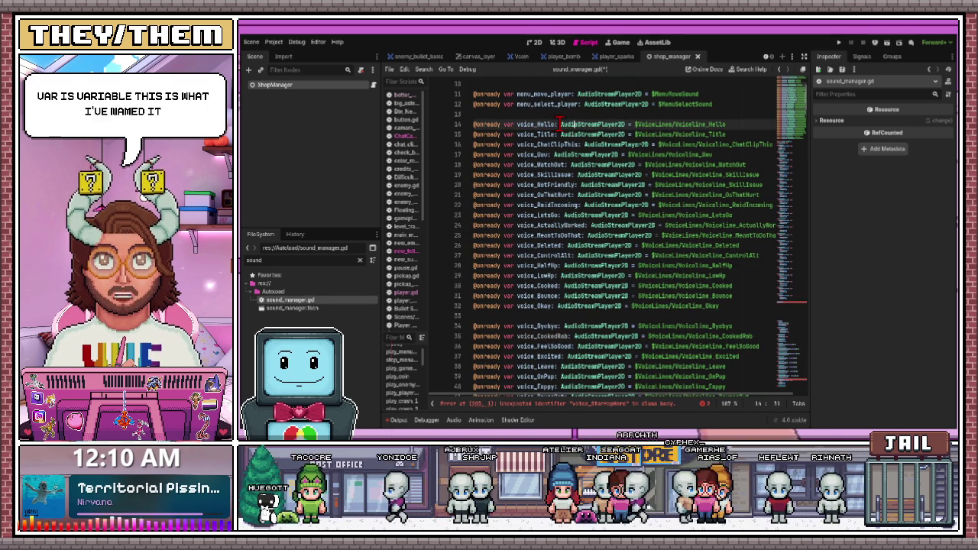
left_click_drag(634, 124, 734, 123)
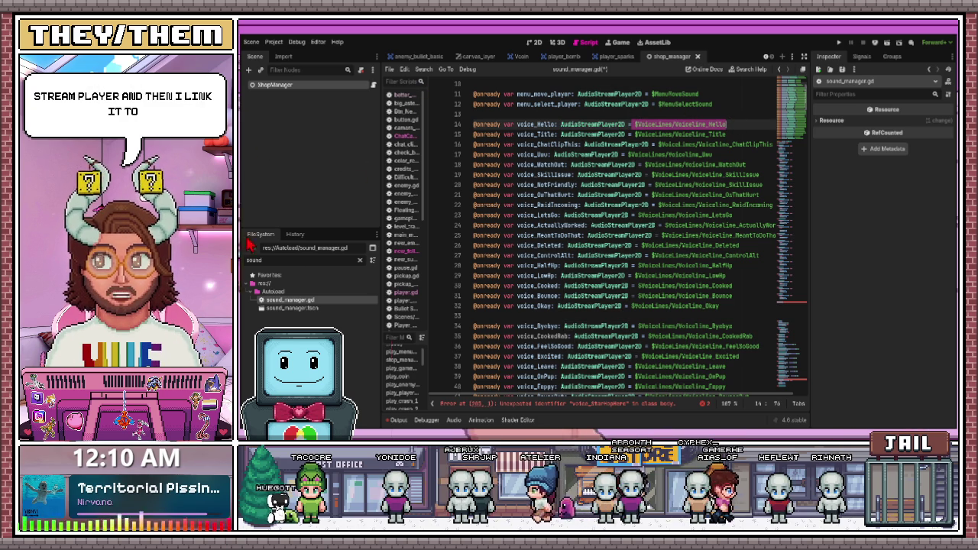
left_click(635, 86)
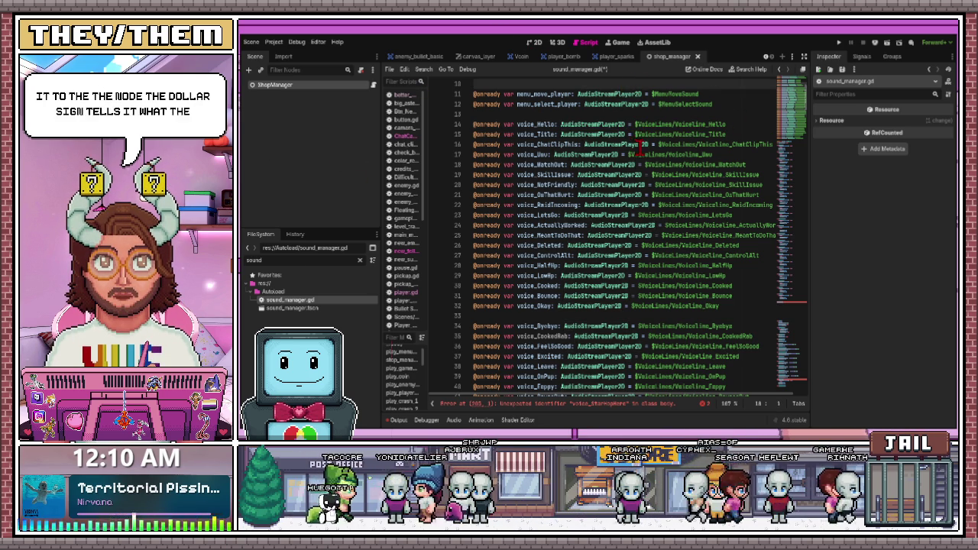
scroll(638, 145, "down", 15)
scroll(552, 253, "up", 3)
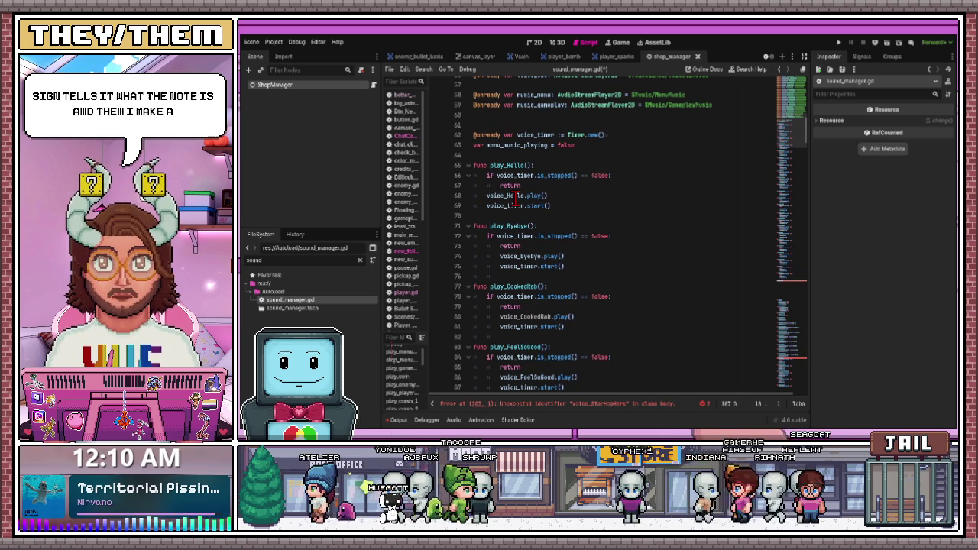
left_click_drag(489, 169, 548, 164)
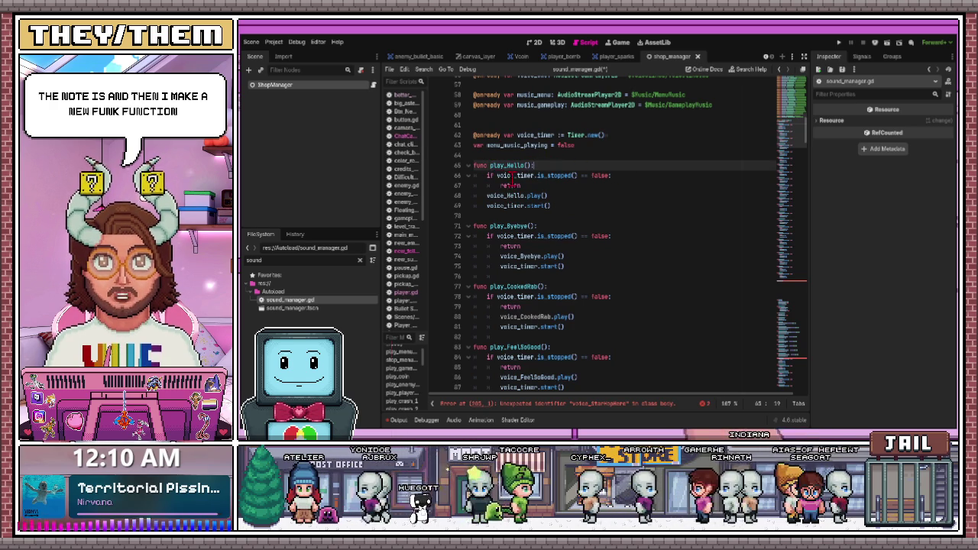
left_click_drag(484, 174, 529, 188)
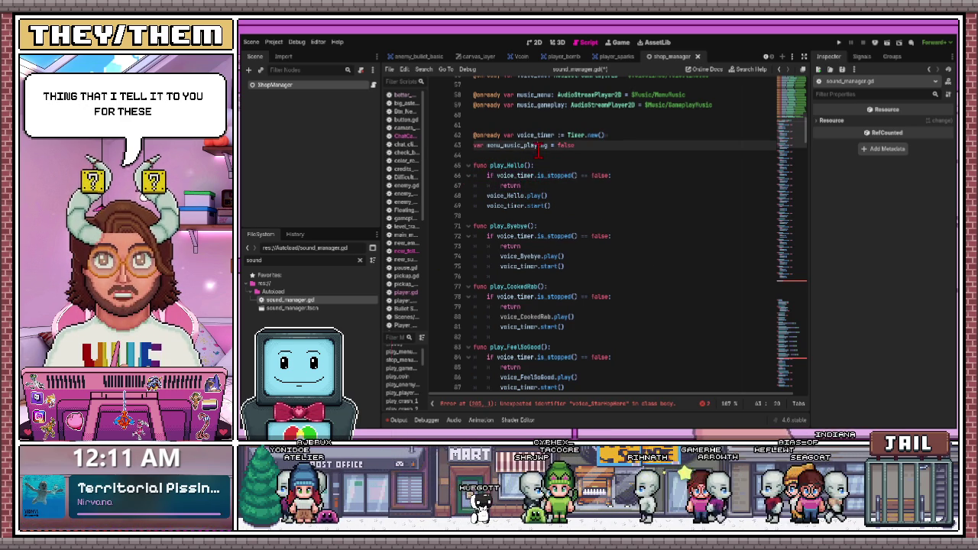
left_click_drag(487, 175, 606, 176)
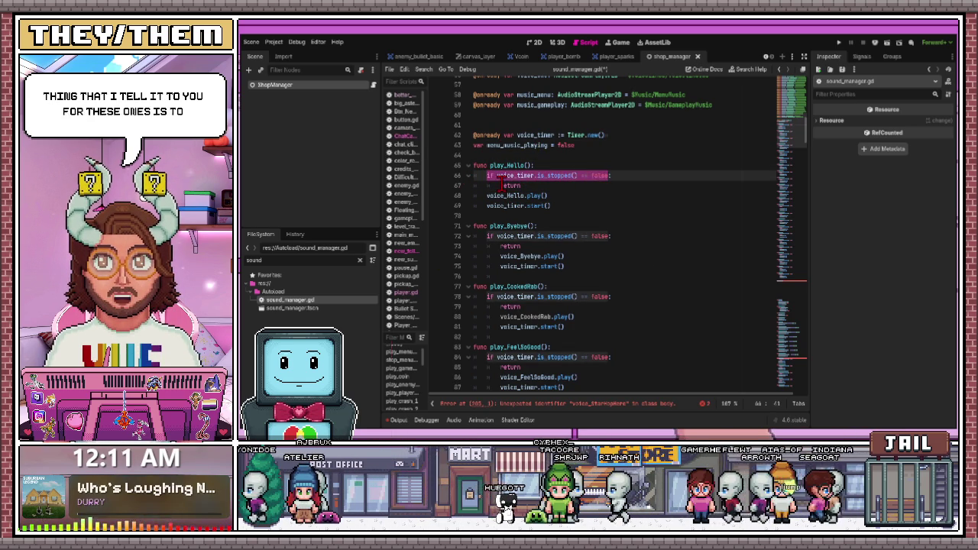
left_click(619, 175)
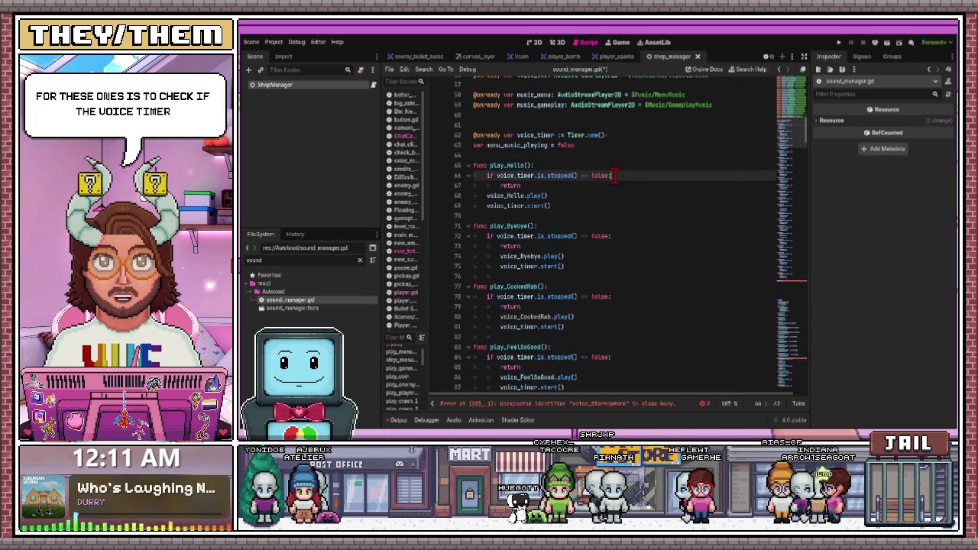
left_click(661, 181)
left_click(525, 185)
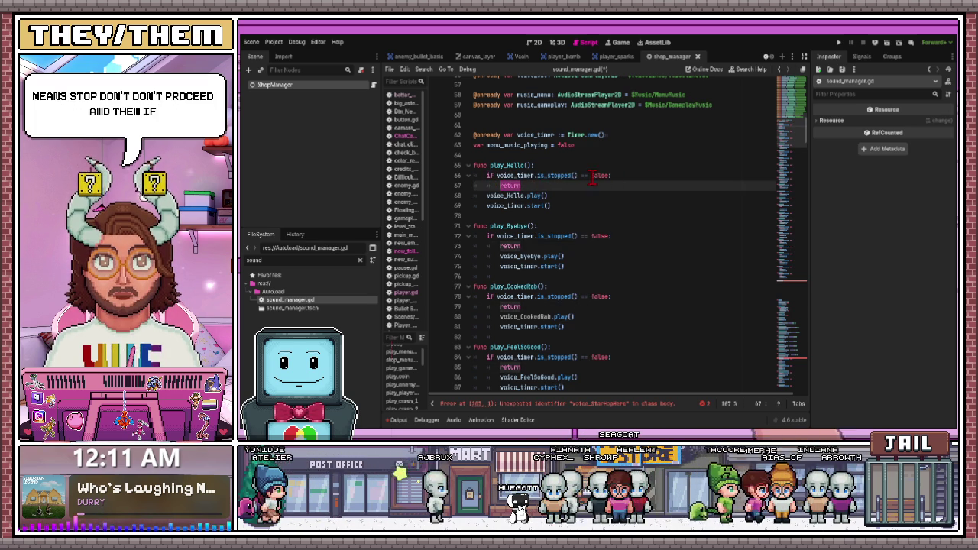
left_click_drag(592, 177, 633, 175)
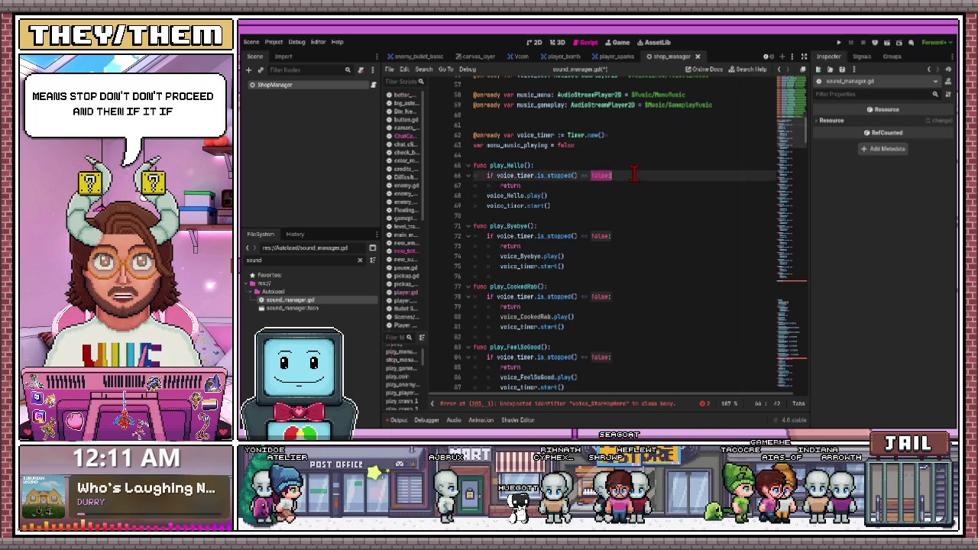
left_click(486, 195)
mouse_move(518, 196)
left_mouse_down()
mouse_move(507, 196)
mouse_move(568, 196)
left_mouse_up()
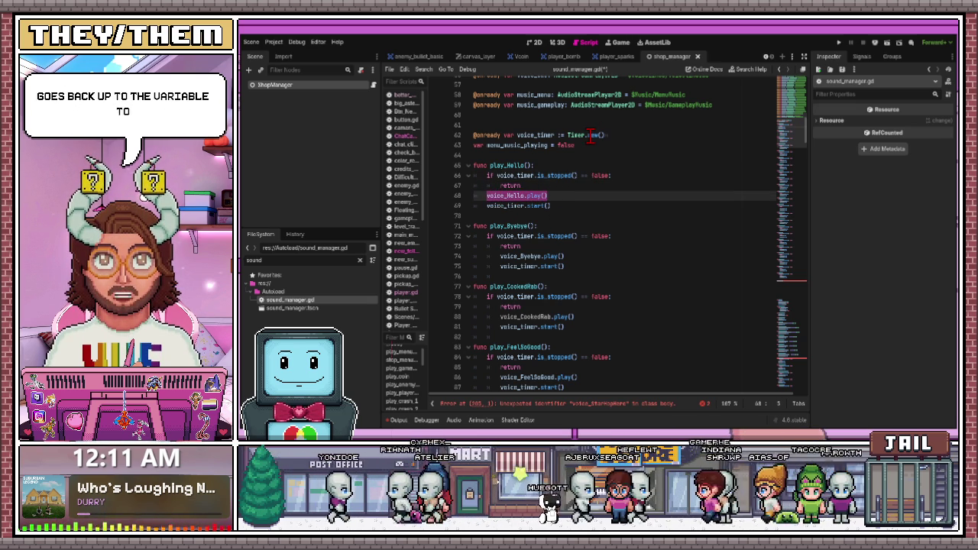
left_click_drag(588, 208, 485, 209)
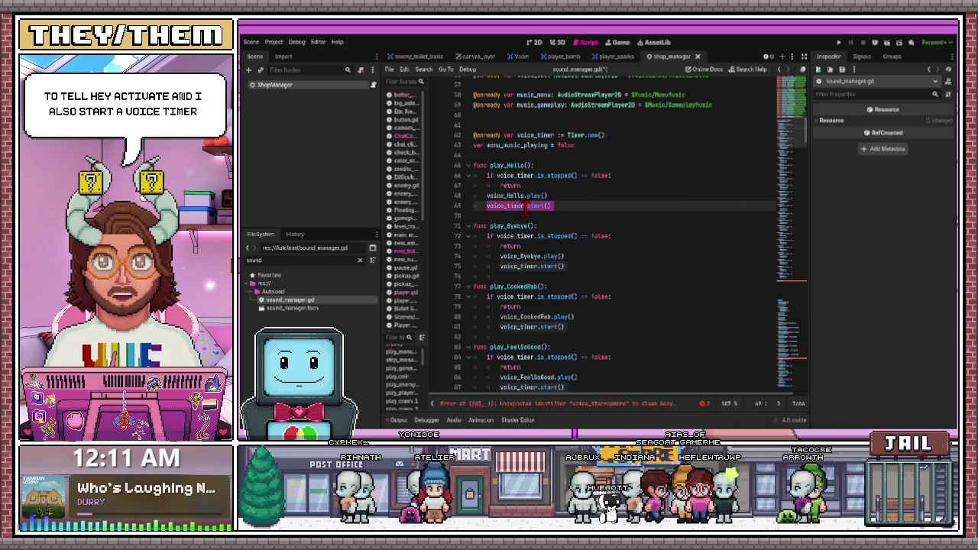
left_click(525, 208)
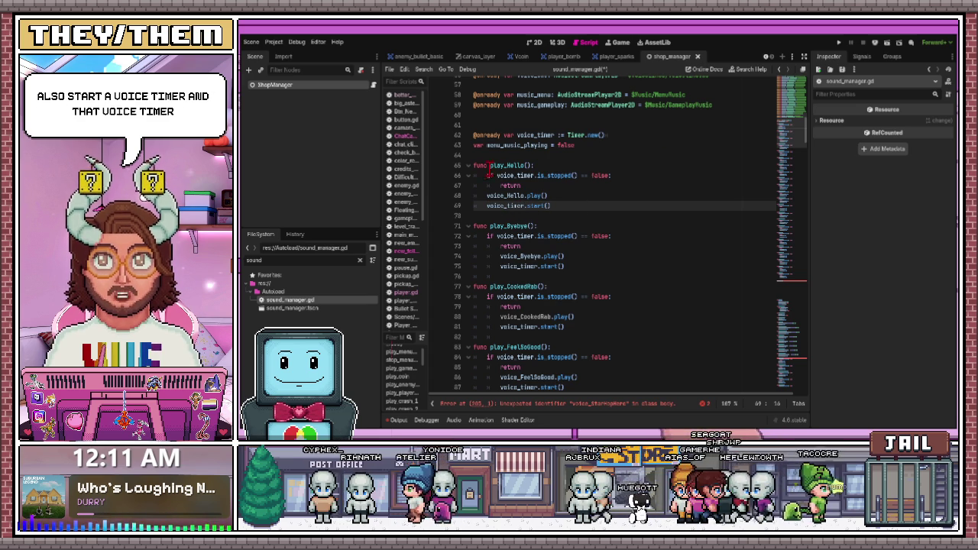
left_click_drag(541, 185, 485, 175)
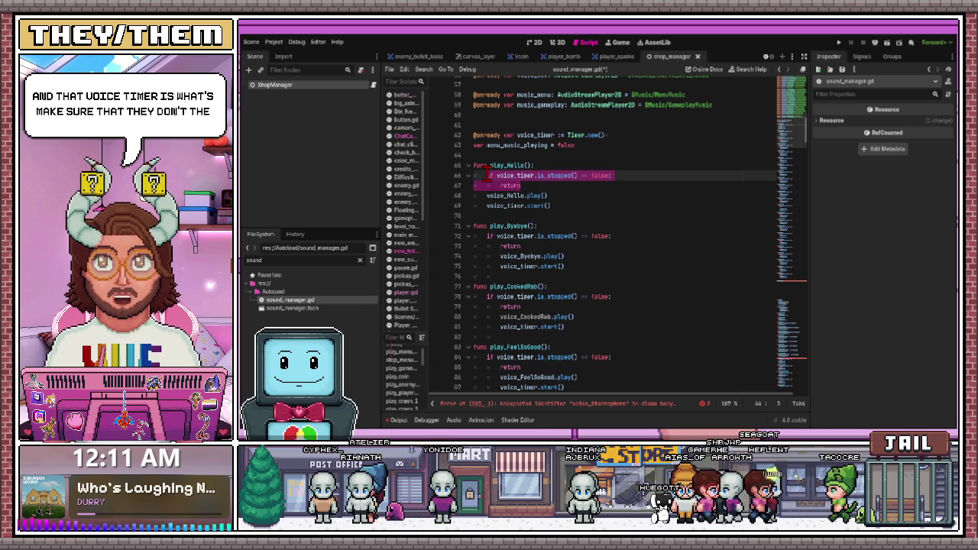
scroll(579, 229, "down", 7)
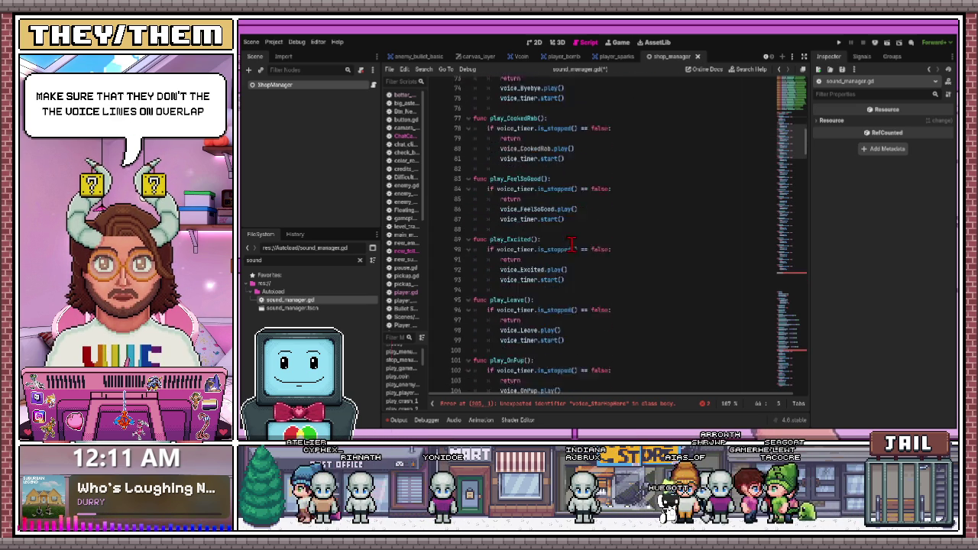
scroll(563, 254, "down", 20)
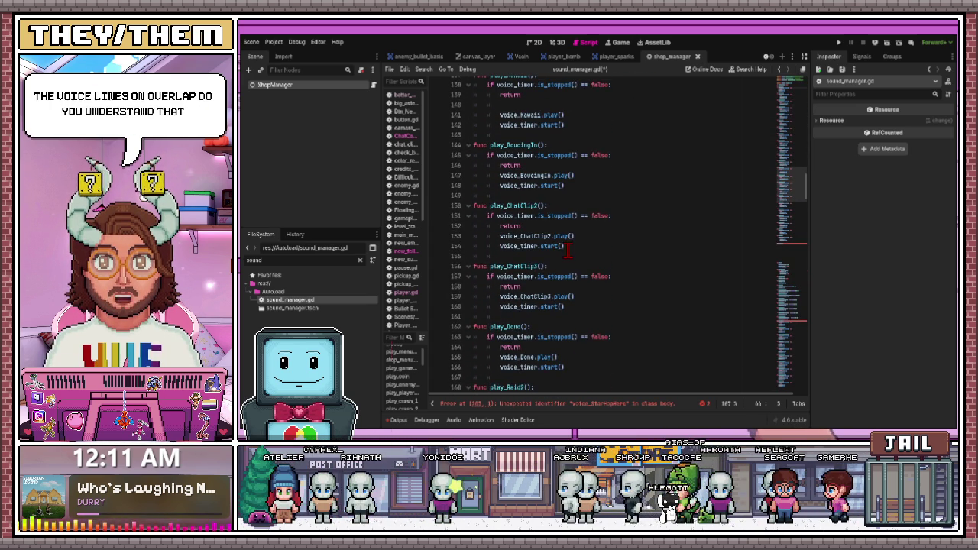
scroll(566, 252, "down", 14)
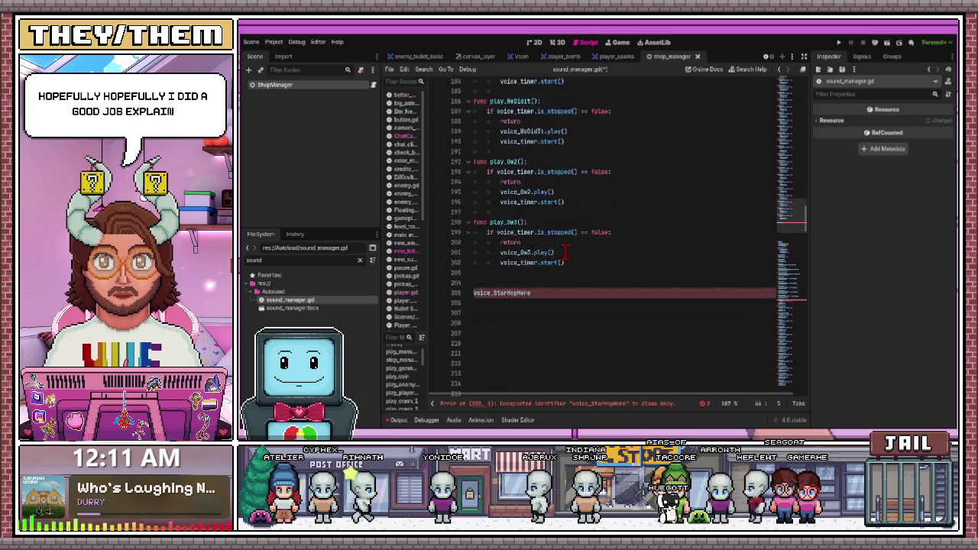
scroll(558, 252, "down", 4)
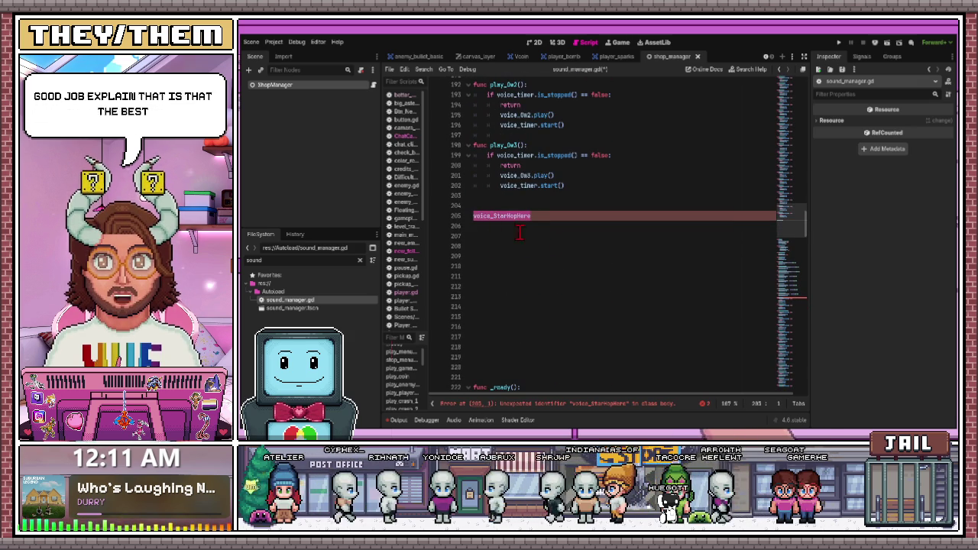
left_click(549, 237)
scroll(553, 219, "up", 1)
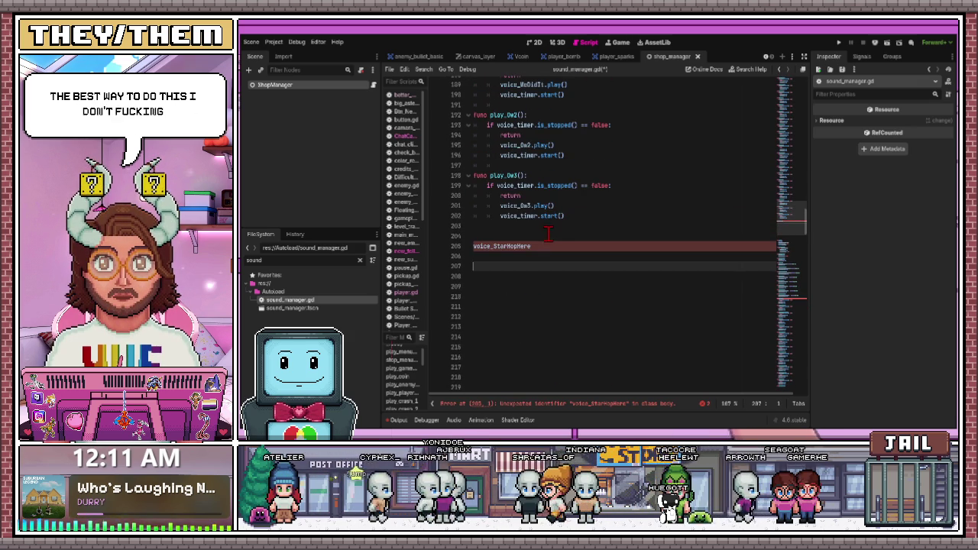
left_click(558, 246)
mouse_move(468, 246)
left_mouse_down()
mouse_move(499, 220)
mouse_move(489, 231)
mouse_move(519, 243)
mouse_move(495, 163)
mouse_move(493, 189)
left_mouse_up()
scroll(501, 225, "up", 6)
scroll(518, 238, "up", 16)
scroll(518, 238, "up", 18)
scroll(518, 238, "up", 3)
scroll(518, 240, "down", 20)
Paste a copy of the play_Ow3 function below the original
scroll(519, 243, "down", 20)
scroll(492, 190, "up", 1)
scroll(563, 168, "up", 1)
mouse_move(577, 185)
left_mouse_down()
mouse_move(466, 136)
mouse_move(464, 156)
mouse_move(467, 145)
left_mouse_up()
key("ctrl+c")
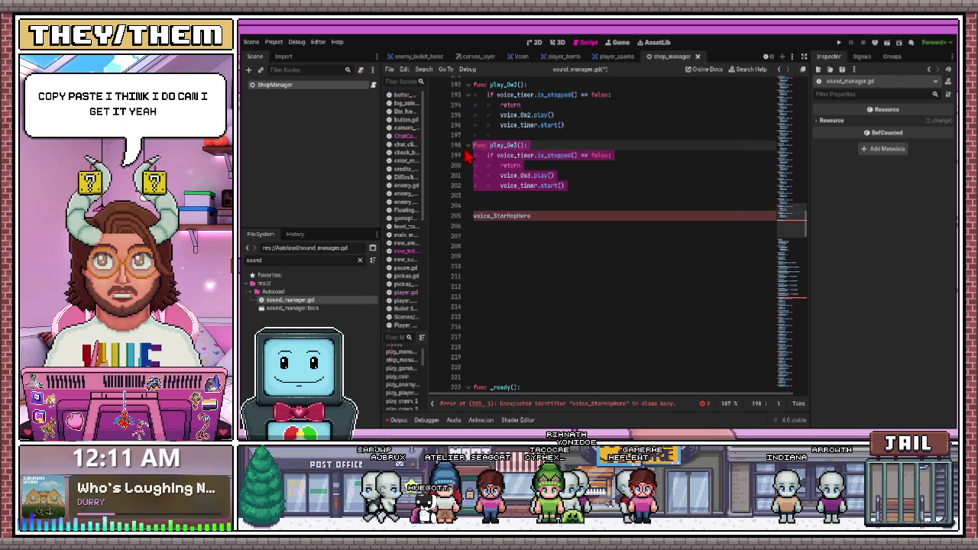
left_click(569, 188)
key("Return")
key("Return")
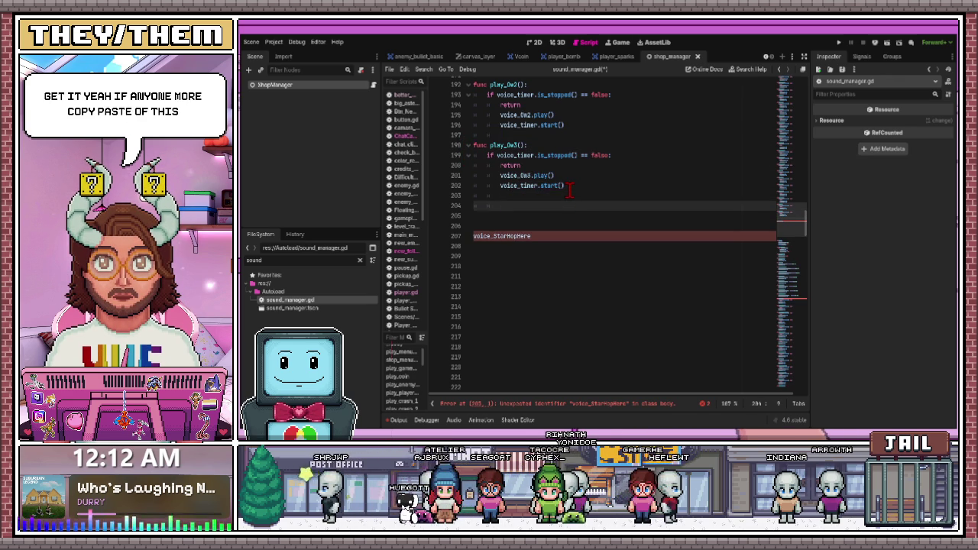
key("ctrl+v")
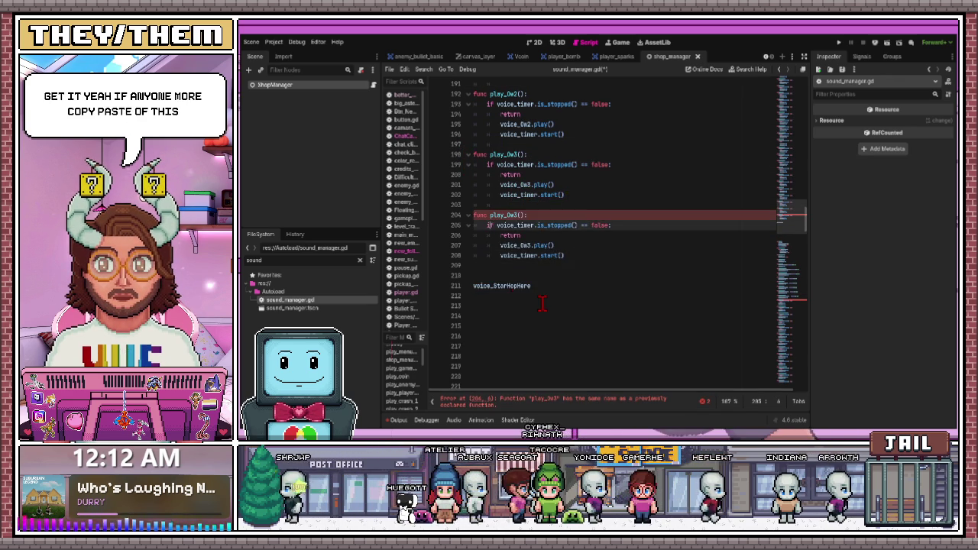
Rename the pasted function to play_StarHopHere
scroll(537, 321, "up", 1)
double_click(528, 316)
key("ctrl+c")
left_click(520, 265)
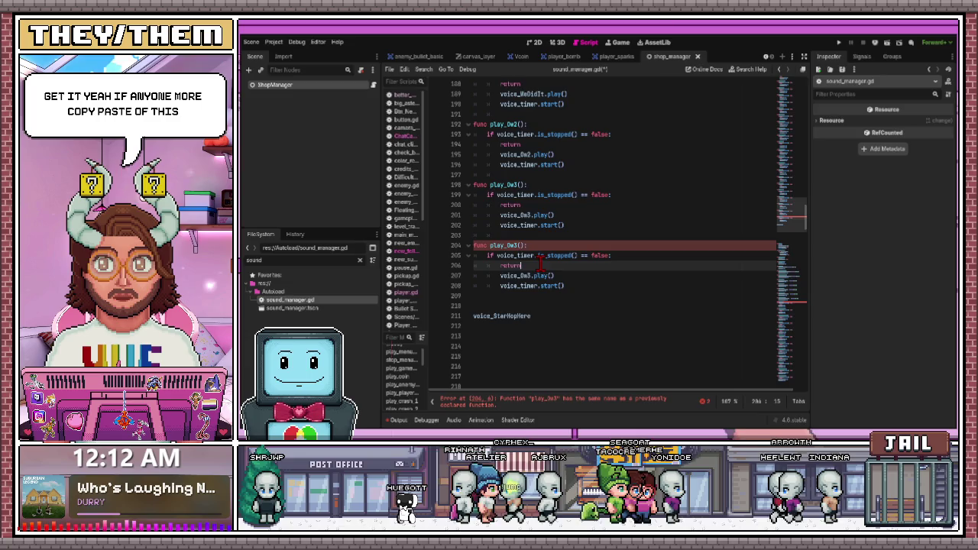
key("Up")
key("Up")
key("BackSpace")
key("BackSpace")
key("BackSpace")
type("St")
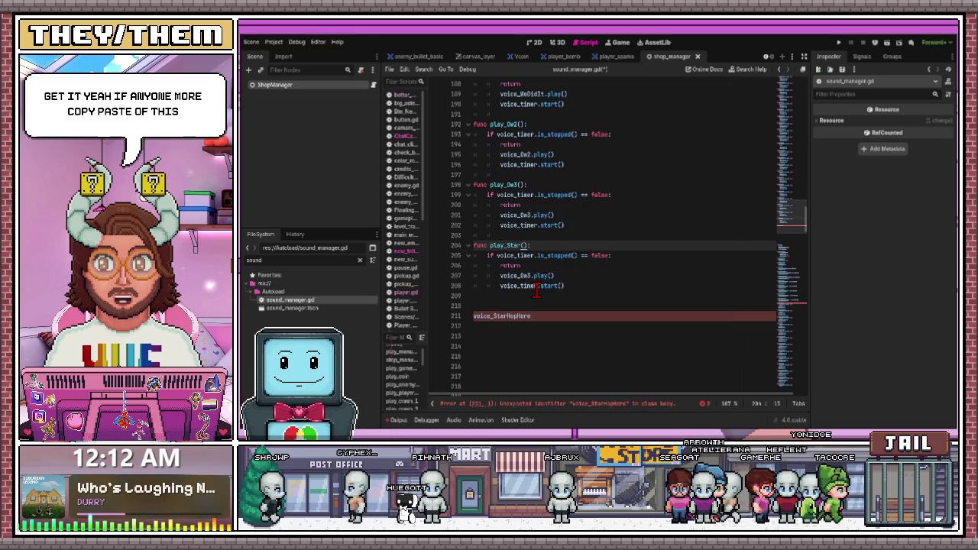
type("arHopHere")
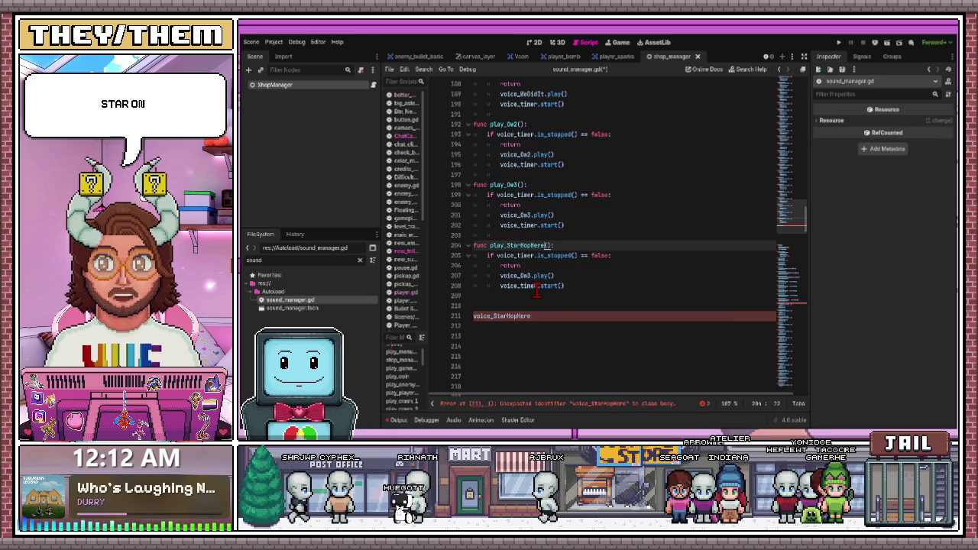
Replace voice_Ow3 with voice_StarHopHere in the copy and delete the stray voice_StarHopHere line
left_click(562, 290)
left_click(475, 316)
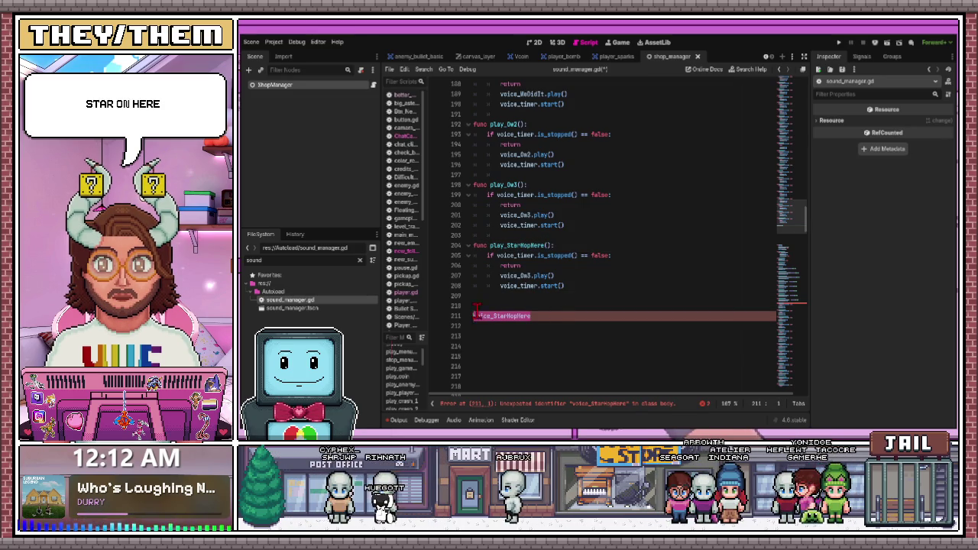
left_click_drag(530, 276, 508, 276)
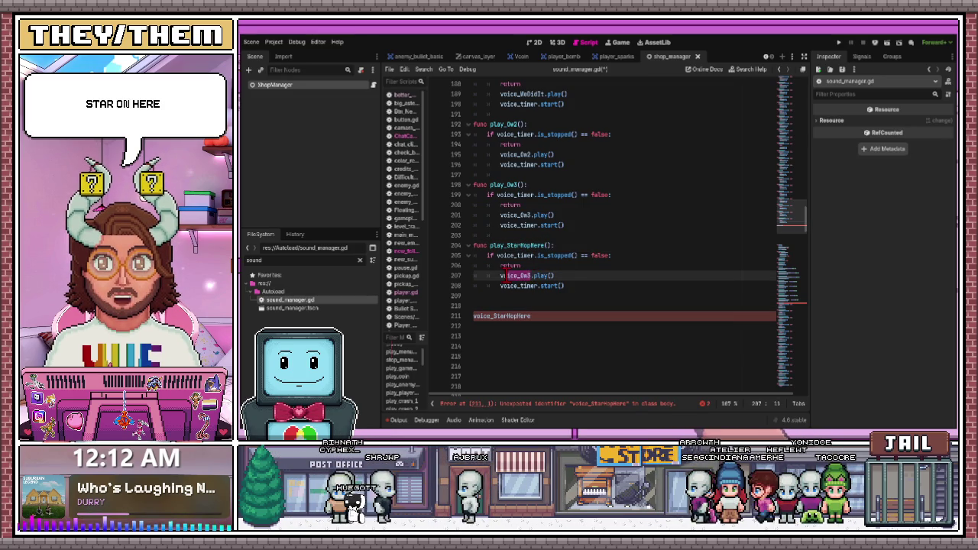
key("ctrl+v")
left_click(473, 315)
left_click(456, 316)
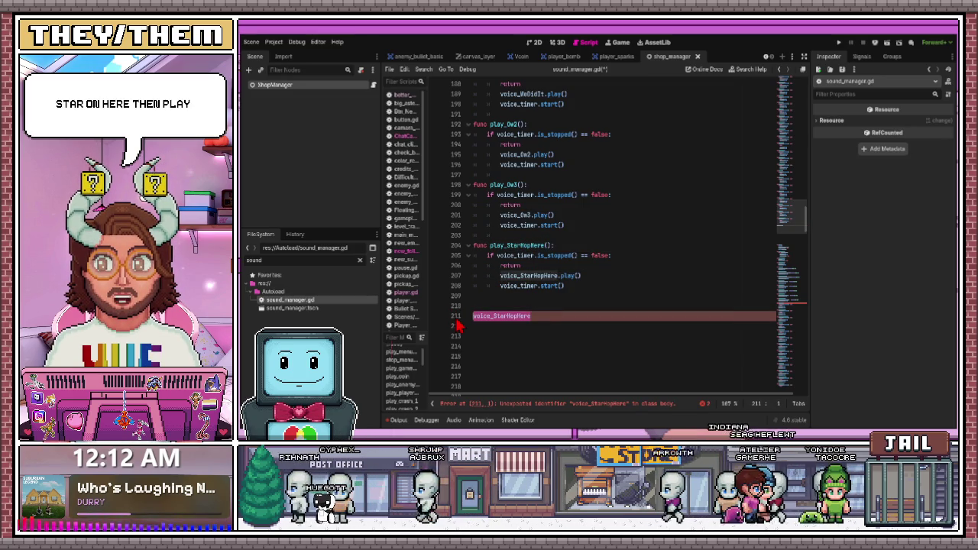
key("BackSpace")
key("BackSpace")
key("BackSpace")
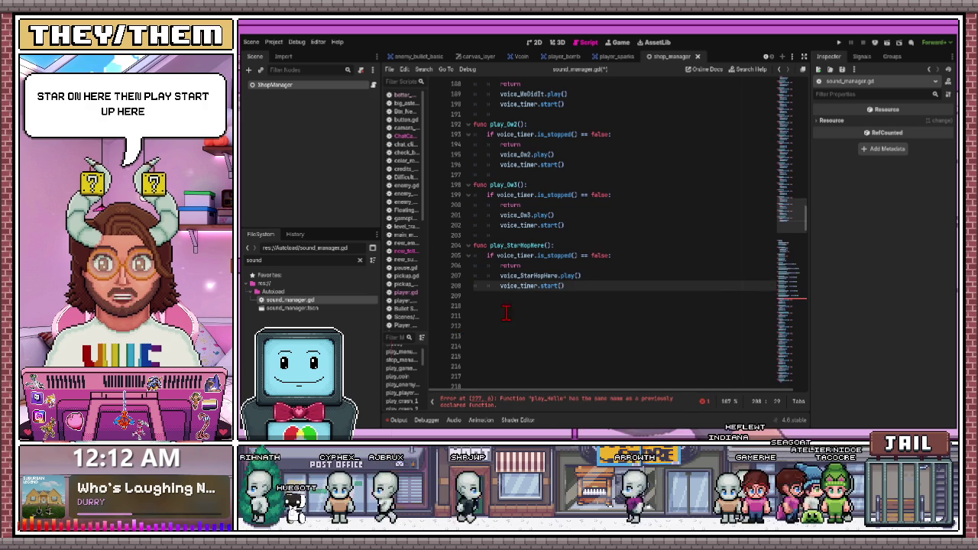
scroll(505, 310, "down", 3)
left_click(543, 400)
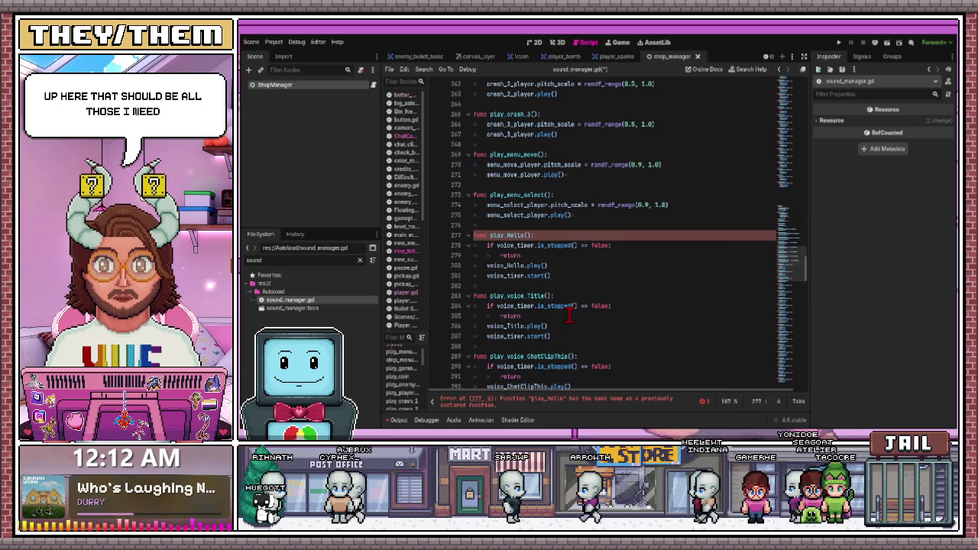
Delete the duplicate play_Hello function and its leftover empty line
left_click(581, 280)
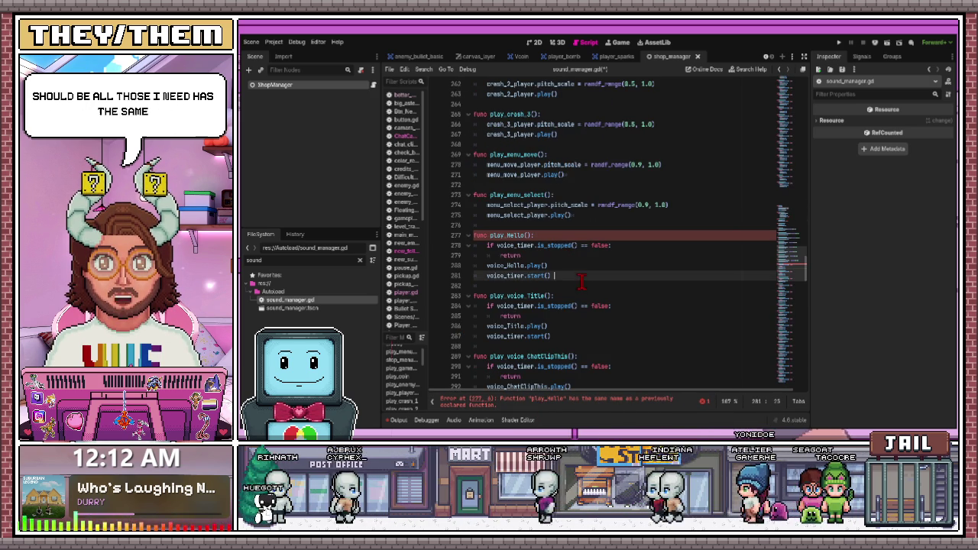
key("shift+Up")
key("shift+Up")
key("shift+Up")
key("BackSpace")
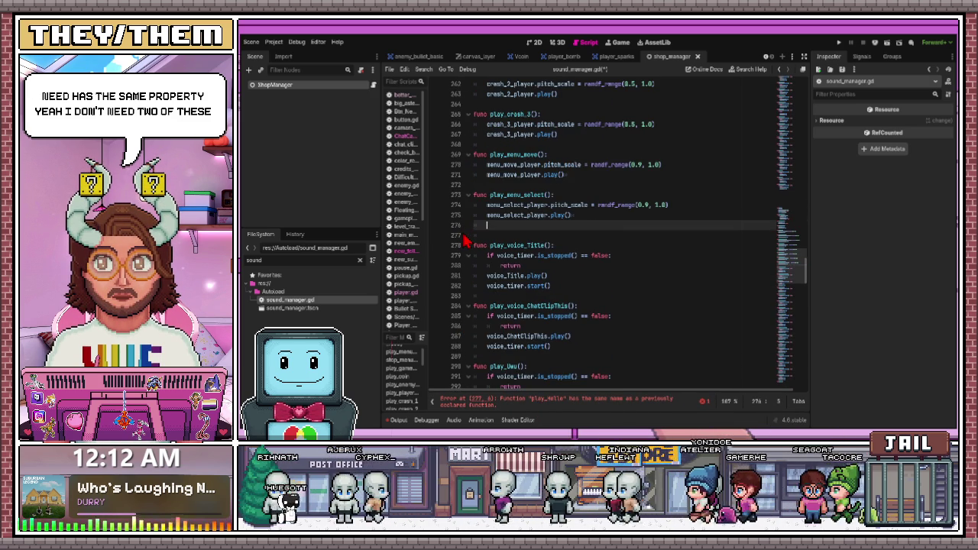
key("BackSpace")
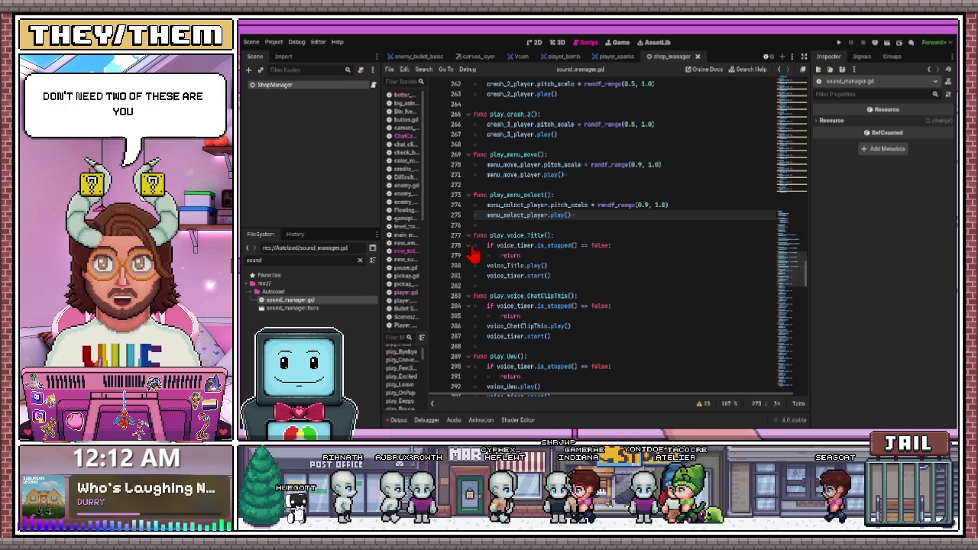
Point out the crash_1 pitch randomisation line in the script
scroll(561, 273, "up", 6)
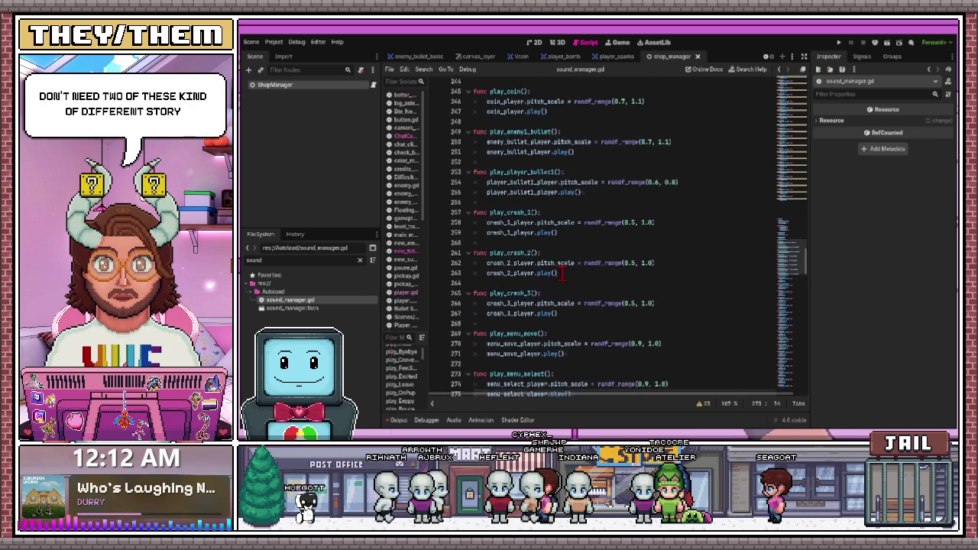
scroll(561, 274, "down", 1)
left_click(672, 198)
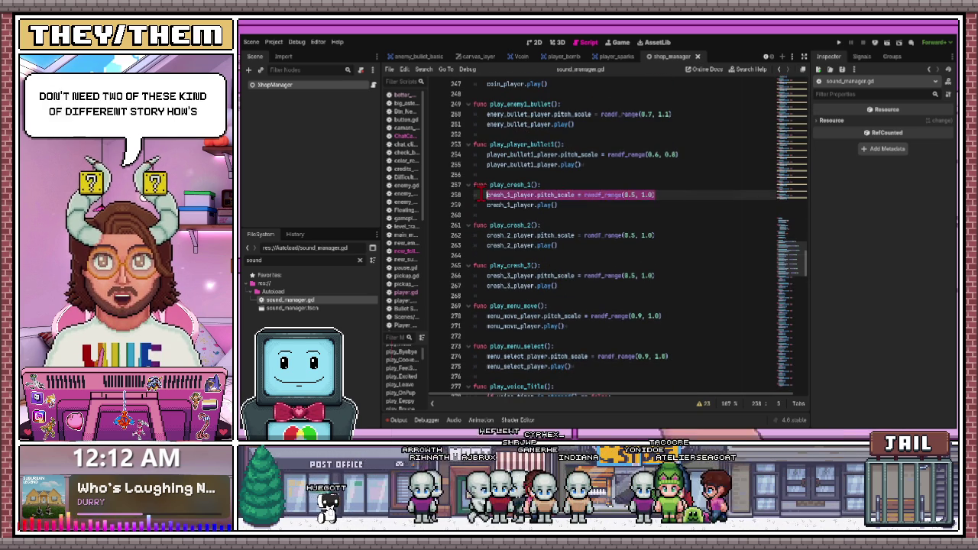
left_click(508, 195)
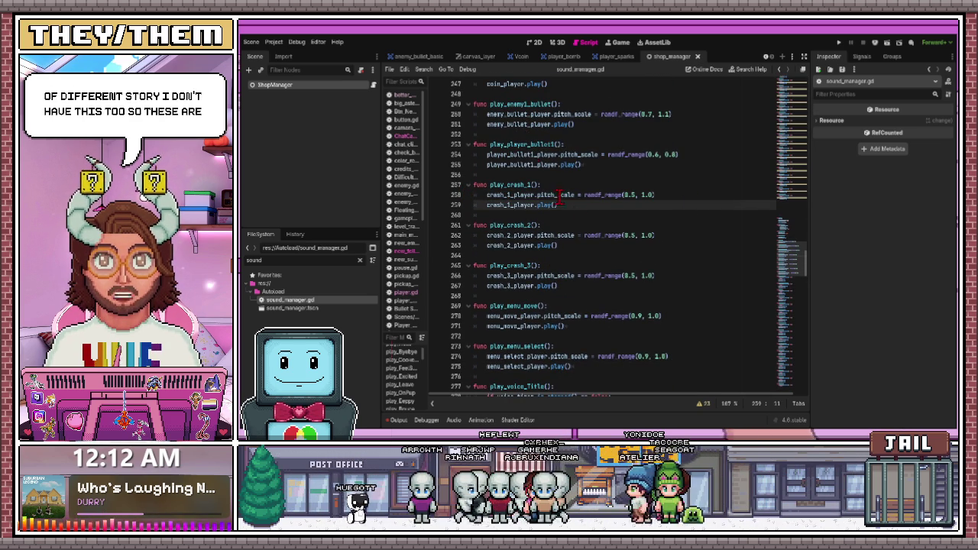
scroll(535, 183, "down", 1)
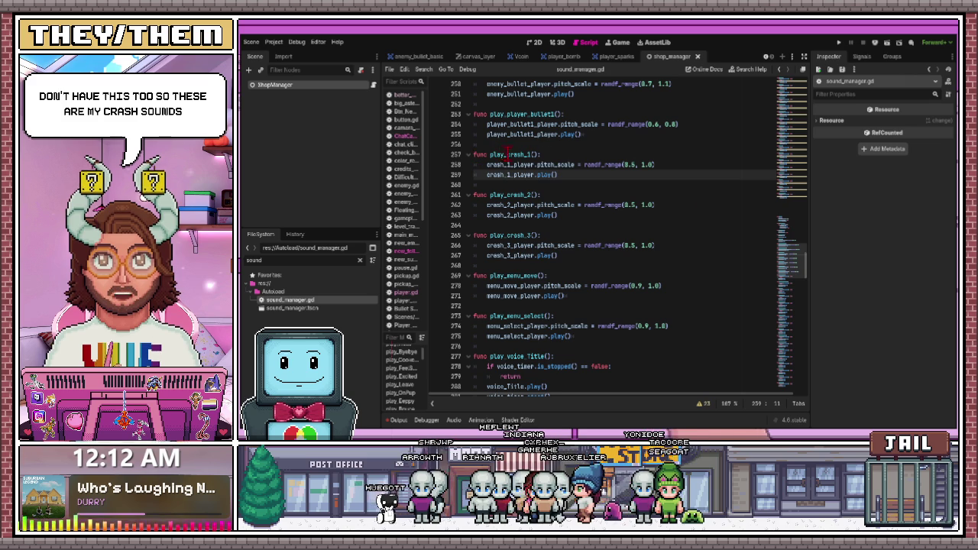
Open sound_manager.tscn and toggle Playing on Voiceline_ChatClipThis2 to preview its clip
double_click(316, 308)
scroll(281, 157, "up", 15)
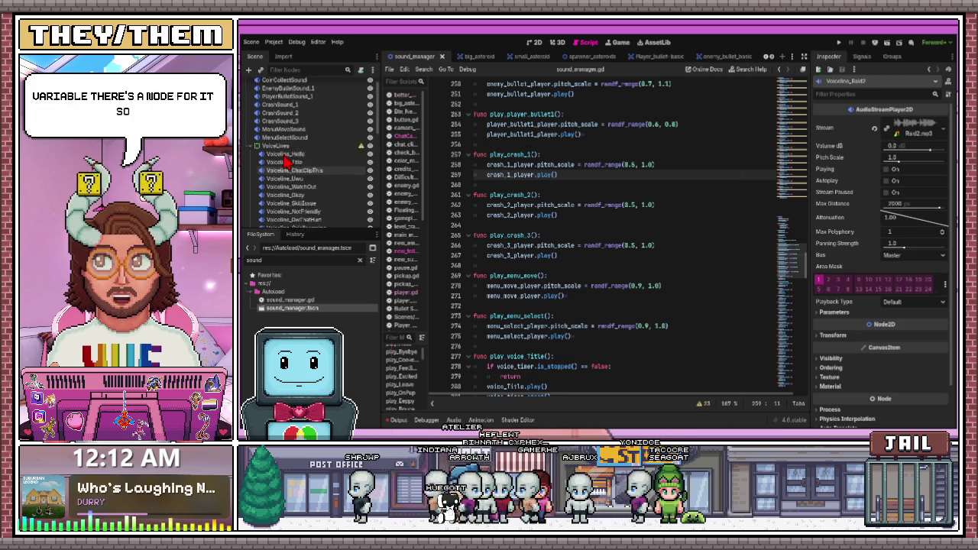
left_click_drag(328, 226, 329, 374)
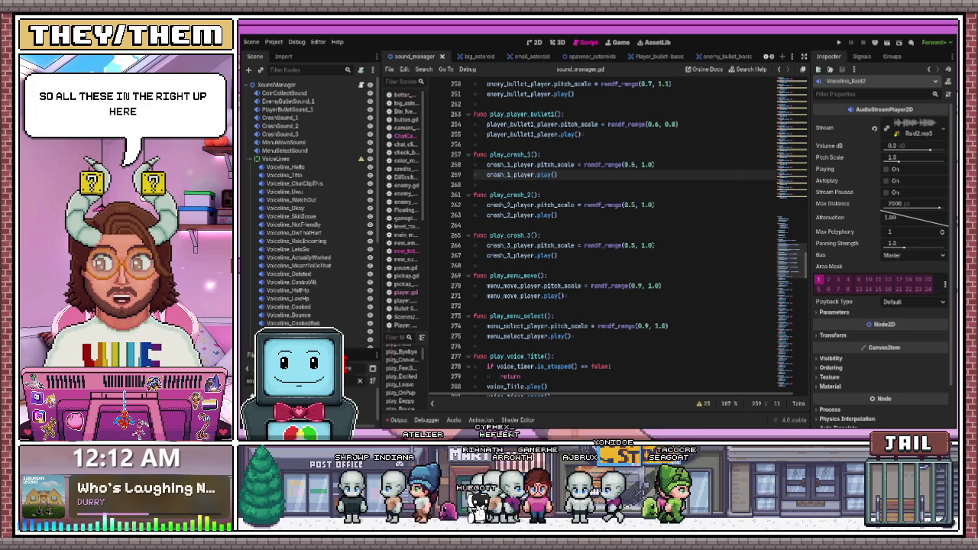
scroll(323, 238, "down", 5)
left_click(295, 270)
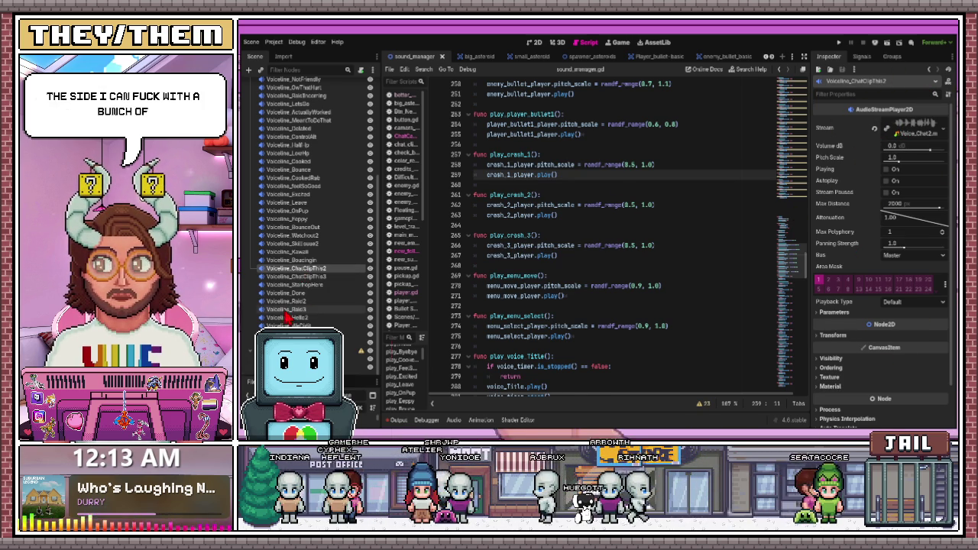
left_click(885, 169)
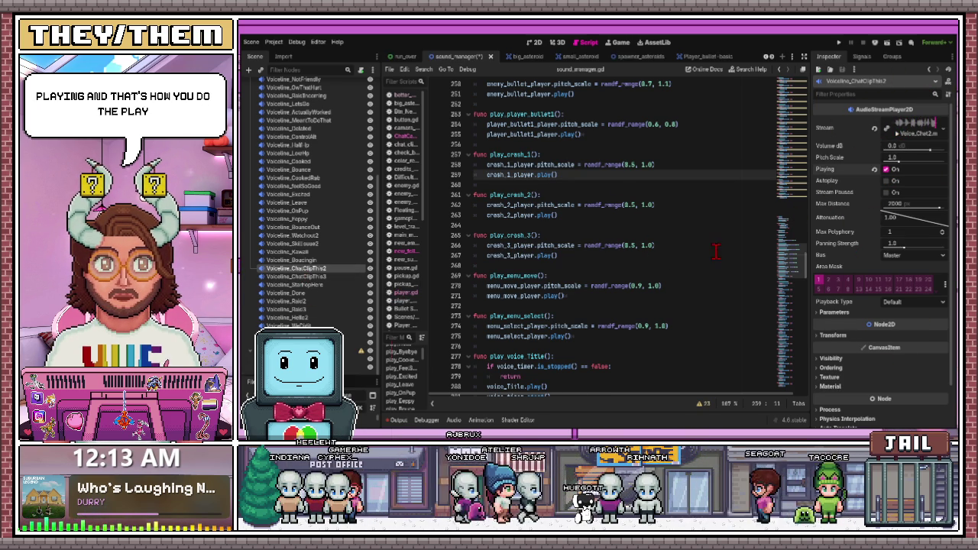
left_click(887, 169)
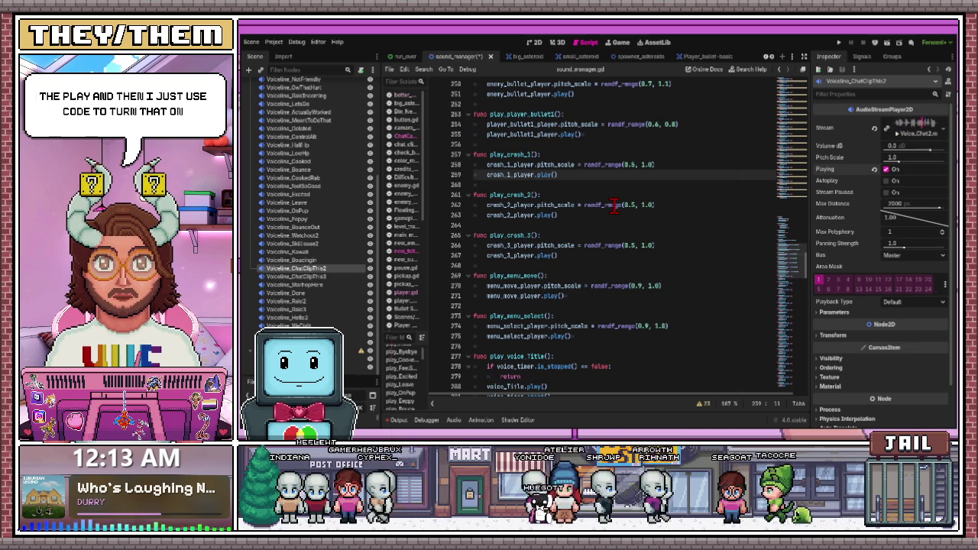
scroll(529, 268, "down", 15)
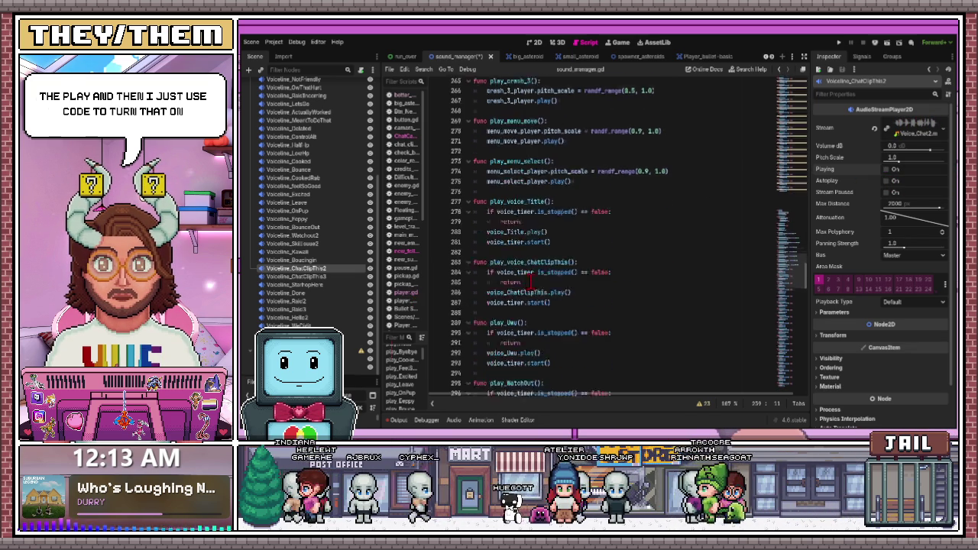
scroll(526, 285, "down", 20)
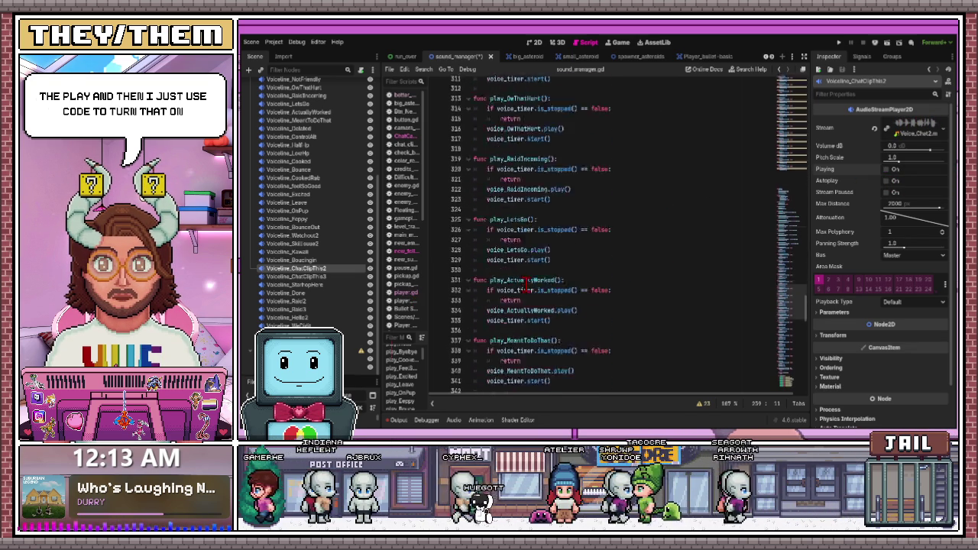
scroll(527, 285, "down", 5)
scroll(527, 285, "up", 5)
scroll(527, 284, "down", 4)
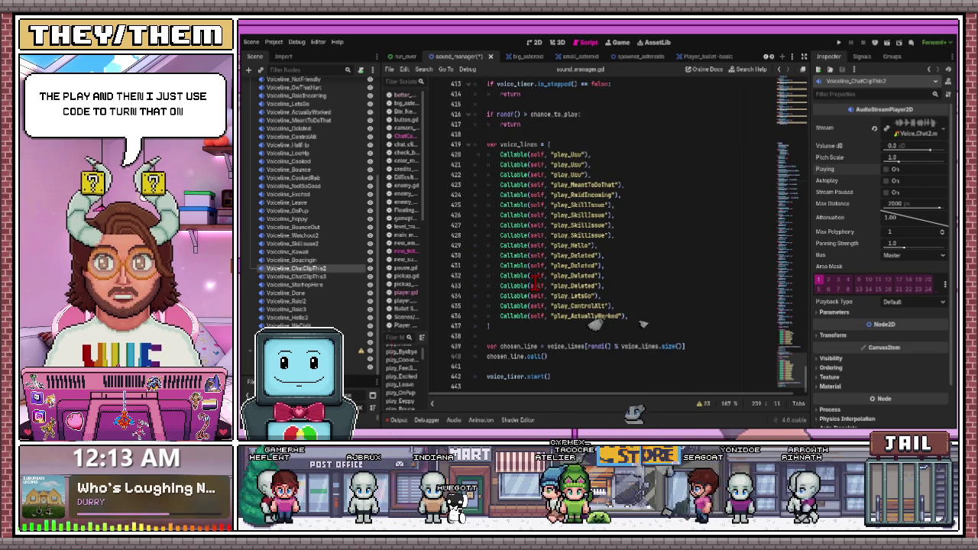
scroll(536, 284, "up", 9)
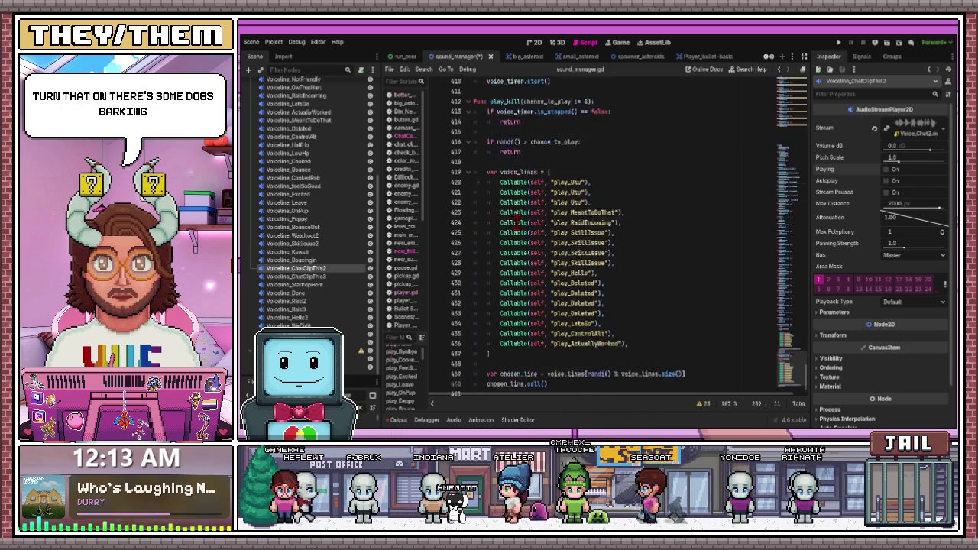
scroll(603, 271, "down", 8)
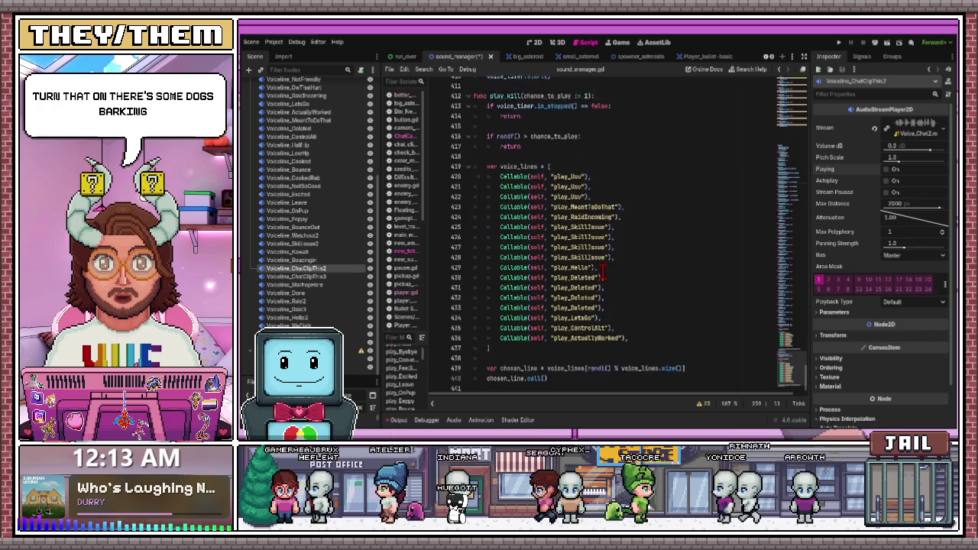
scroll(541, 280, "up", 4)
scroll(541, 280, "up", 9)
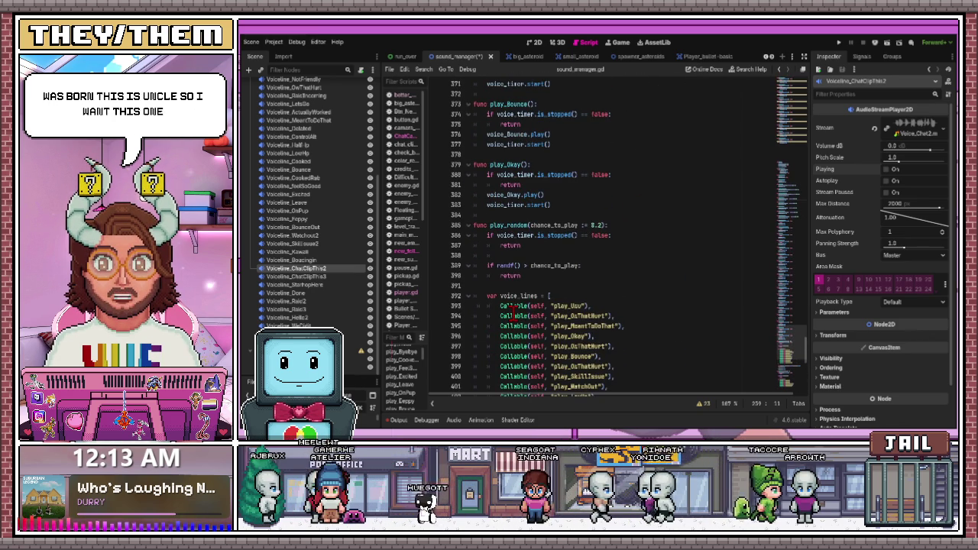
scroll(514, 312, "up", 2)
scroll(506, 312, "up", 15)
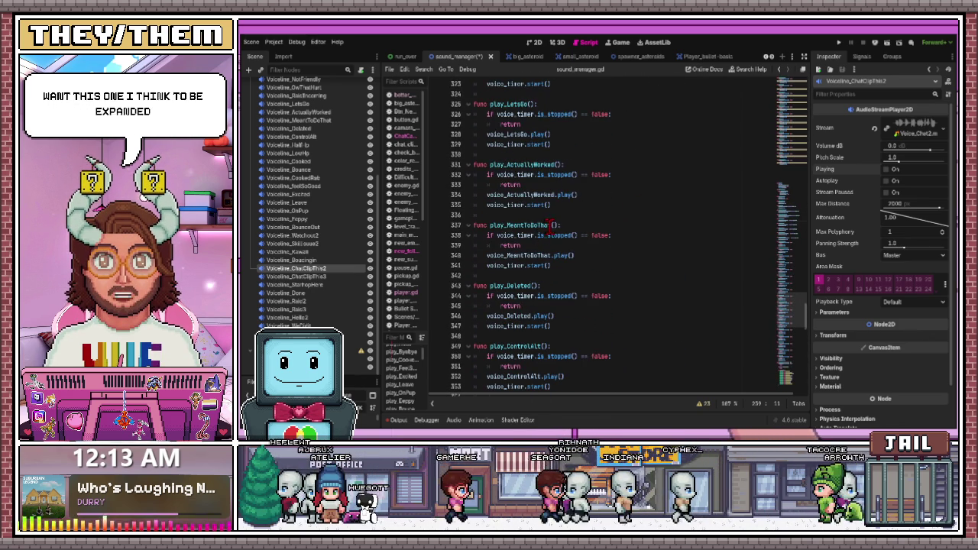
double_click(519, 225)
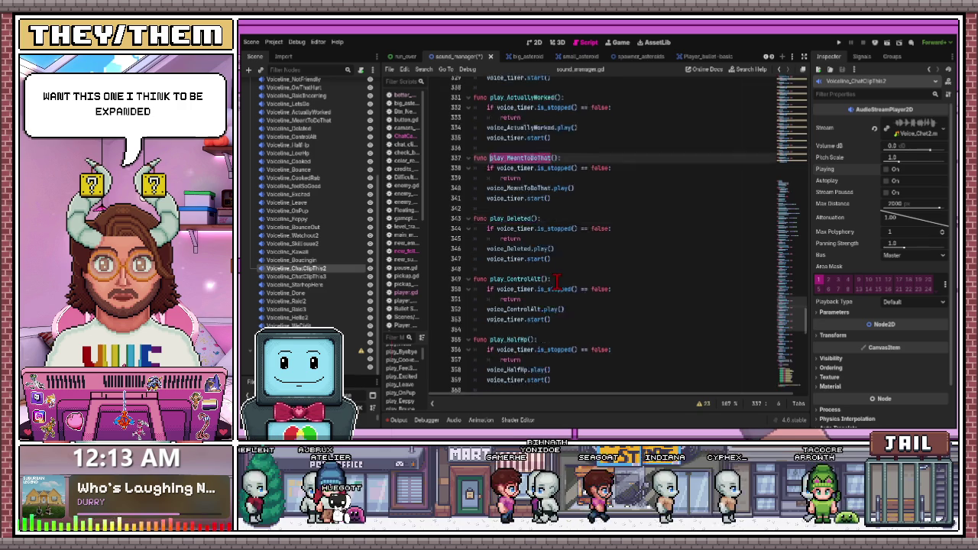
scroll(582, 264, "down", 19)
scroll(556, 280, "down", 1)
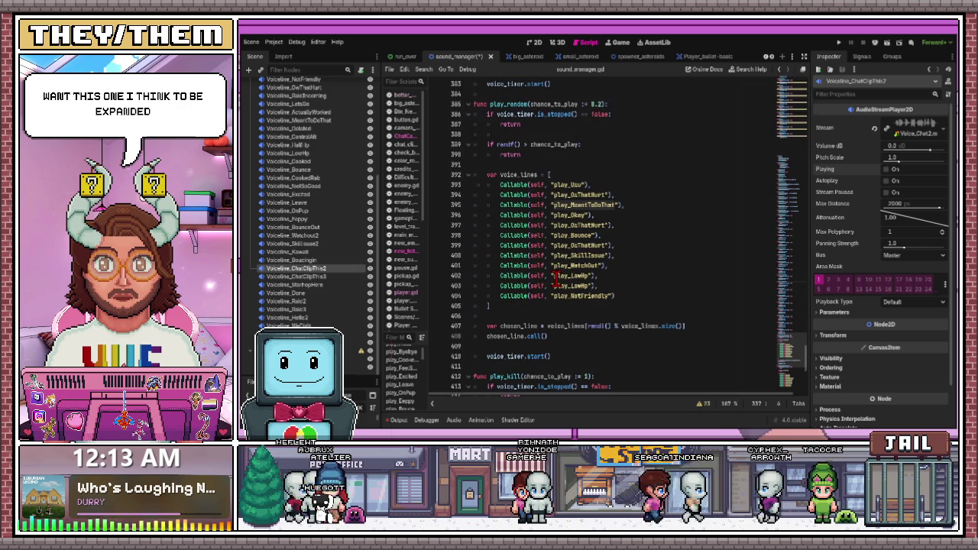
left_click(627, 246)
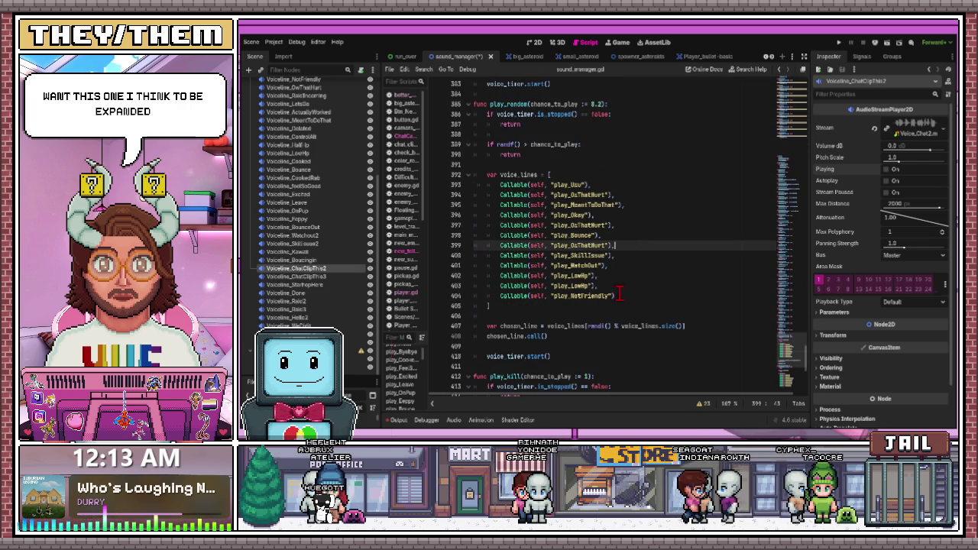
left_click(606, 226)
left_click(618, 225)
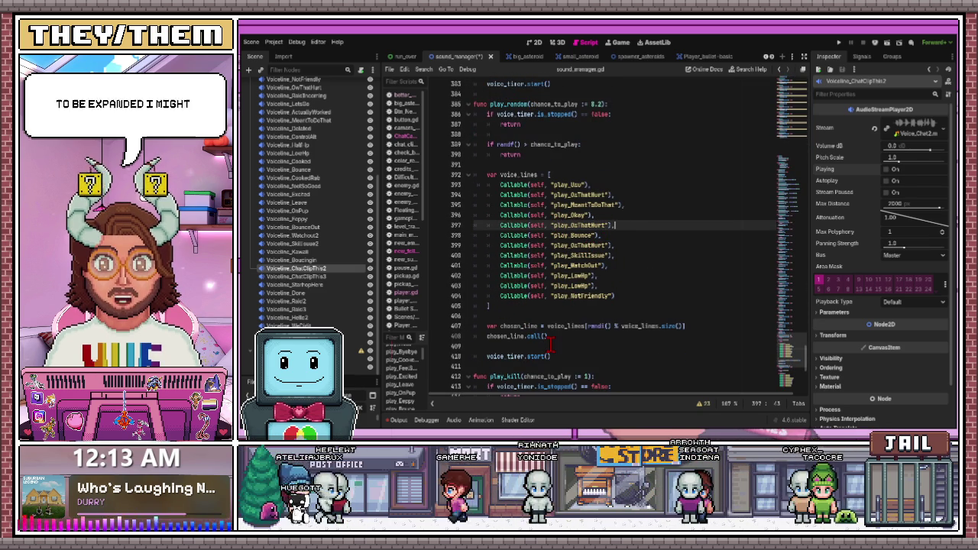
left_click_drag(552, 356, 489, 201)
left_click(608, 256)
left_click_drag(551, 356, 471, 106)
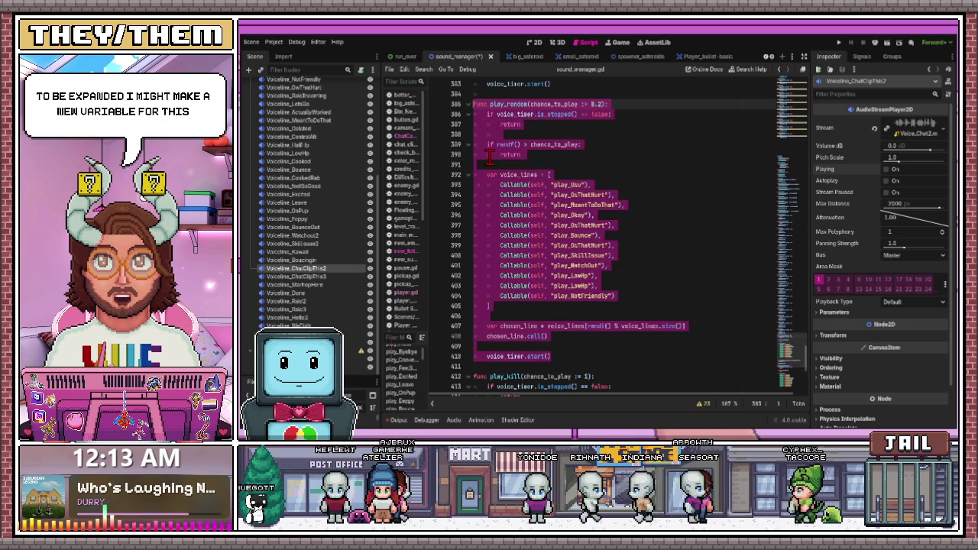
Paste the copied play_random function after play_Okay and rename it play_hurt
left_click(547, 84)
scroll(547, 150, "up", 2)
scroll(547, 150, "up", 2)
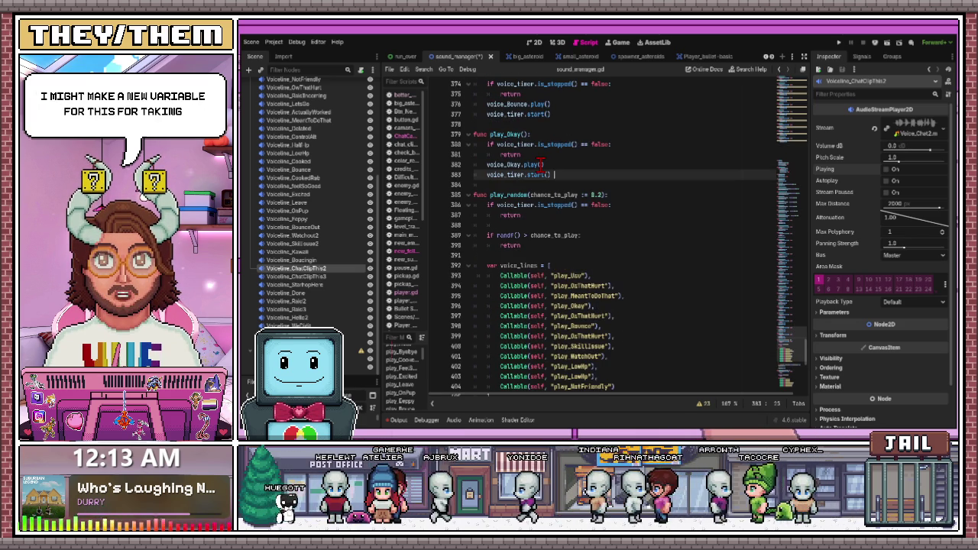
key("Return")
key("Return")
key("Return")
key("Return")
key("Return")
key("Return")
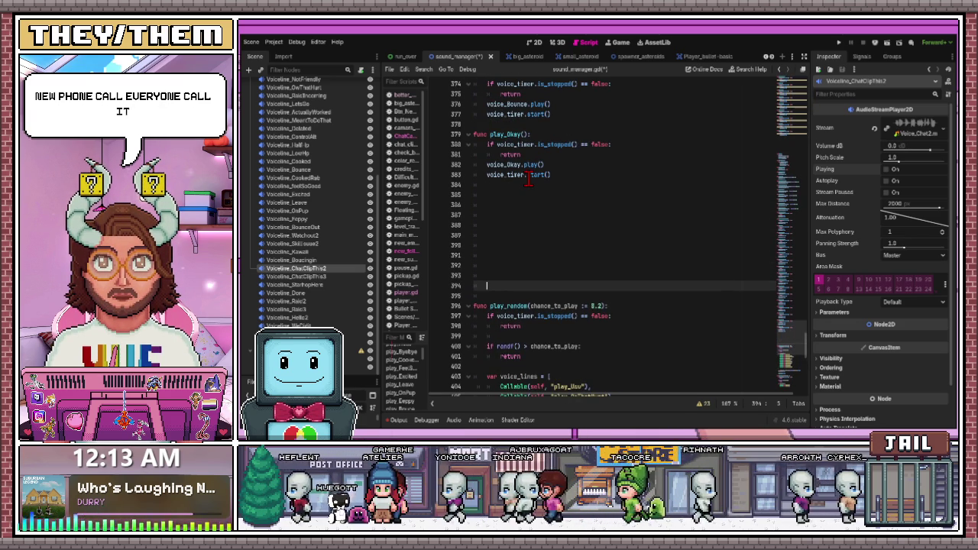
left_click(474, 195)
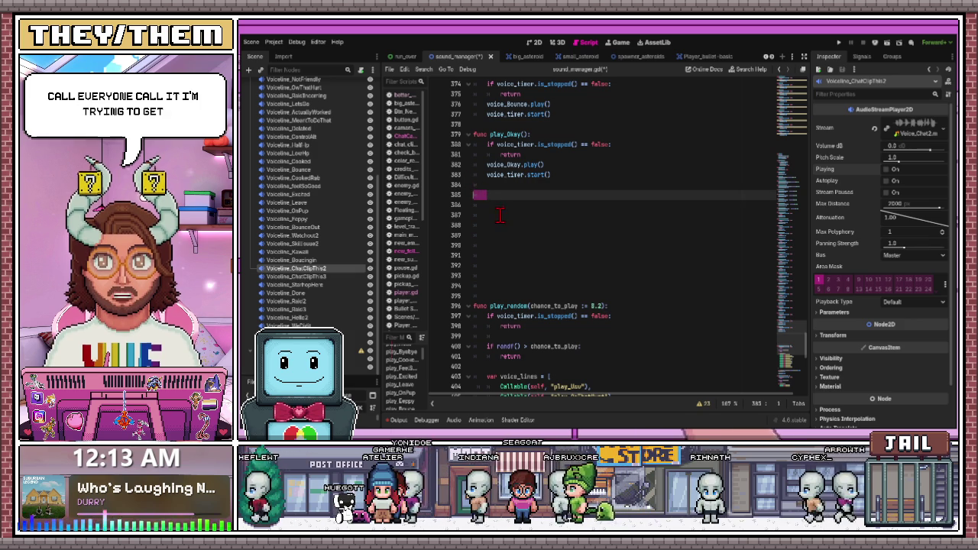
key("ctrl+z")
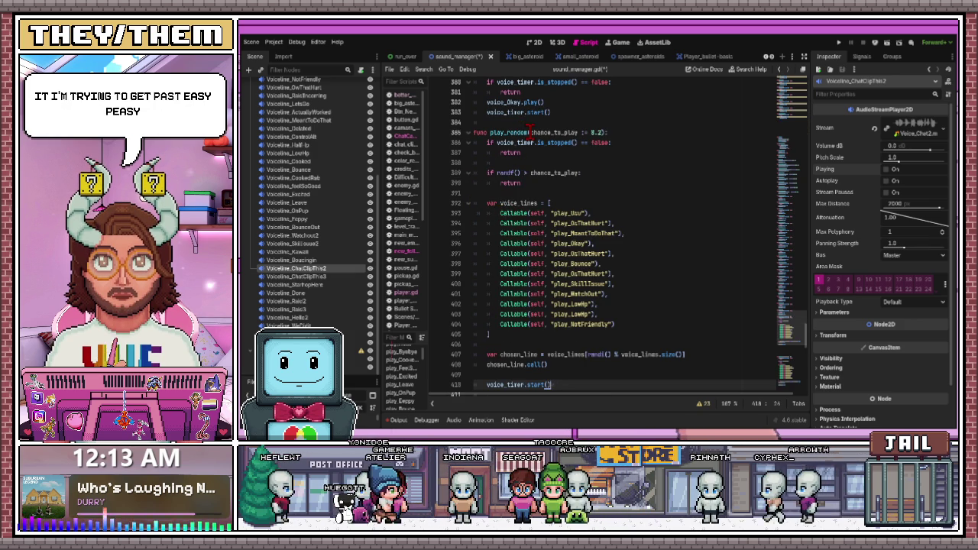
key("ctrl+z")
type("hurt")
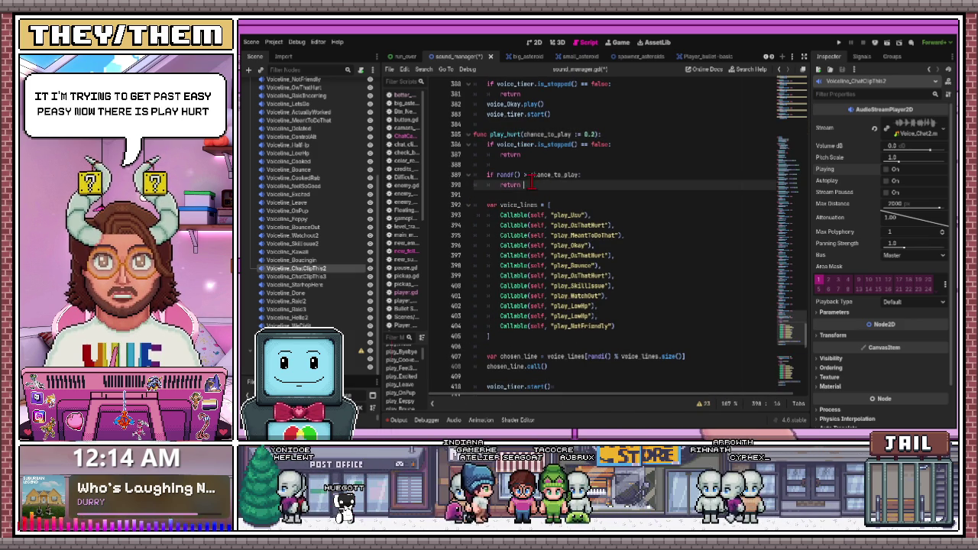
left_click(504, 145)
left_click(537, 195)
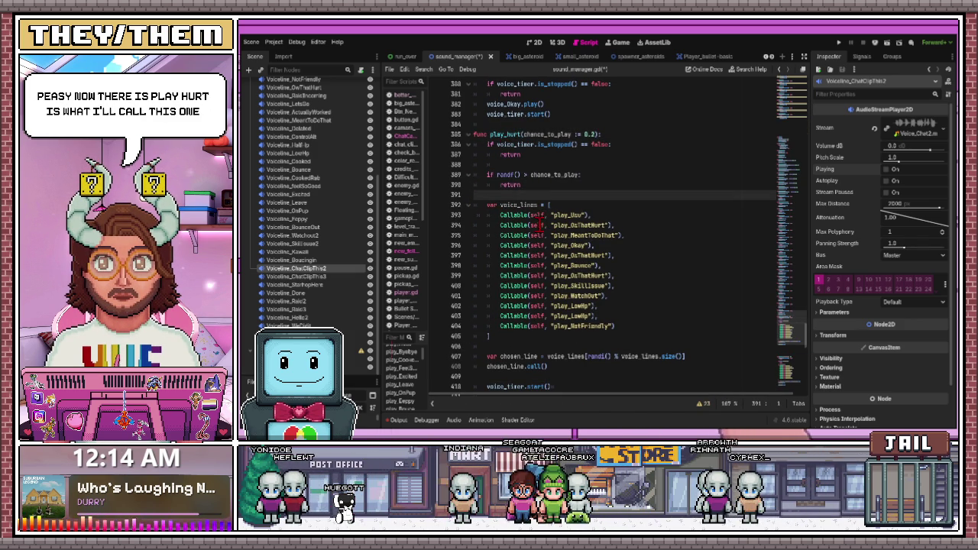
scroll(556, 233, "up", 1)
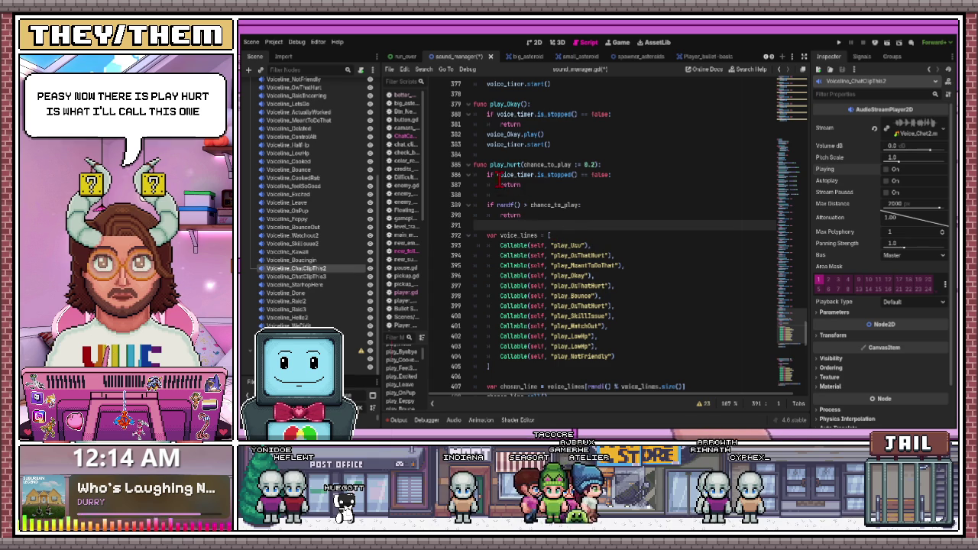
Review play_hurt's voice-timer and random-chance checks, then select the 0.2 default chance value
scroll(545, 259, "down", 2)
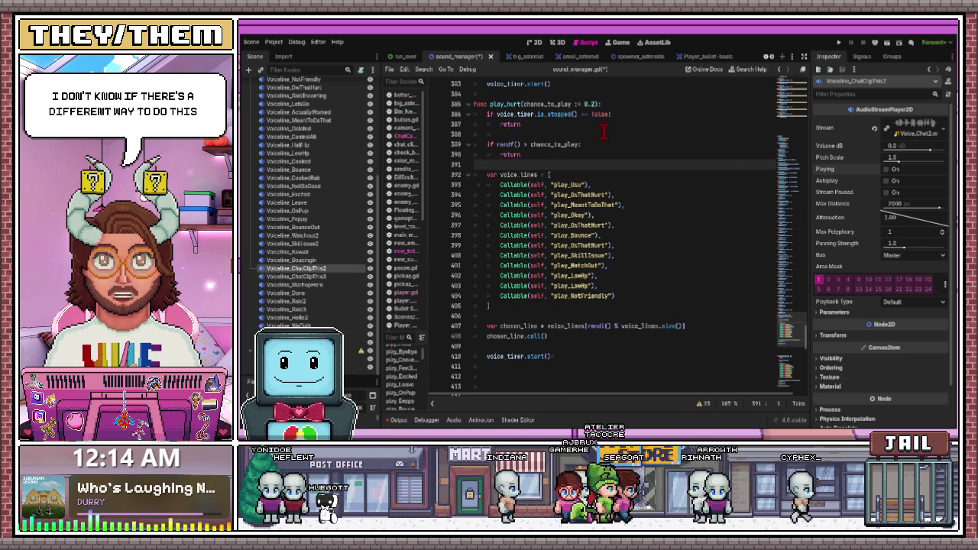
left_click(507, 114)
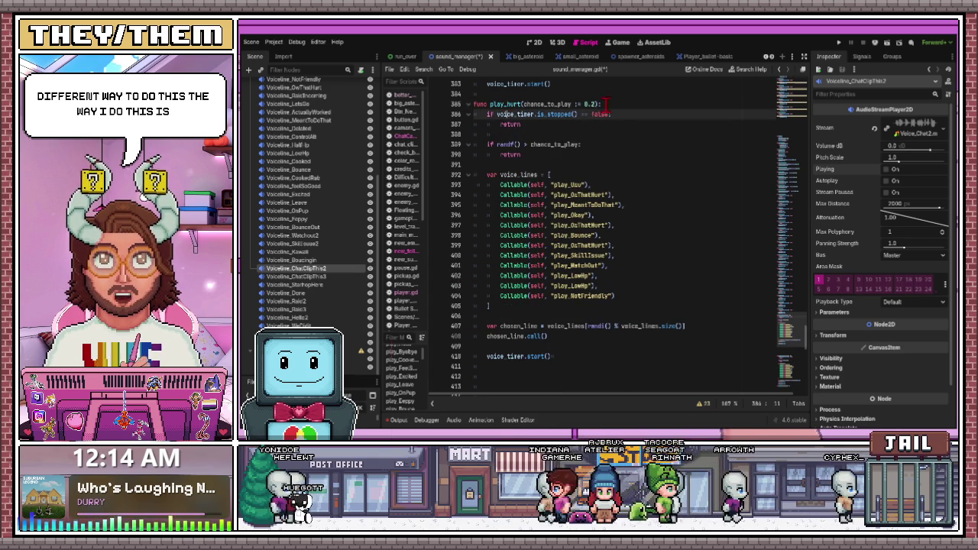
left_click_drag(487, 114, 562, 127)
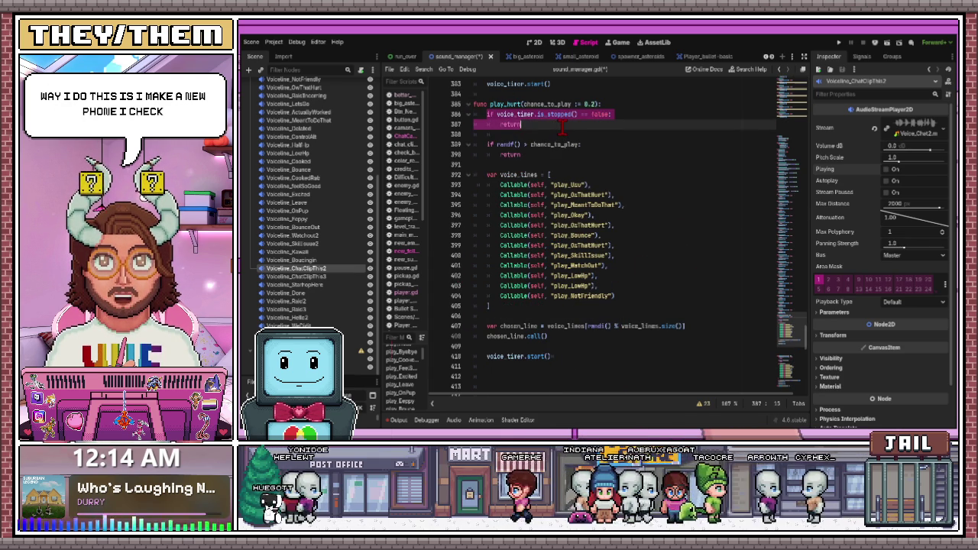
mouse_move(476, 144)
left_mouse_down()
mouse_move(535, 153)
mouse_move(486, 151)
left_mouse_up()
left_click(522, 155)
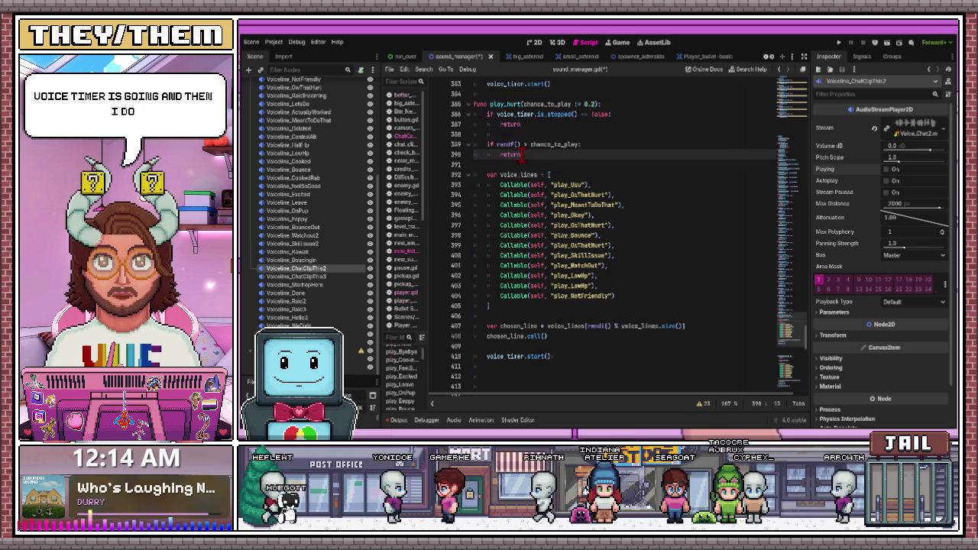
scroll(556, 156, "up", 1)
left_click_drag(526, 185, 476, 174)
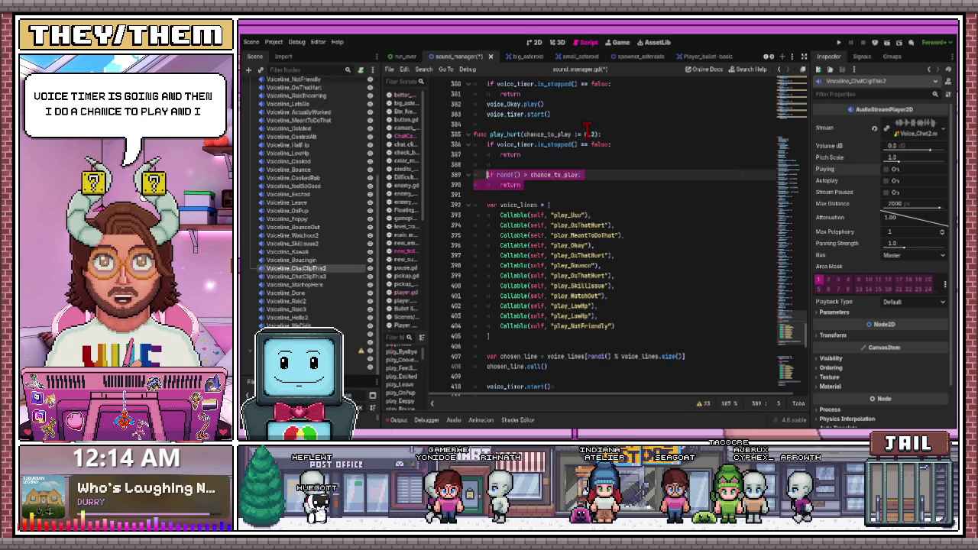
double_click(590, 134)
left_click_drag(597, 135, 583, 134)
left_click(599, 127)
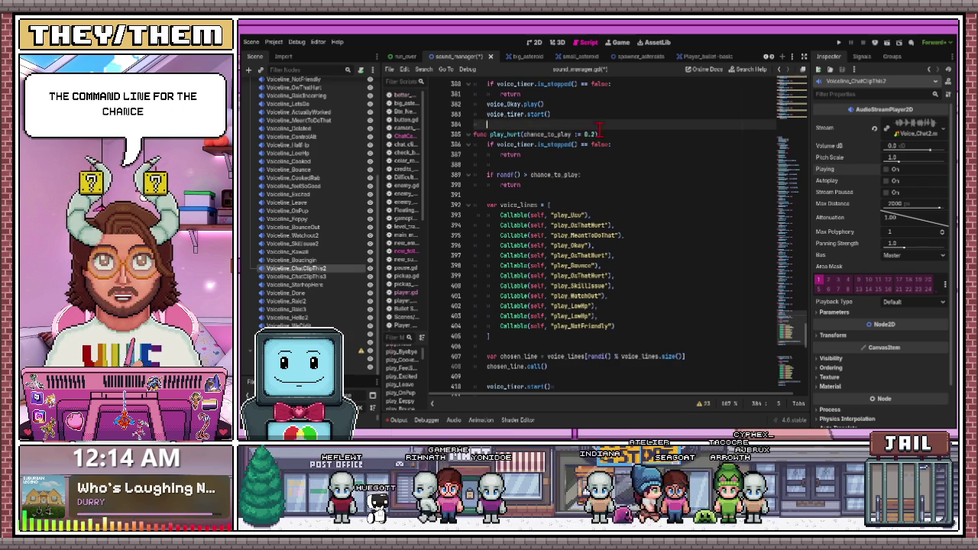
double_click(588, 134)
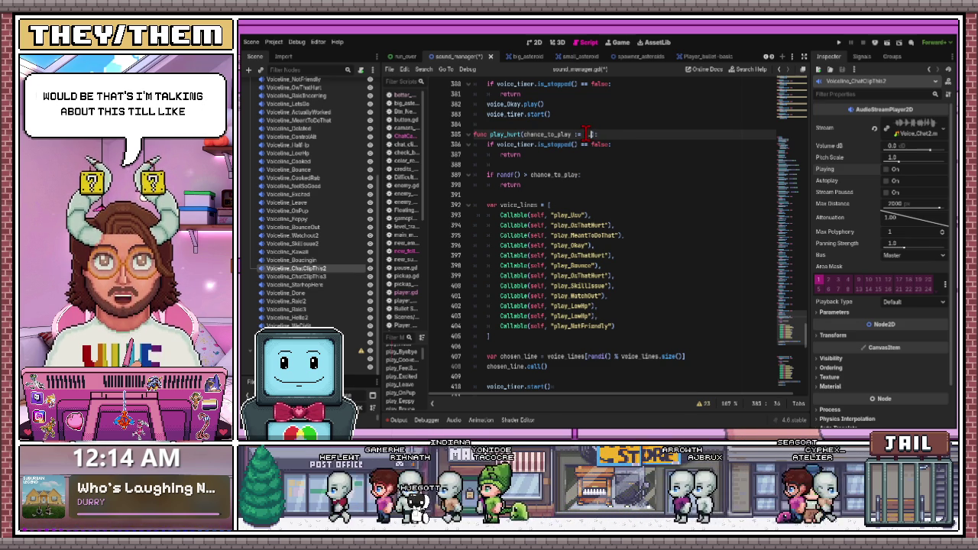
left_click(583, 174)
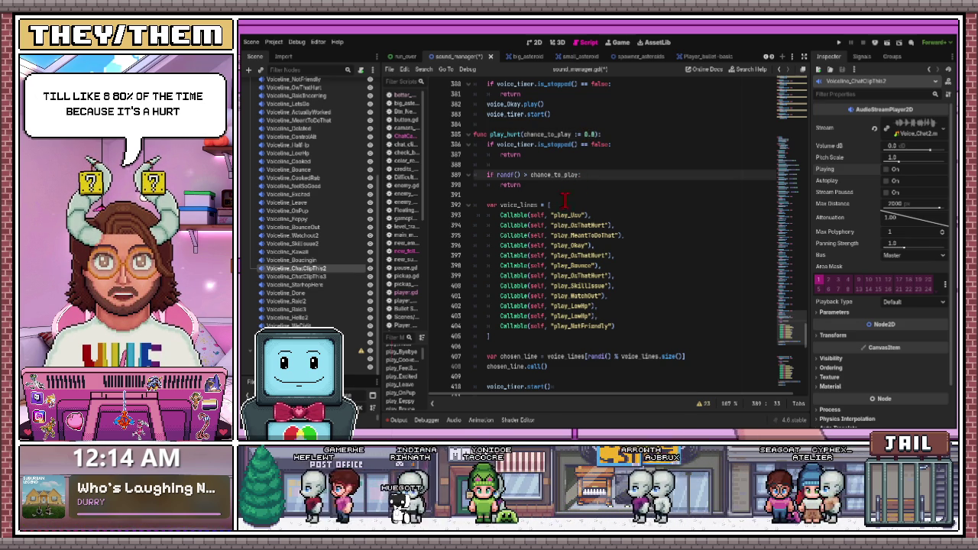
scroll(559, 201, "down", 1)
left_click_drag(476, 174, 532, 307)
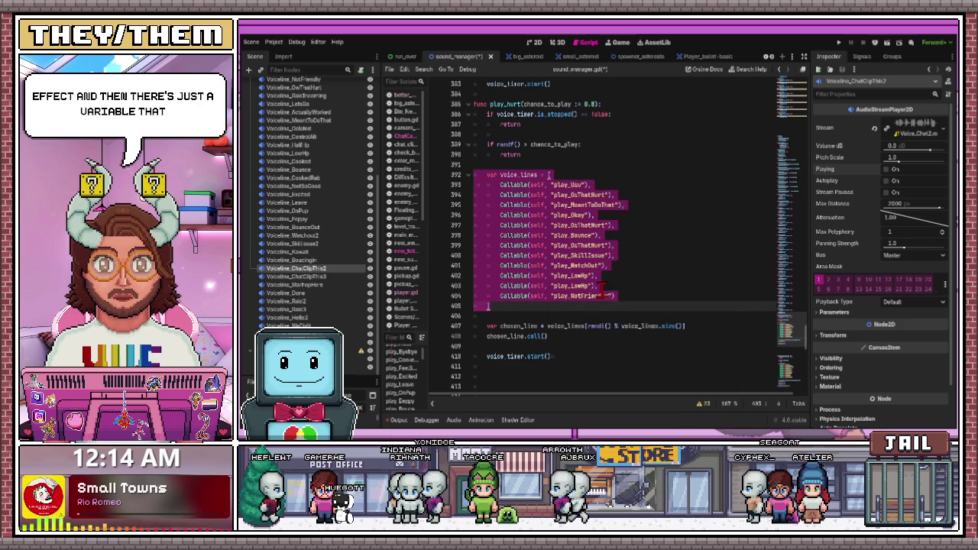
scroll(603, 291, "down", 2)
left_click(501, 265)
left_click_drag(486, 265, 686, 266)
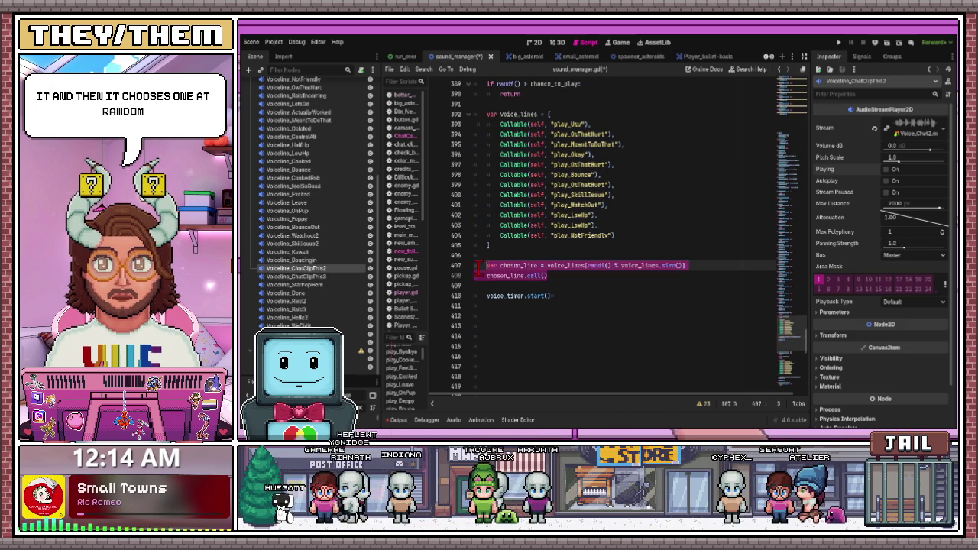
left_click(495, 296)
left_click(698, 306)
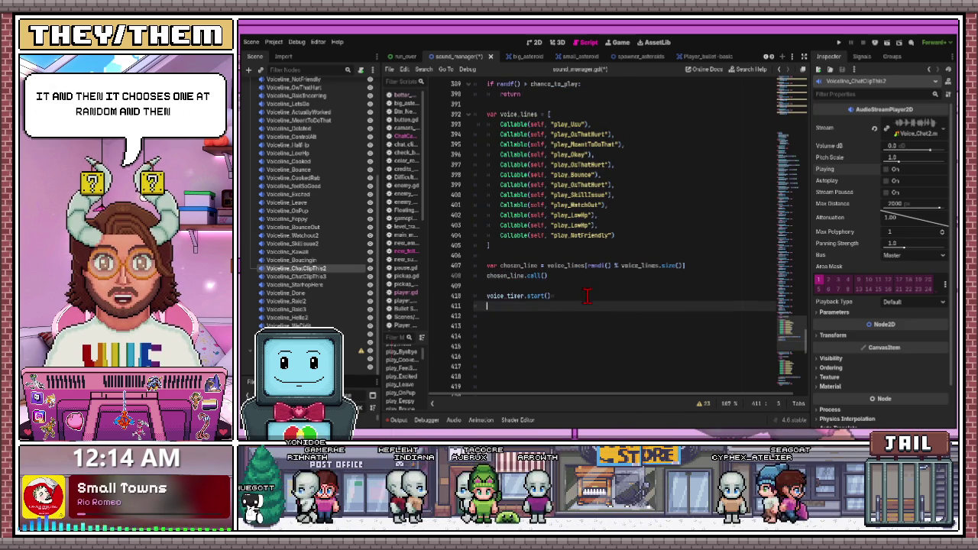
scroll(698, 308, "up", 2)
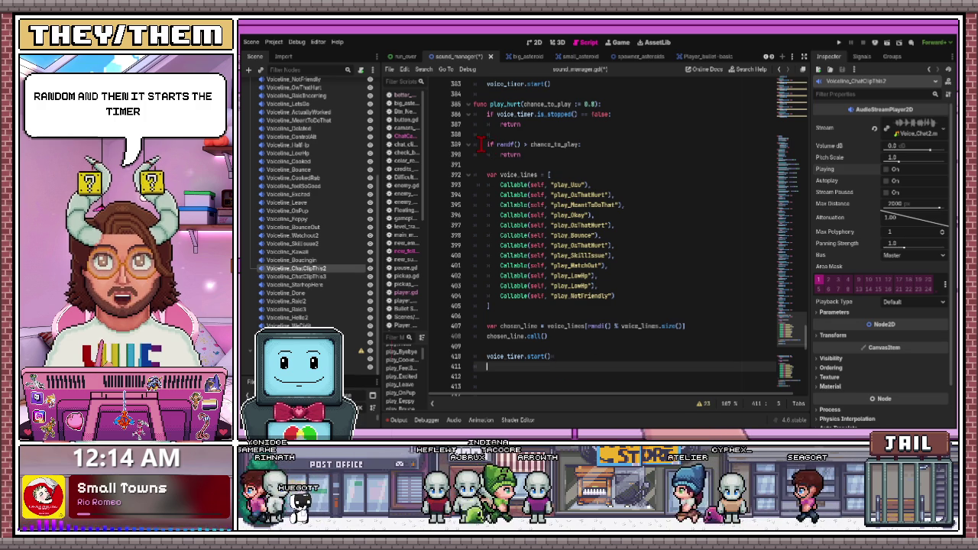
left_click_drag(481, 145, 590, 142)
left_click(513, 144)
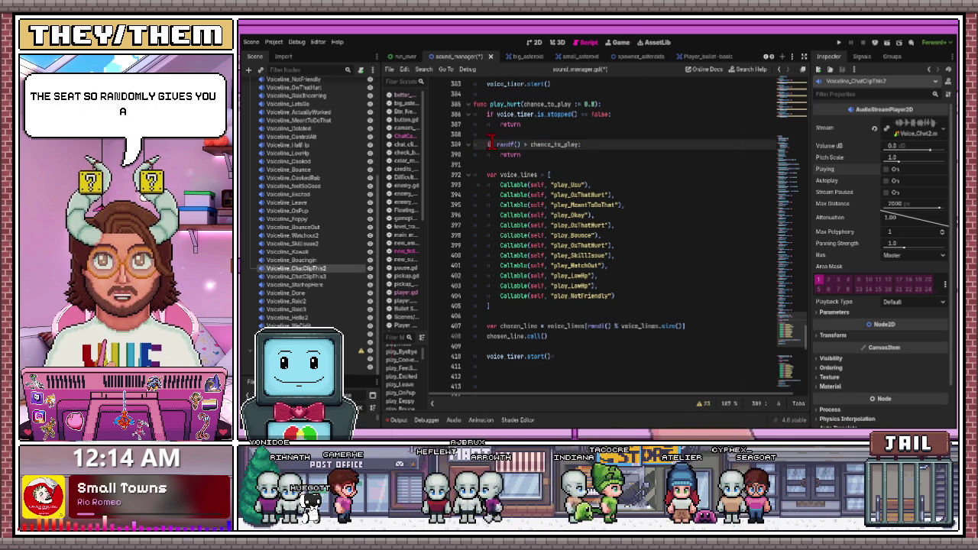
left_click_drag(486, 145, 529, 144)
left_click(564, 144)
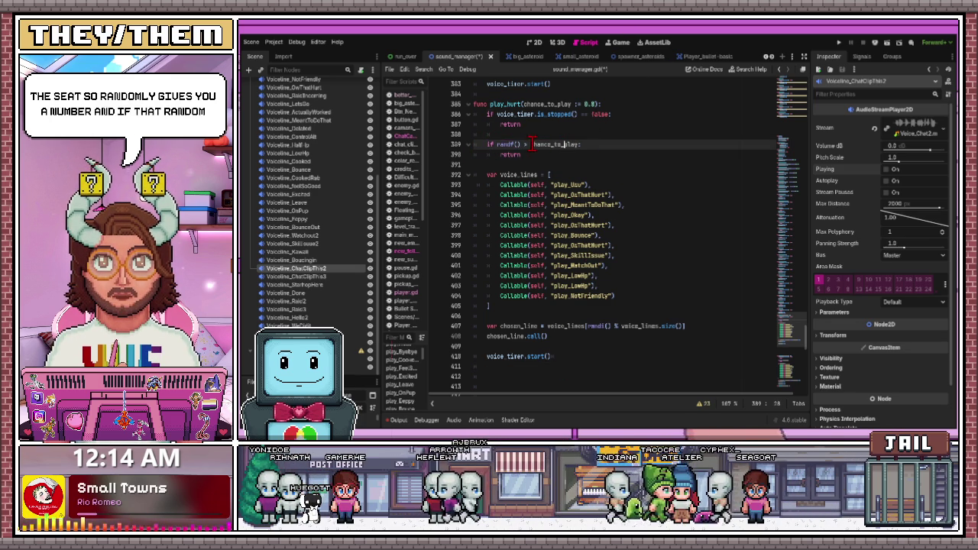
left_click(619, 144)
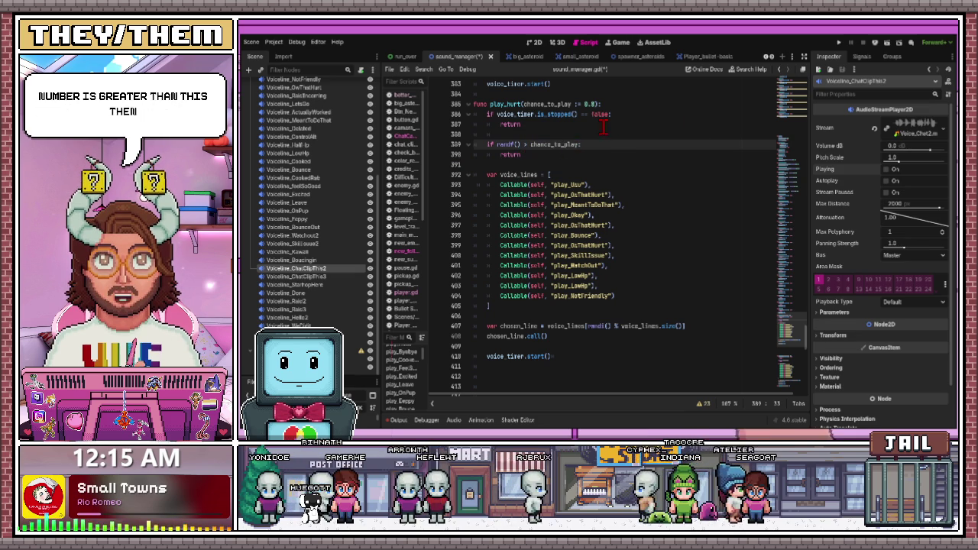
left_click(725, 184)
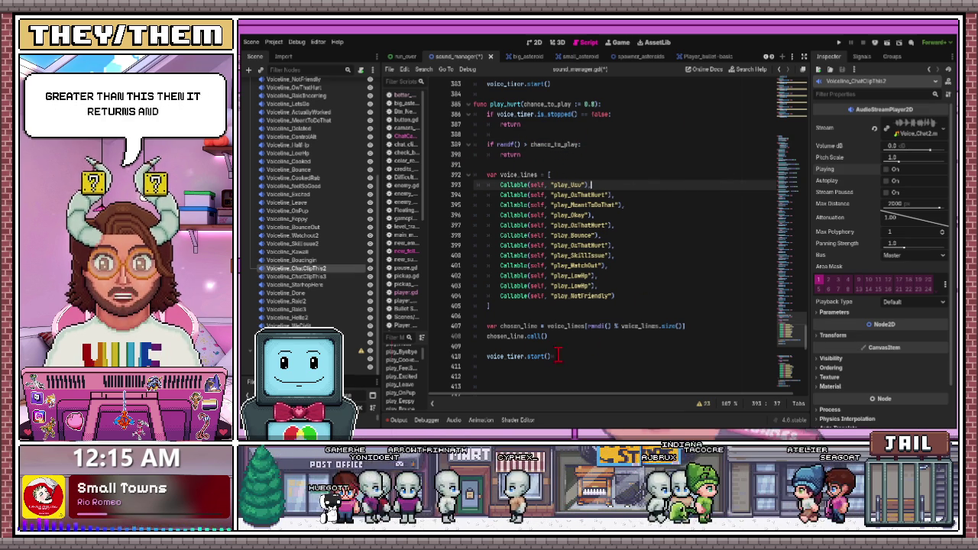
left_click_drag(548, 336, 493, 315)
left_click(659, 345)
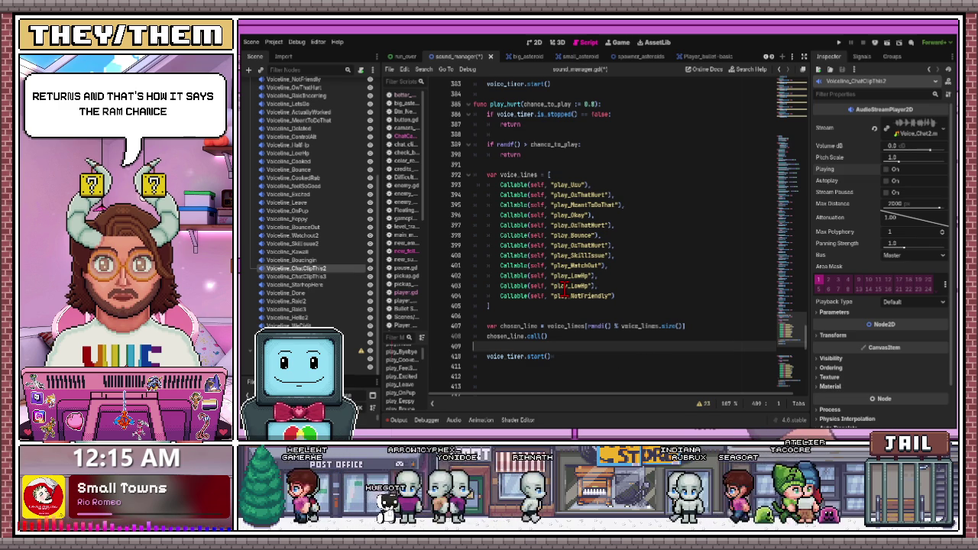
scroll(588, 287, "up", 2)
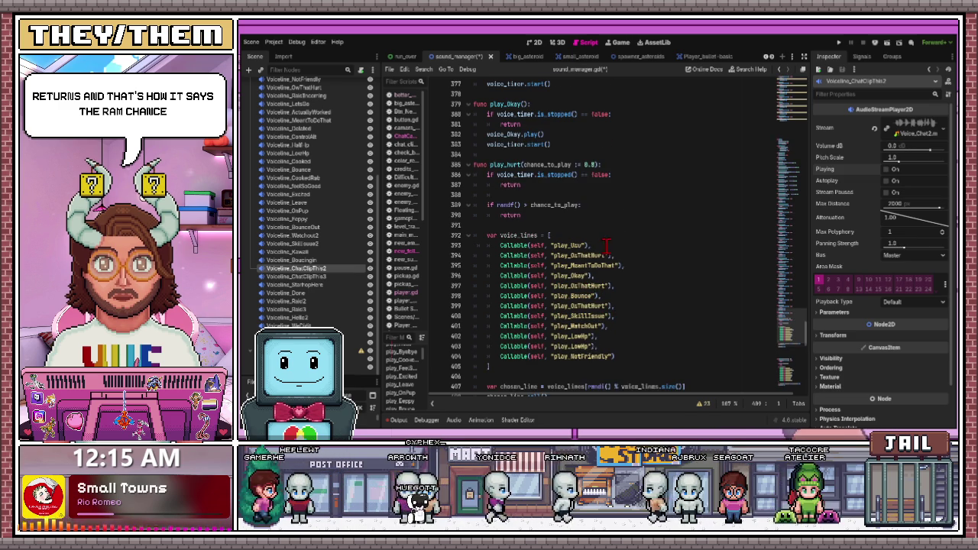
scroll(581, 246, "up", 6)
scroll(553, 257, "down", 3)
scroll(546, 264, "down", 1)
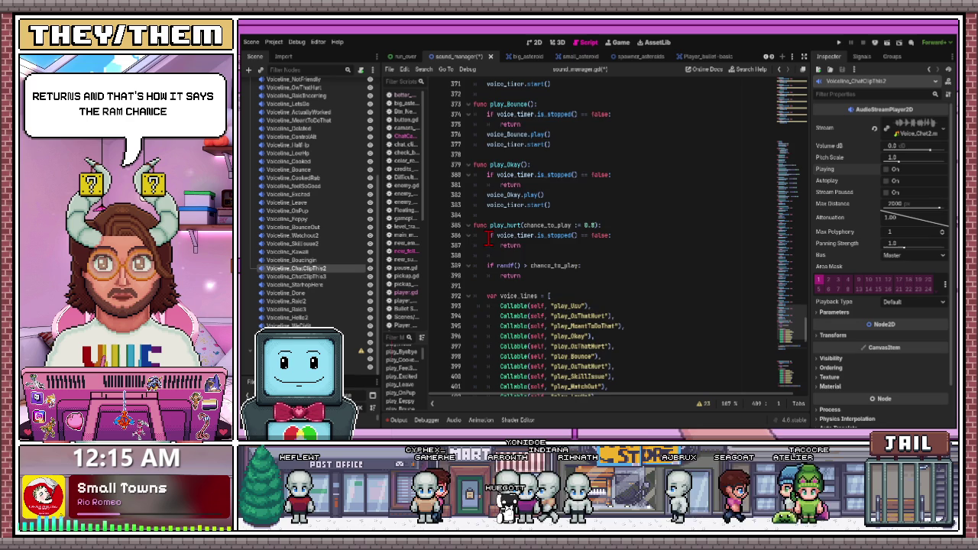
scroll(498, 246, "up", 1)
scroll(512, 229, "up", 1)
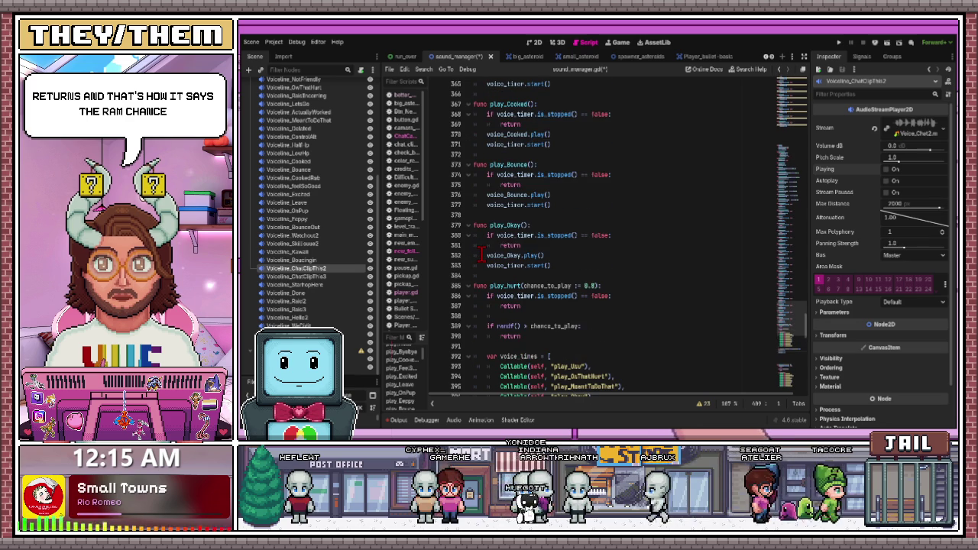
left_click(519, 225)
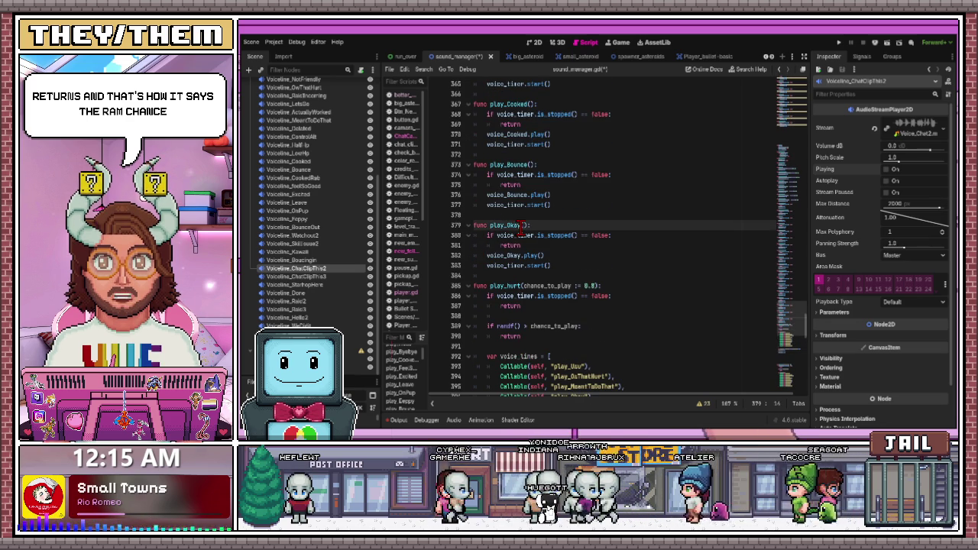
double_click(516, 225)
key("ctrl+c")
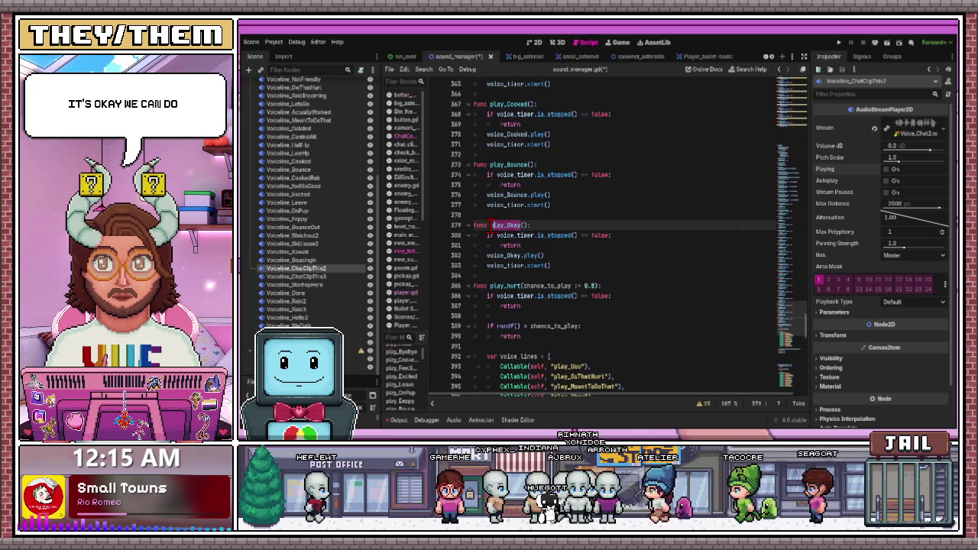
scroll(545, 244, "down", 6)
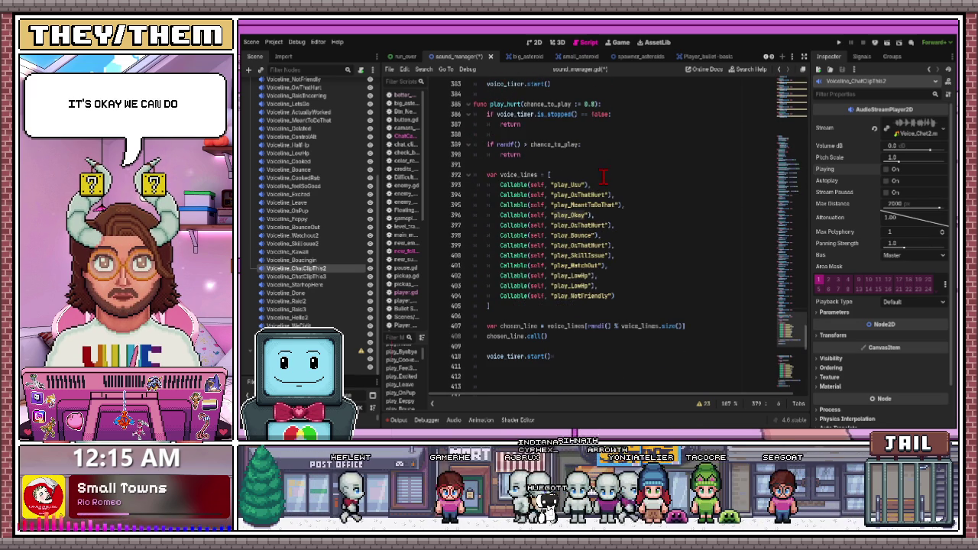
double_click(582, 184)
Put play_Okay in place of play_Uwu and overwrite the following entries with '-' placeholders
key("ctrl+v")
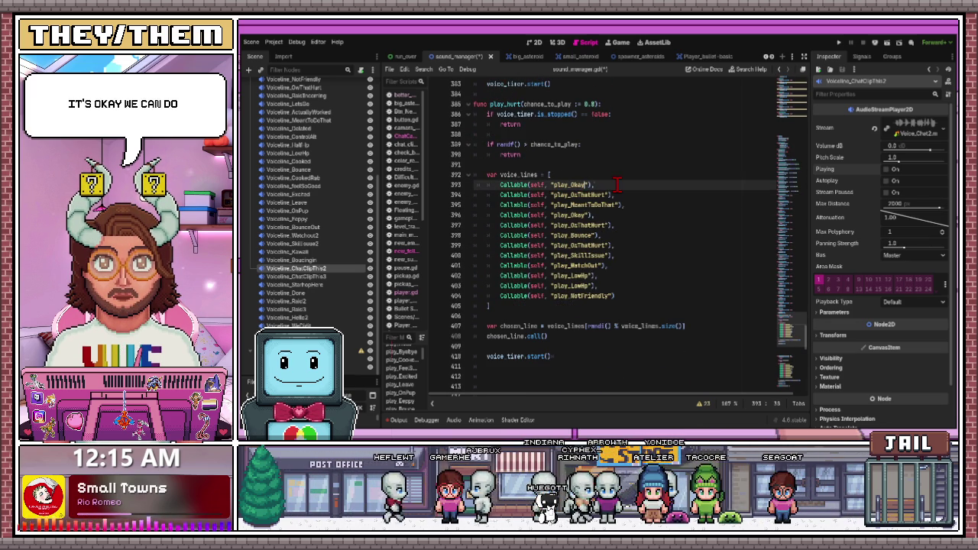
double_click(566, 205)
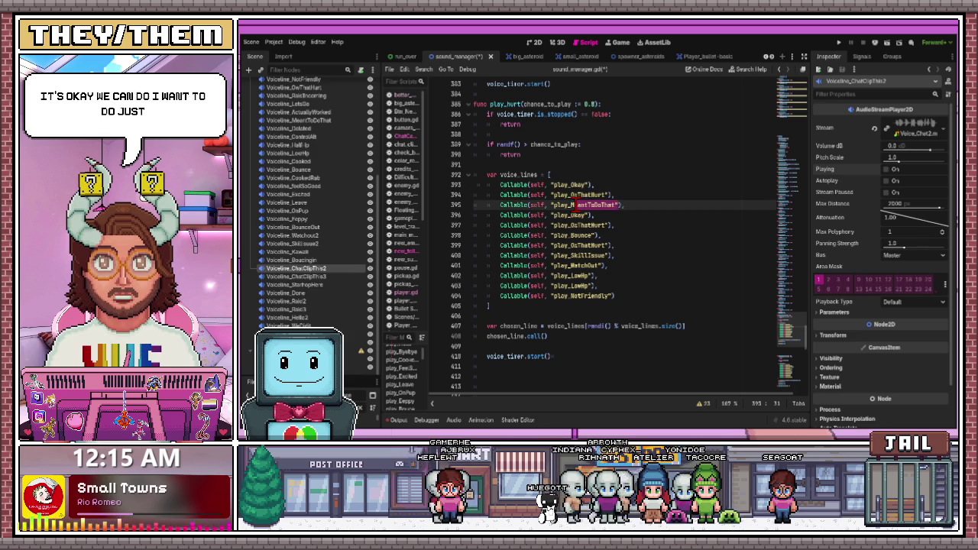
type("=\",")
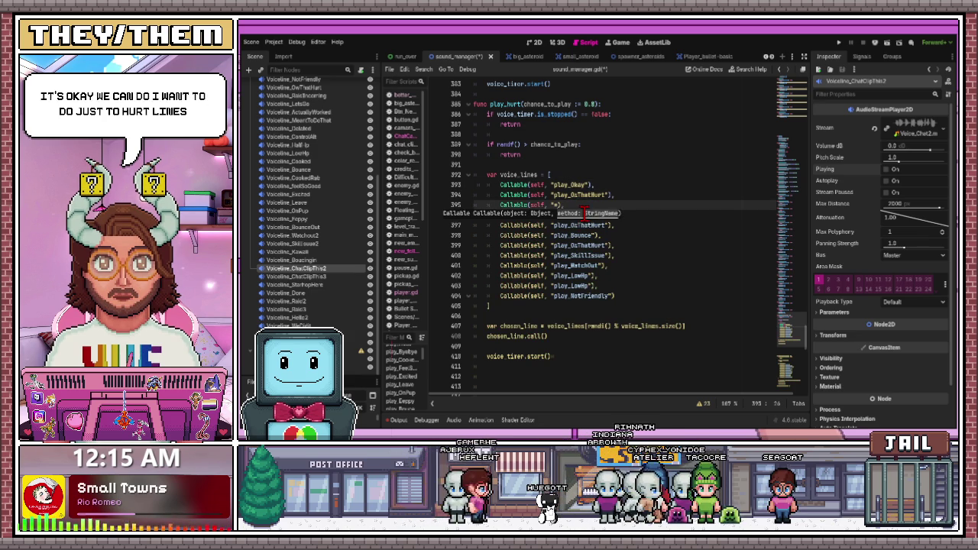
left_click(663, 178)
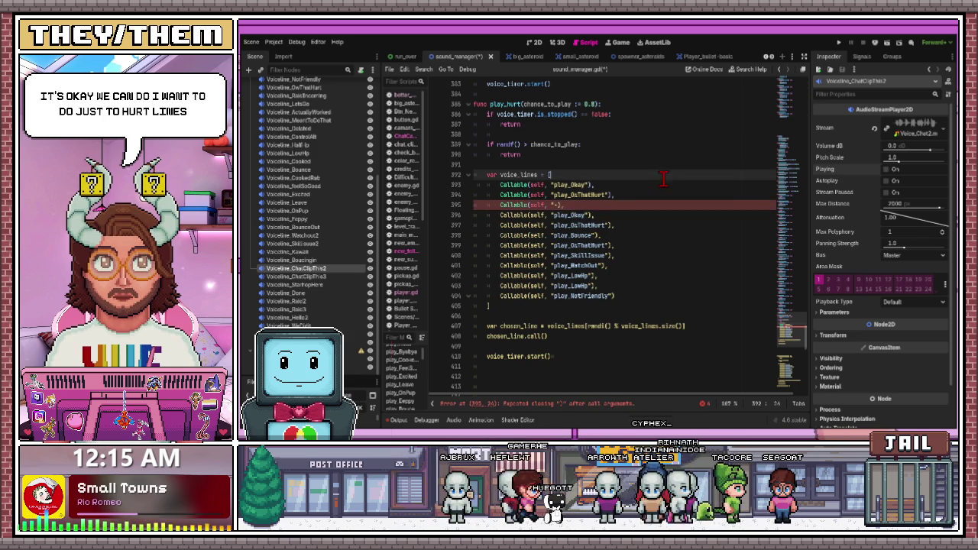
left_click_drag(585, 214, 569, 214)
type("-")
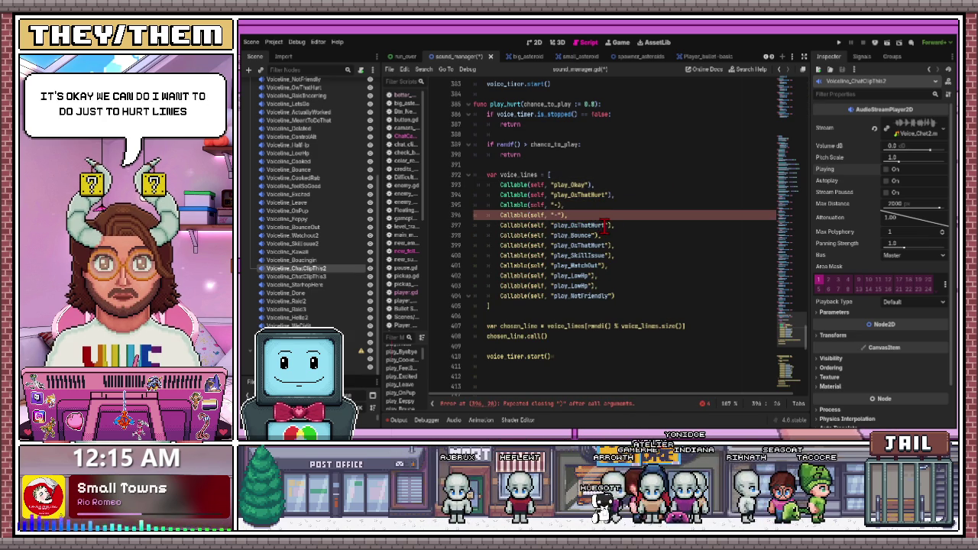
double_click(569, 225)
type("-")
double_click(588, 236)
type("-")
double_click(557, 245)
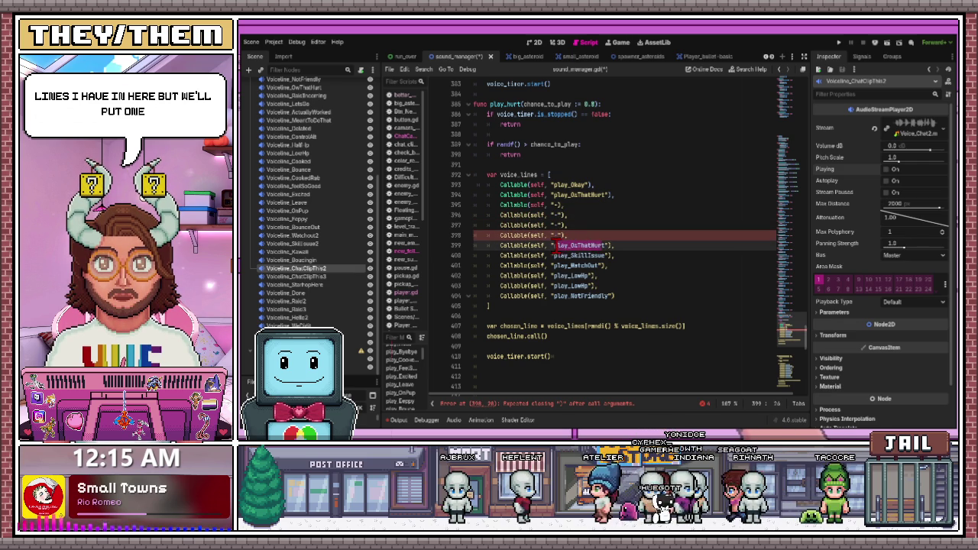
type("-")
double_click(560, 256)
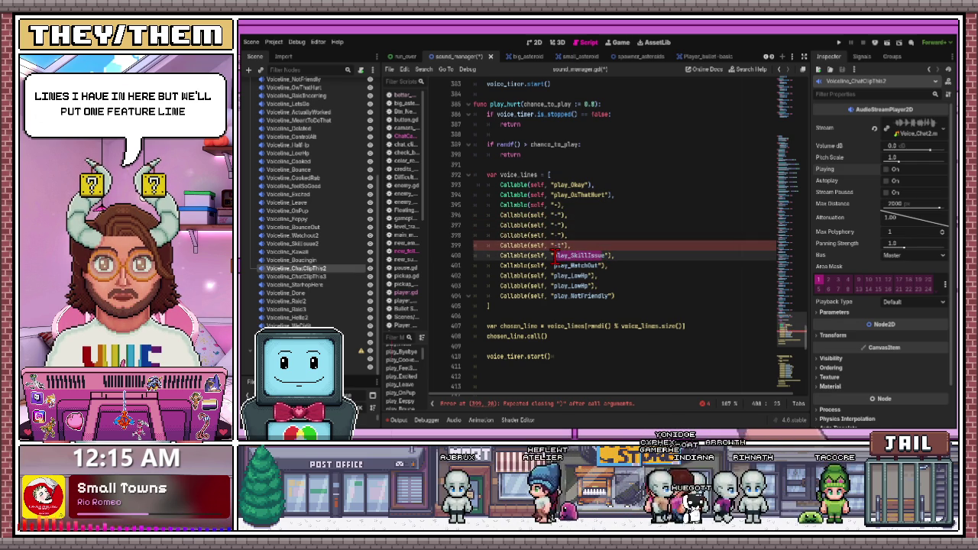
left_click(615, 250)
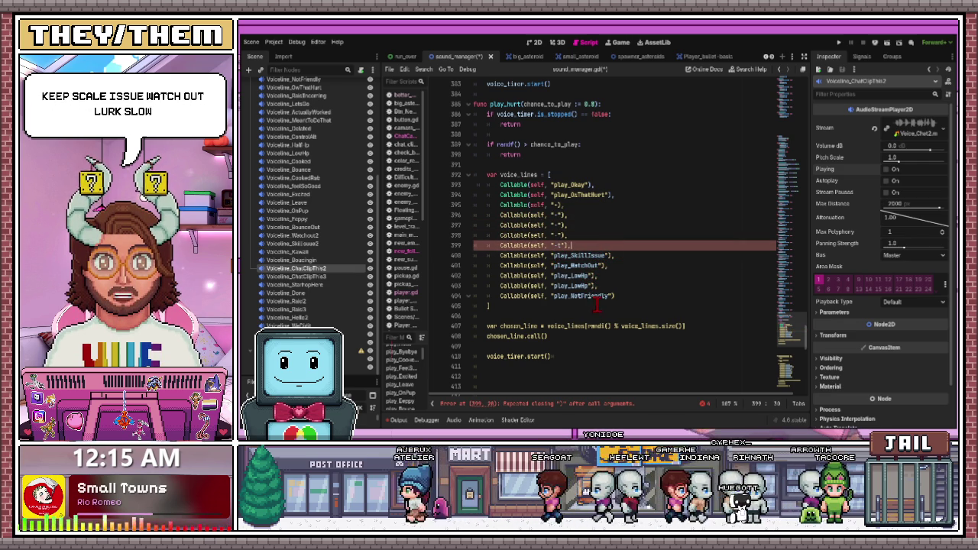
Check the Ow3 voice node, then start the play_Ow3 entry on line 395
scroll(609, 296, "up", 6)
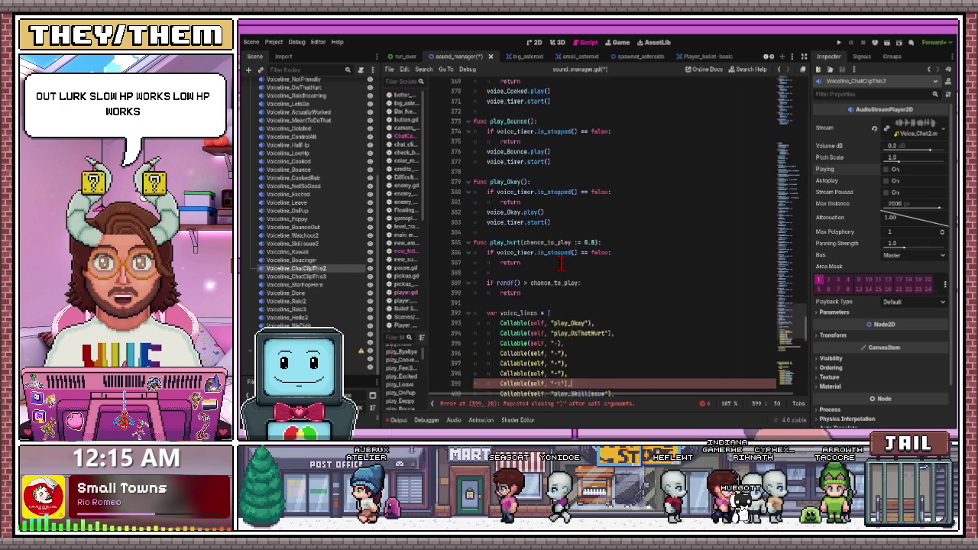
scroll(560, 264, "up", 1)
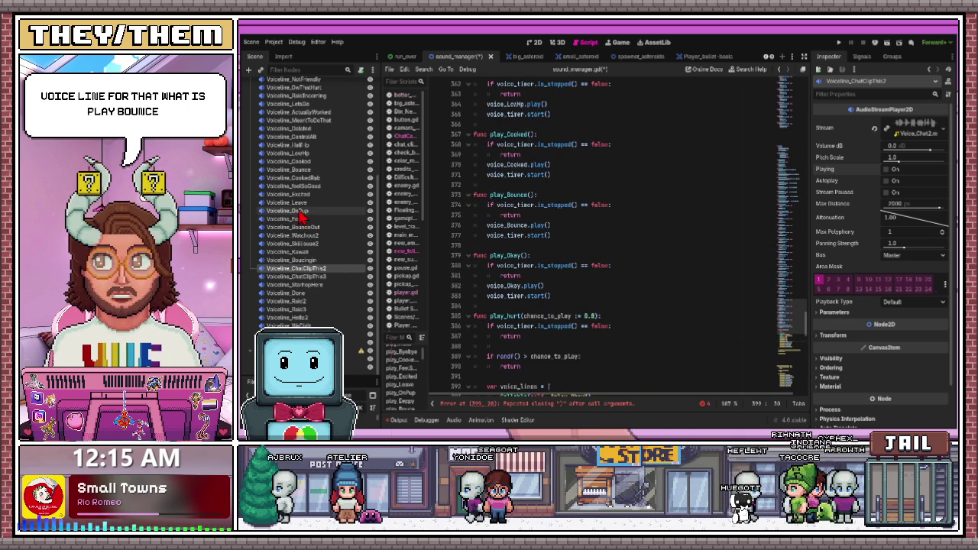
left_click(290, 325)
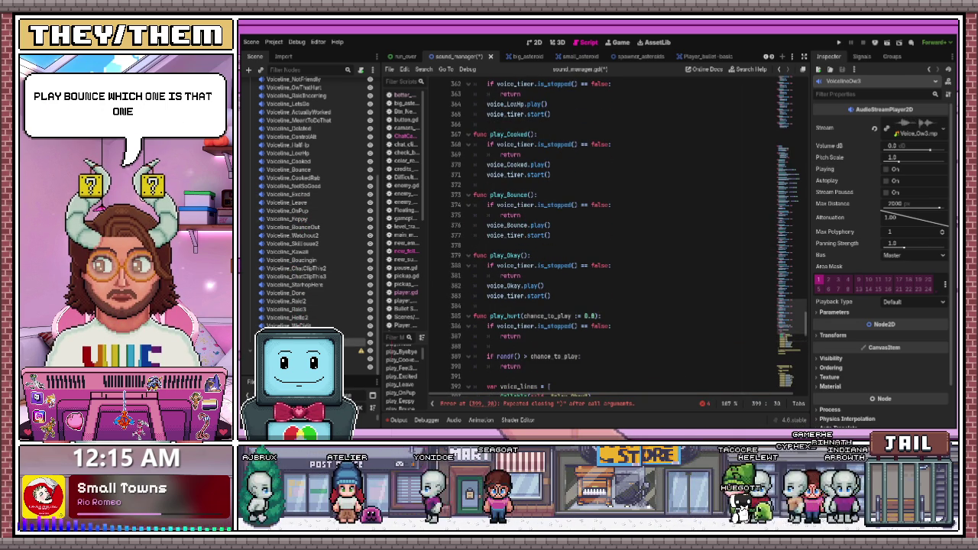
scroll(554, 237, "down", 6)
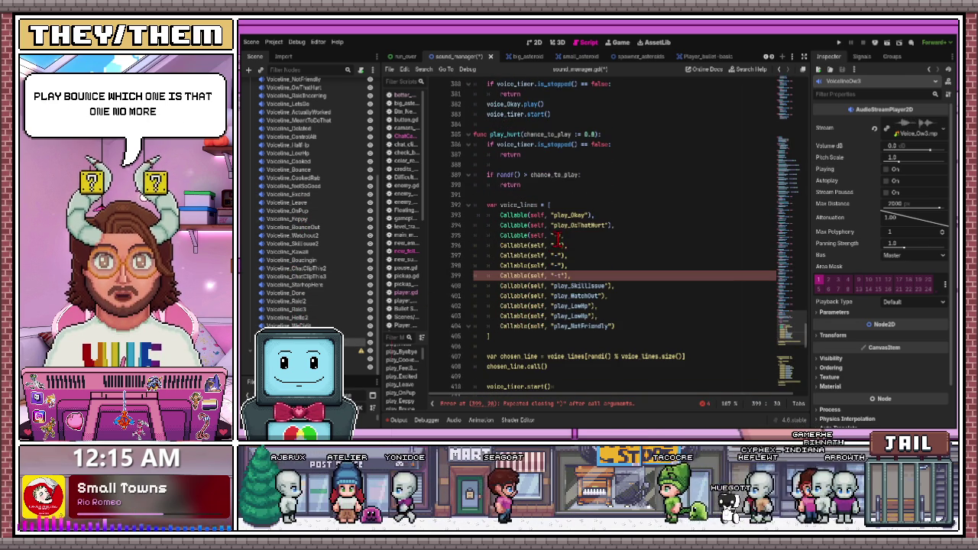
left_click(554, 236)
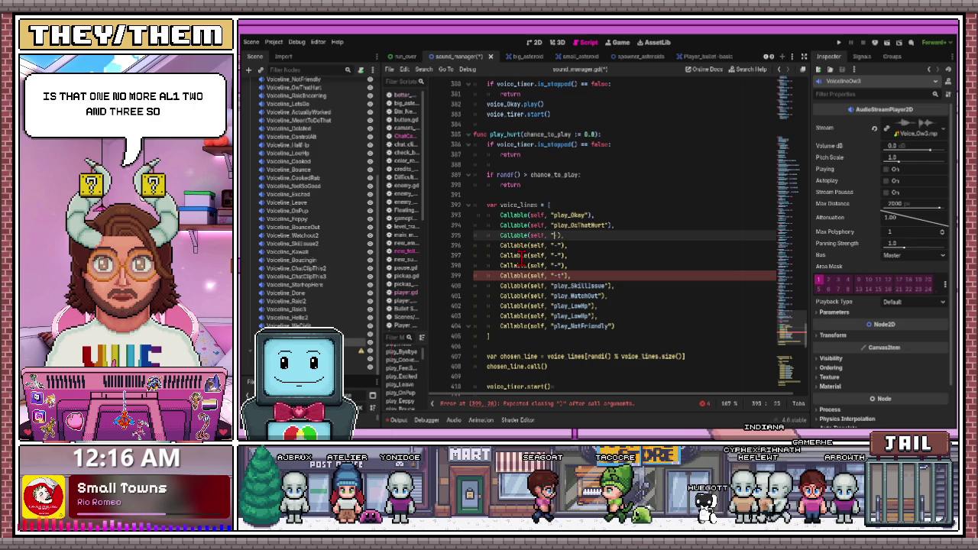
type("play_")
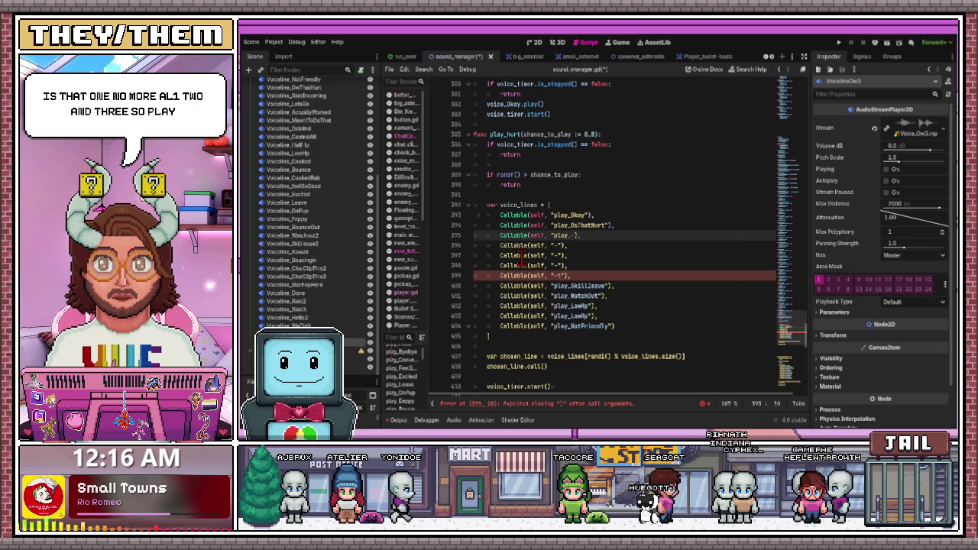
left_click(559, 225)
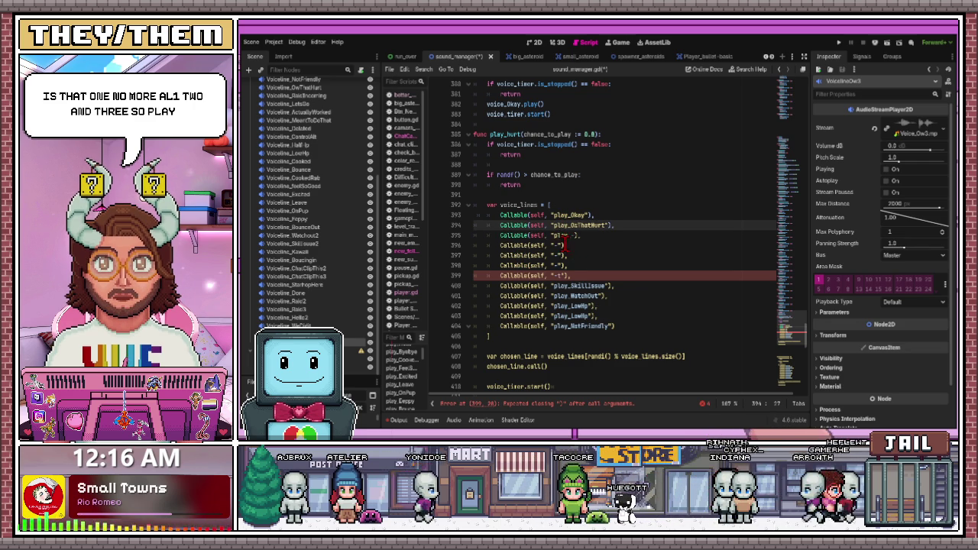
scroll(559, 251, "up", 1)
scroll(559, 251, "up", 2)
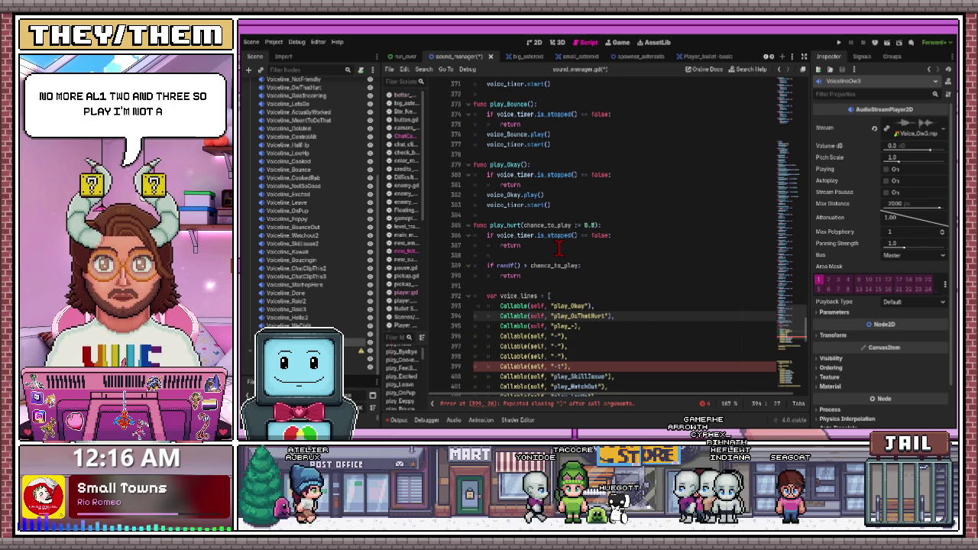
scroll(560, 248, "down", 1)
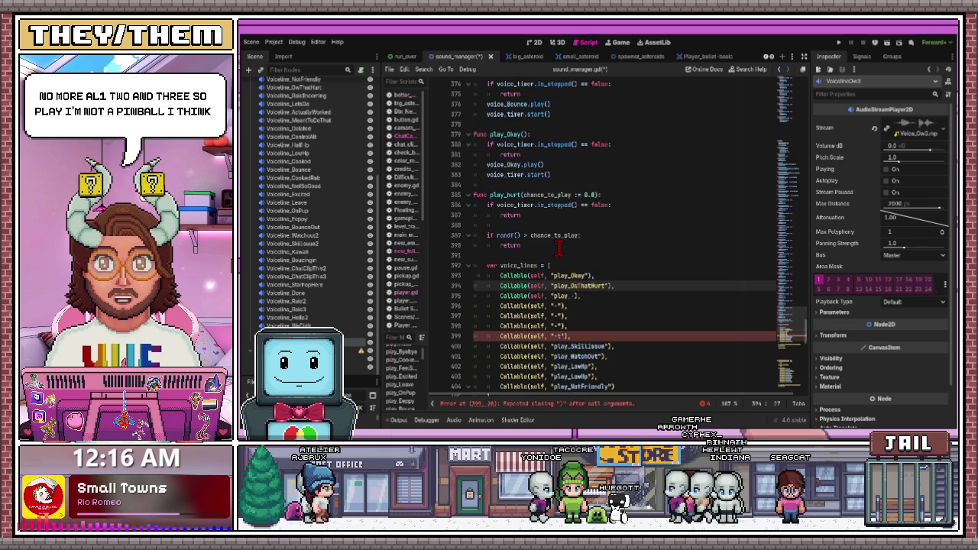
left_click(573, 296)
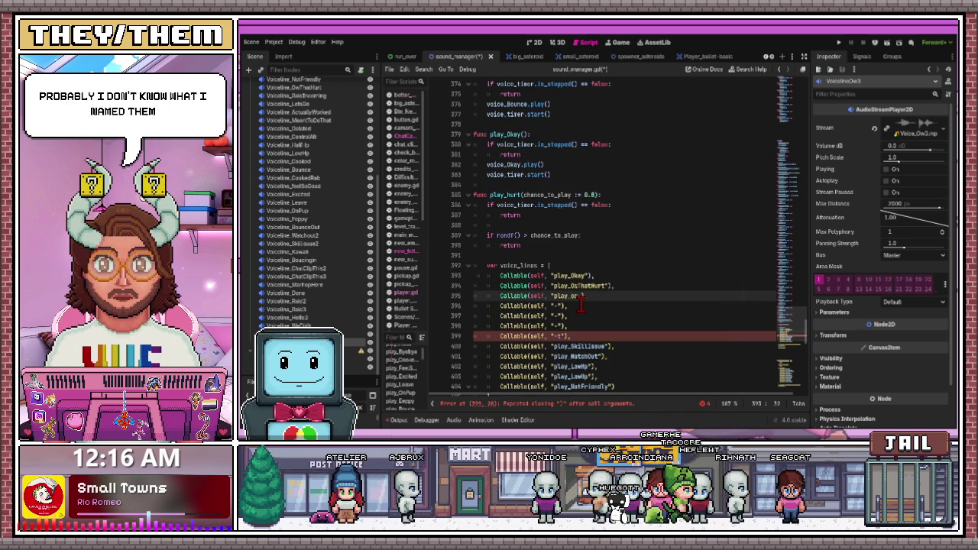
type("3")
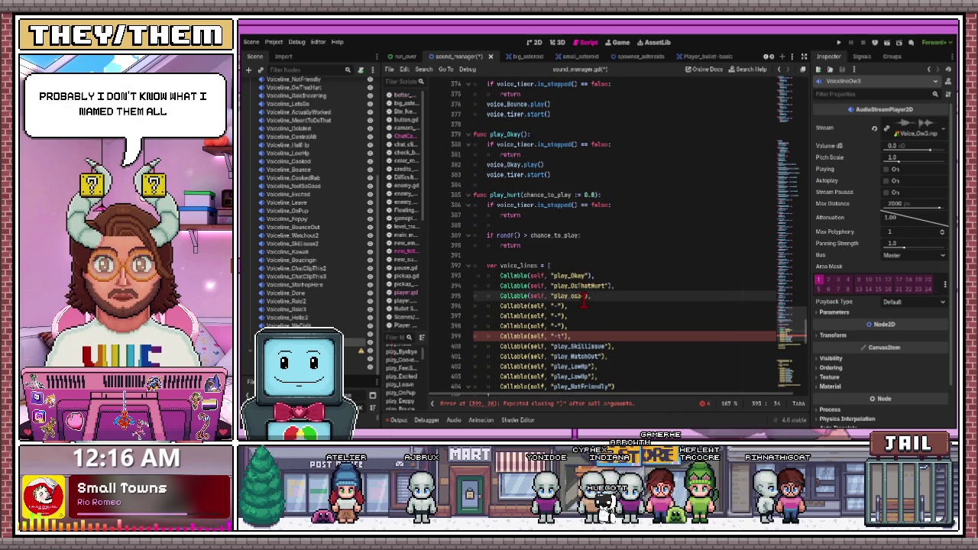
key("Left")
key("BackSpace")
key("BackSpace")
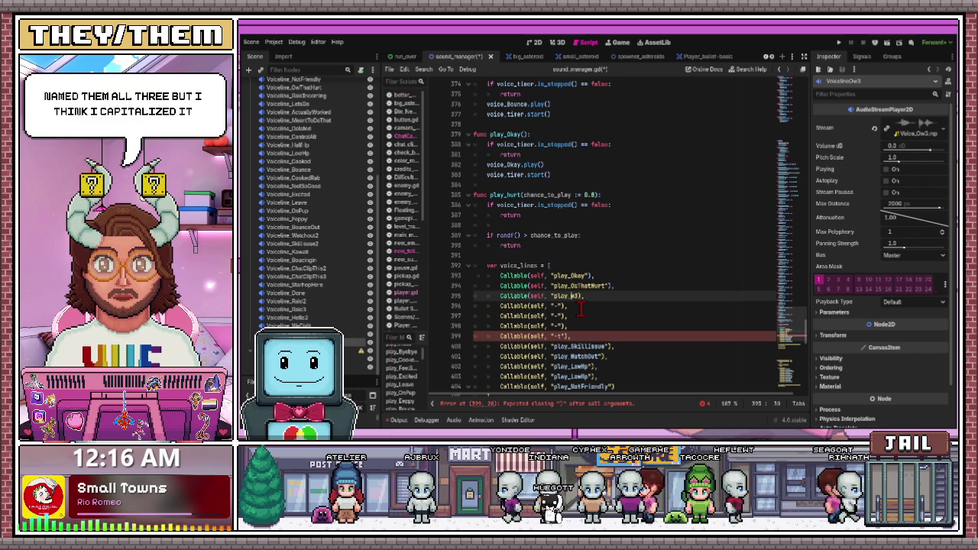
Close line 395 as Callable(self, "play_Ow3") and move to line 396's placeholder
left_click(580, 313)
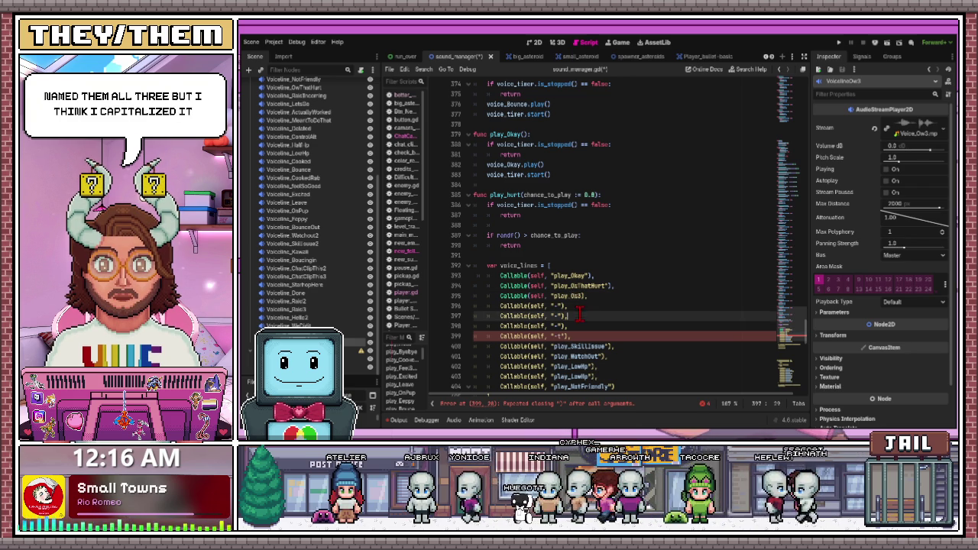
left_click(580, 296)
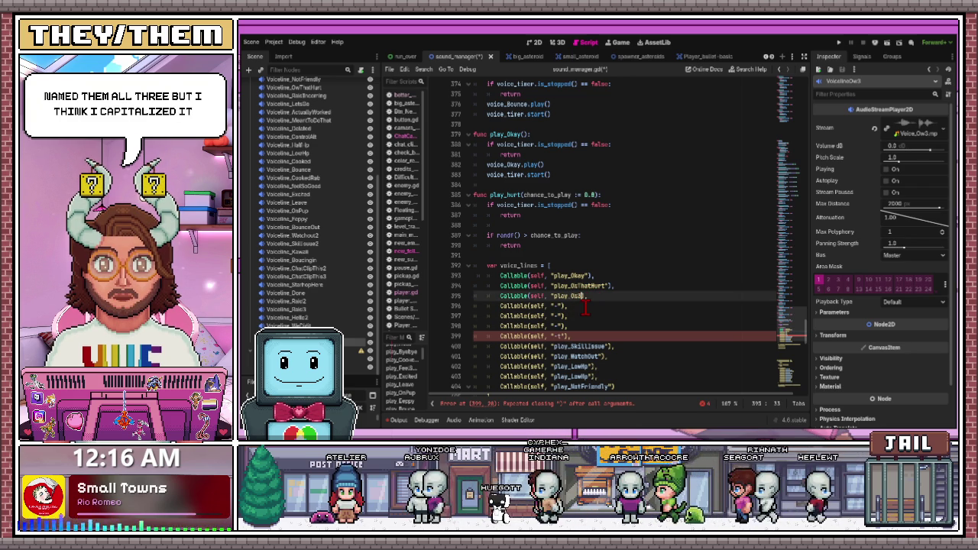
type("\"),")
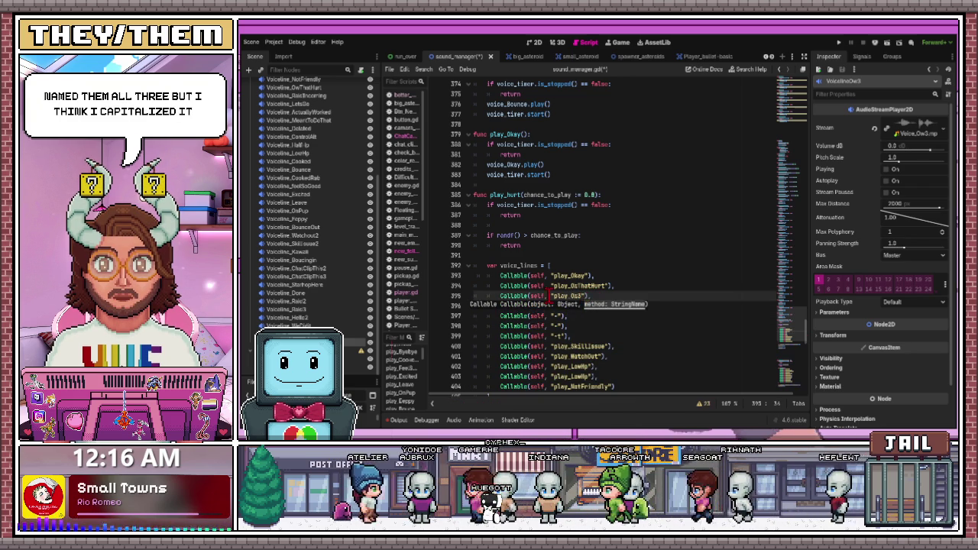
left_click(556, 306)
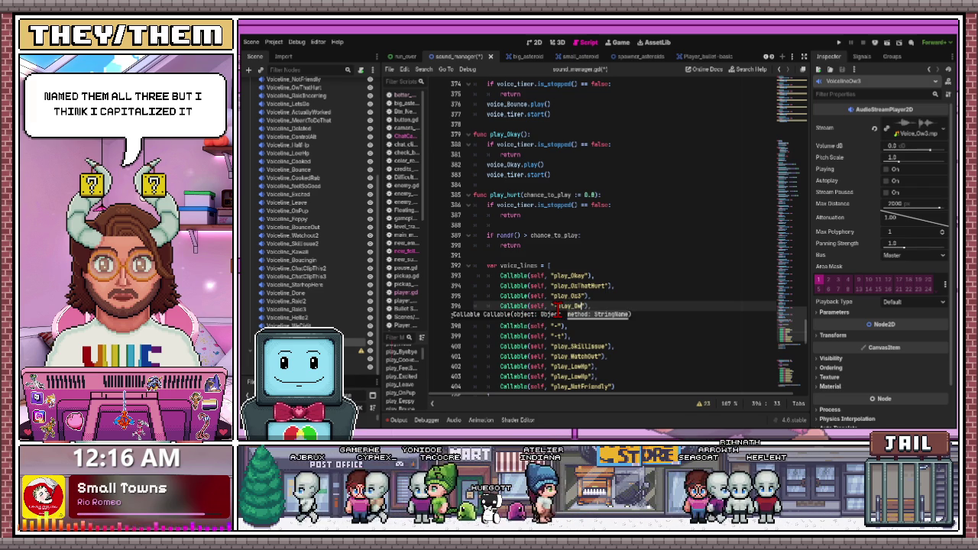
type("2")
left_click(593, 297)
left_click(557, 306)
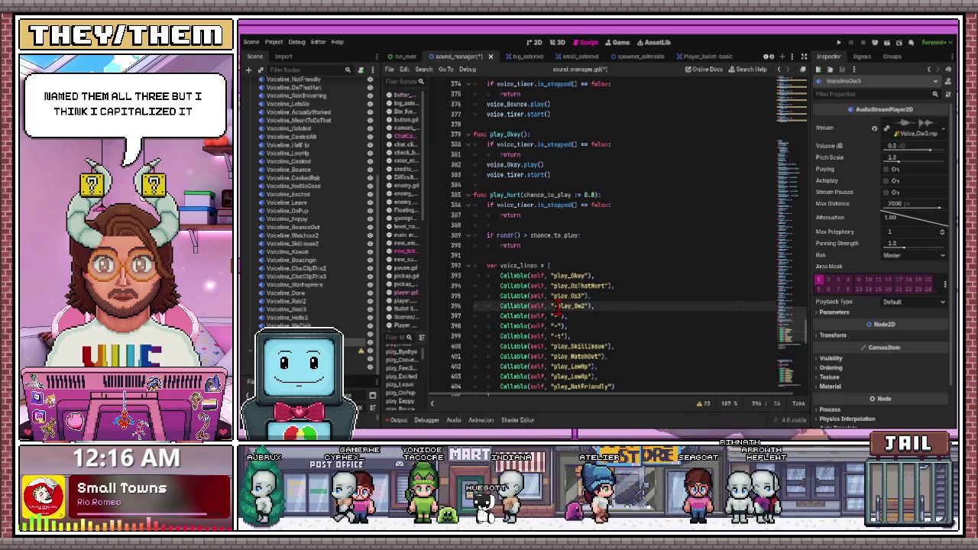
scroll(516, 202, "up", 3)
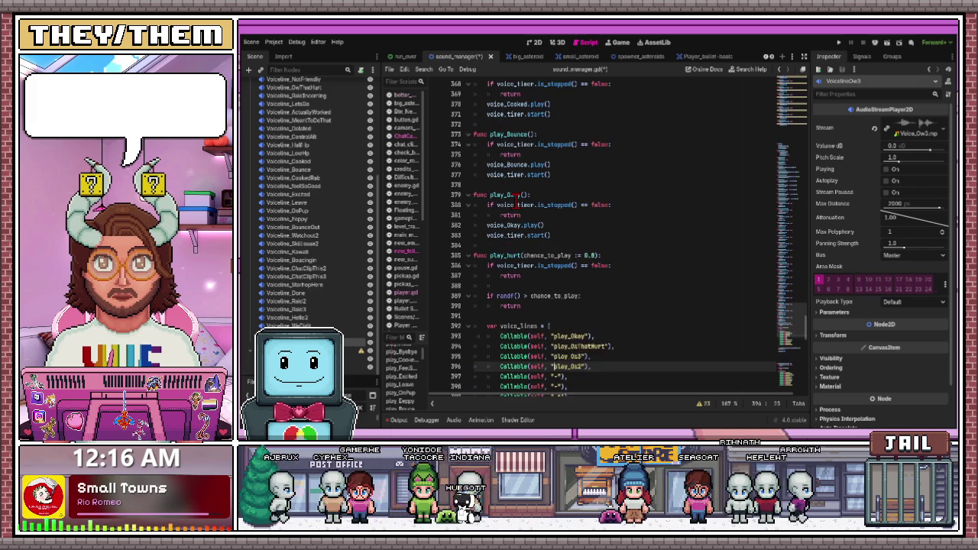
Check the play_Bounce function name, preview the BounceOut clip, and go to line 397's placeholder
scroll(516, 201, "up", 1)
left_click(516, 195)
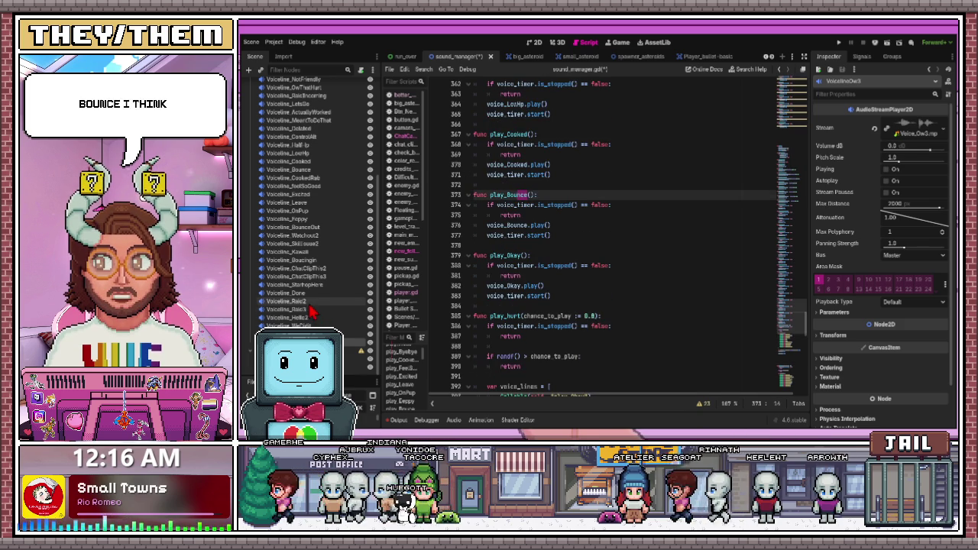
left_click(309, 252)
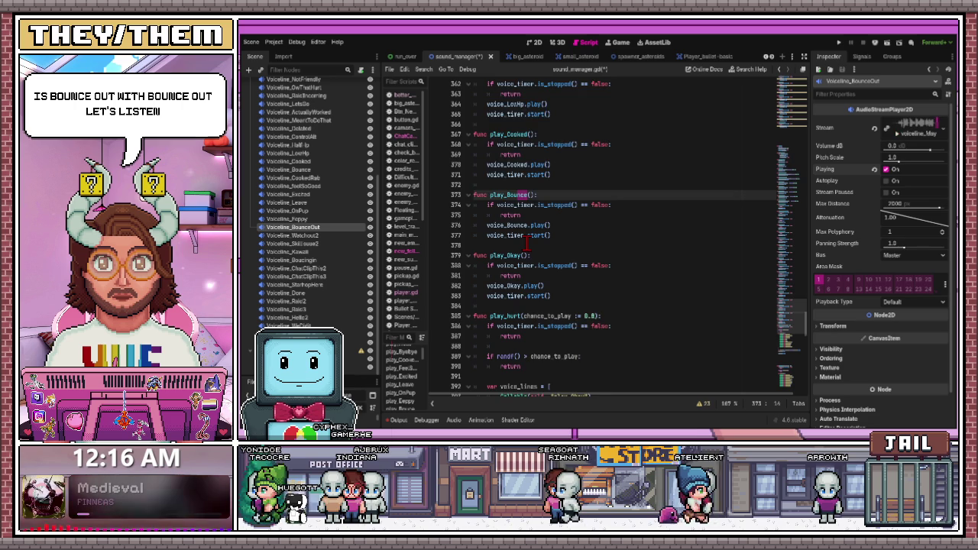
scroll(527, 243, "down", 1)
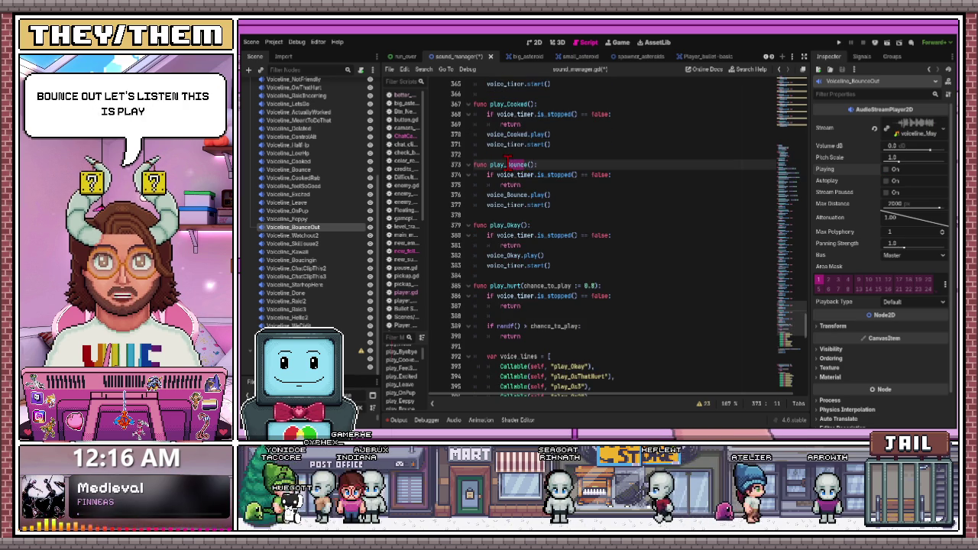
scroll(564, 246, "down", 7)
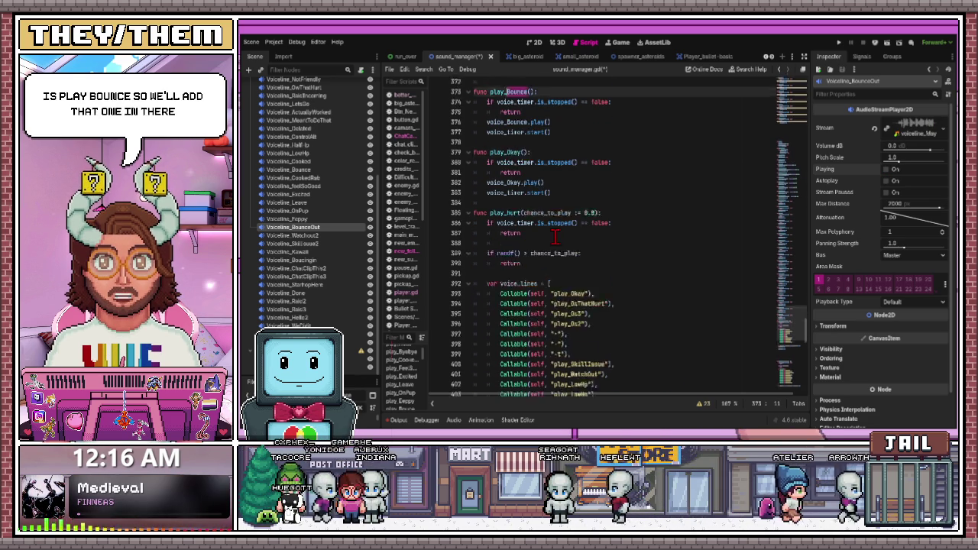
left_click(557, 194)
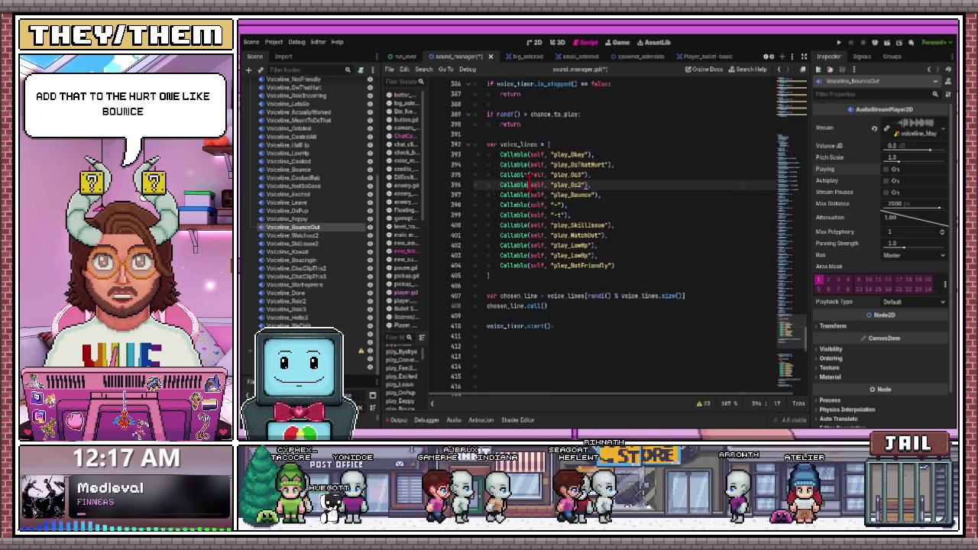
scroll(550, 203, "up", 9)
scroll(547, 204, "up", 1)
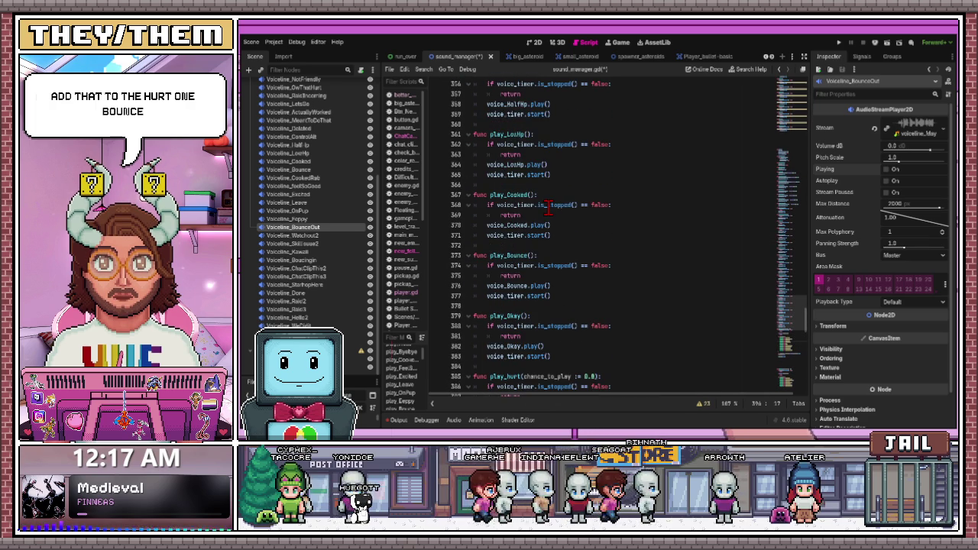
scroll(505, 241, "up", 5)
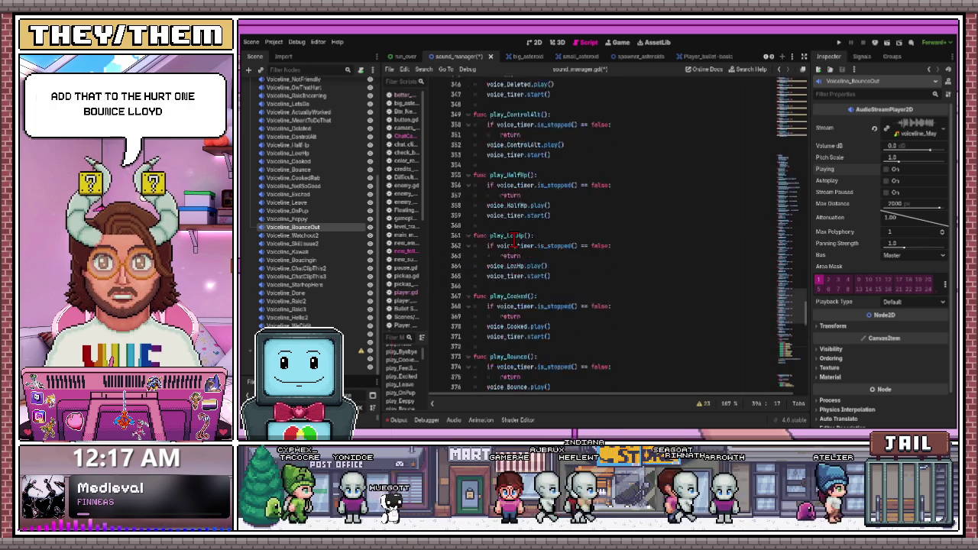
scroll(514, 239, "up", 20)
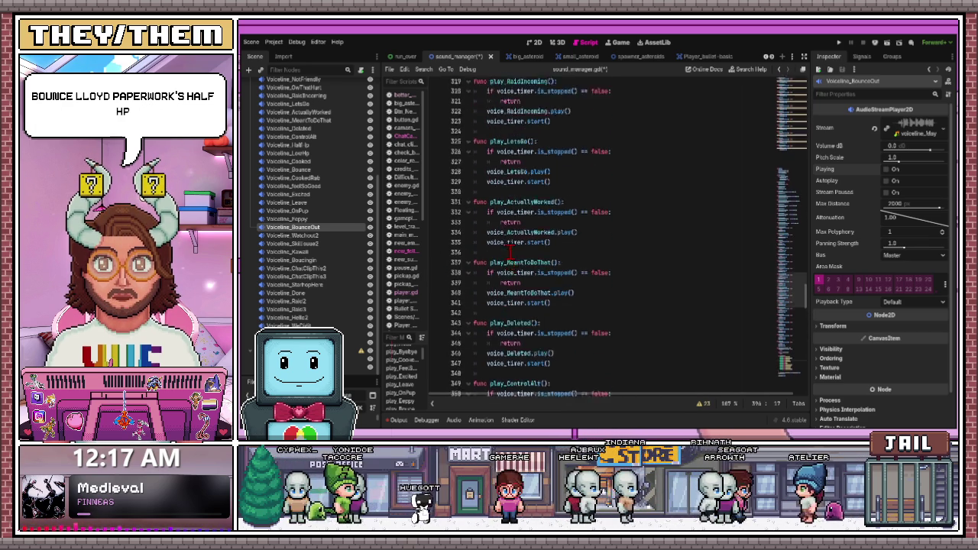
scroll(505, 271, "up", 17)
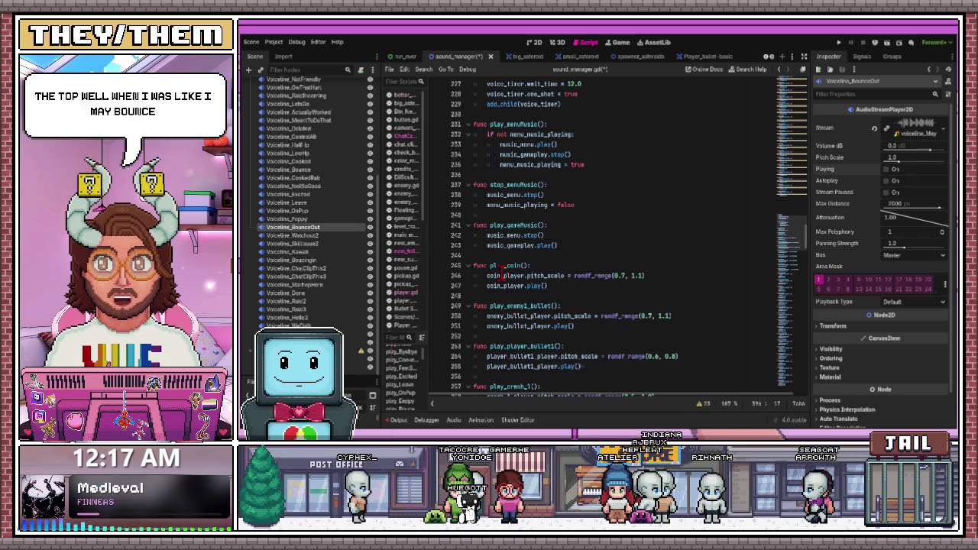
scroll(503, 272, "up", 2)
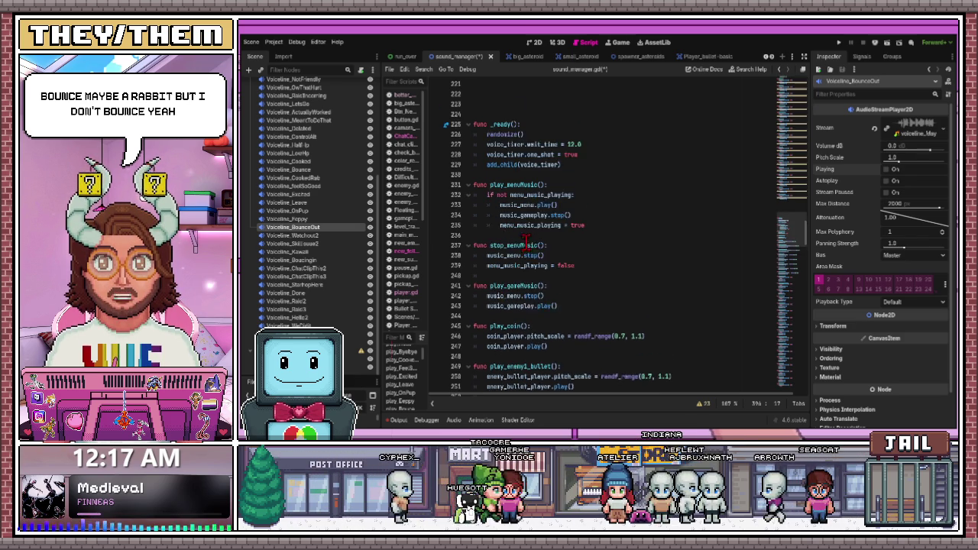
scroll(541, 278, "down", 5)
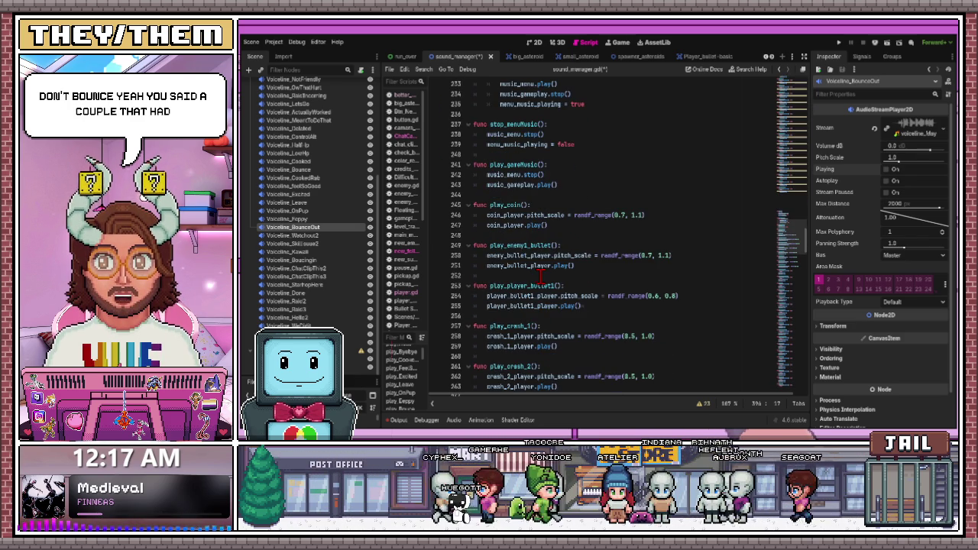
scroll(531, 280, "down", 1)
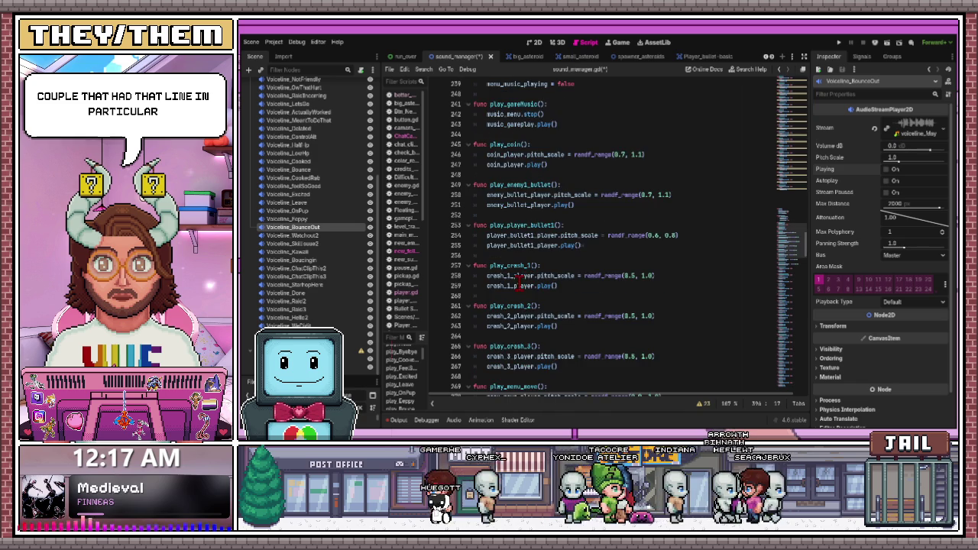
scroll(517, 284, "up", 5)
scroll(518, 284, "up", 6)
scroll(517, 284, "up", 20)
left_click(569, 215)
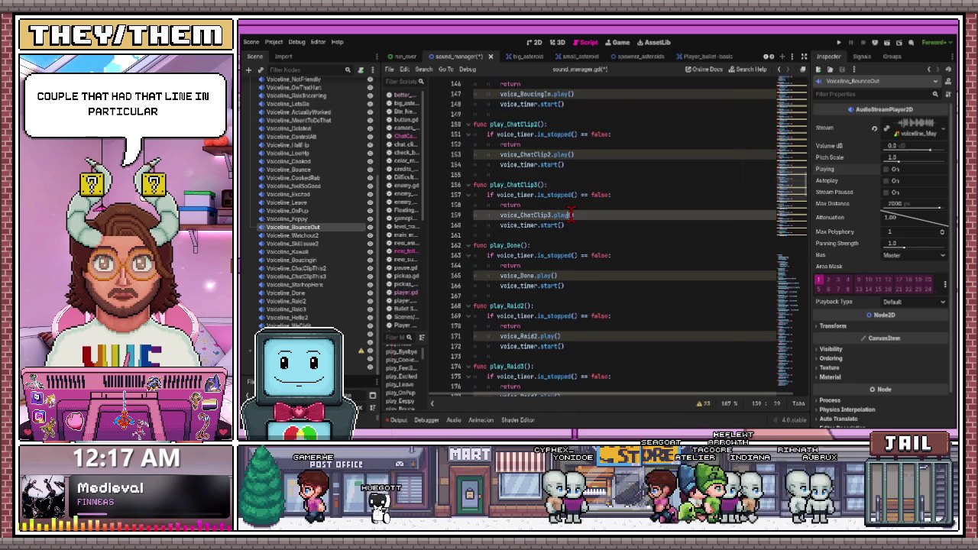
scroll(580, 249, "up", 14)
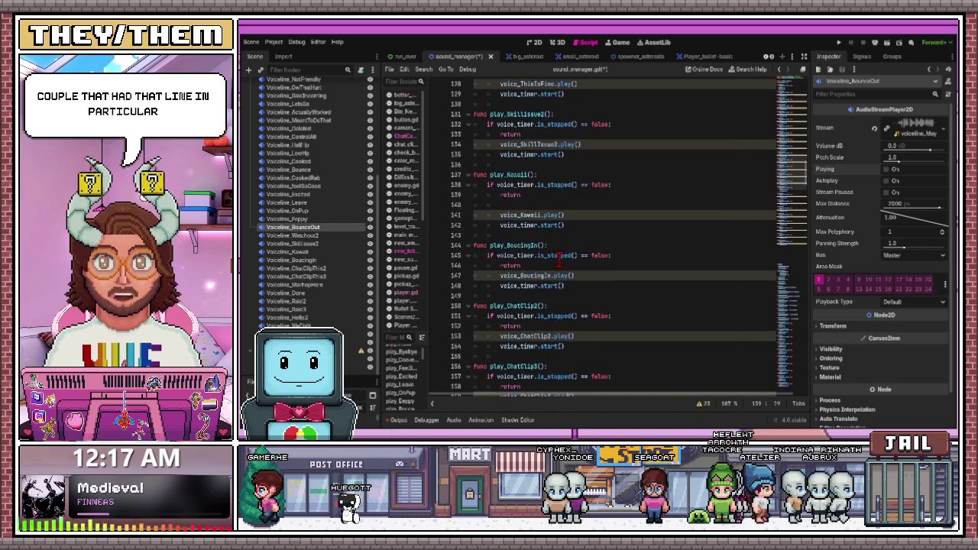
scroll(557, 262, "up", 15)
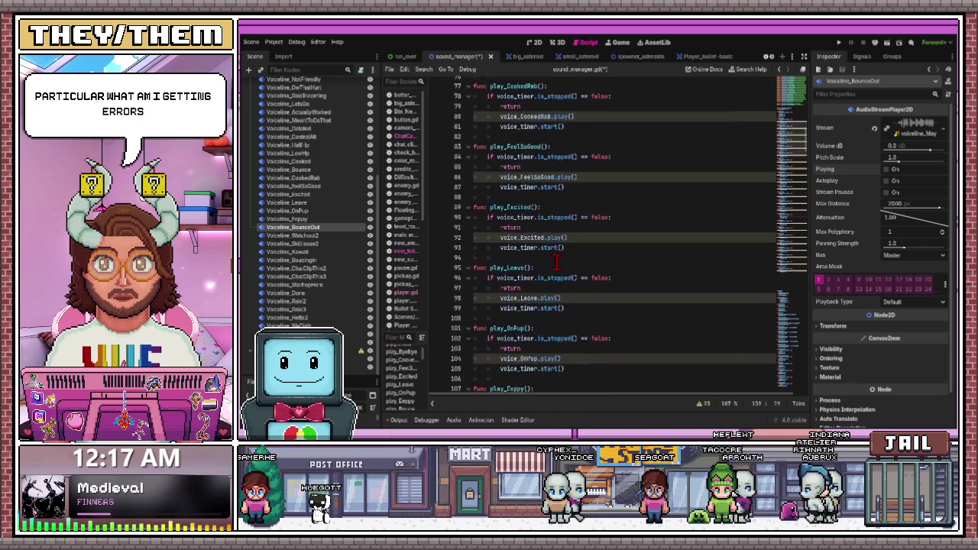
scroll(557, 262, "up", 8)
scroll(557, 262, "down", 10)
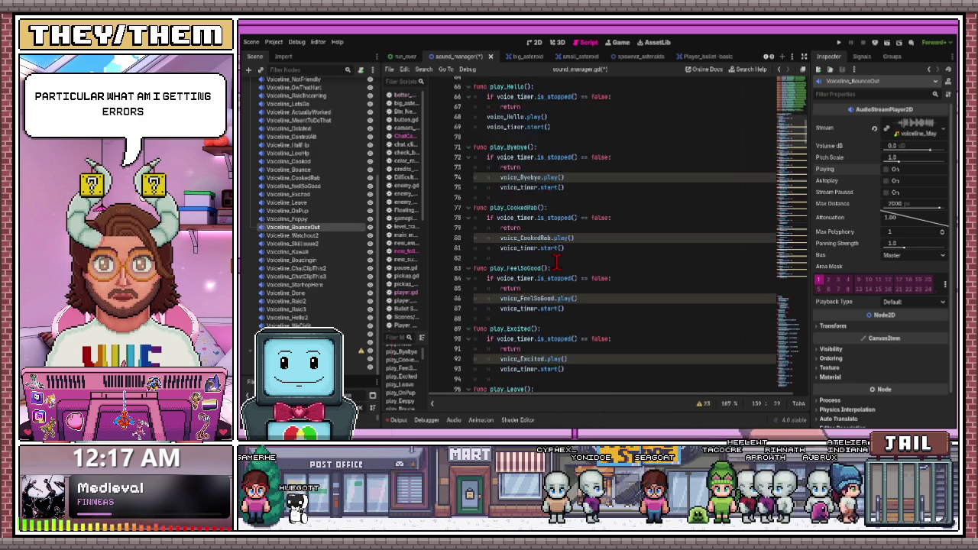
left_click(617, 185)
Dedent the indented play and voice_timer.start() lines on lines 158–171, covering play_Done and play_Raid2
left_click(702, 403)
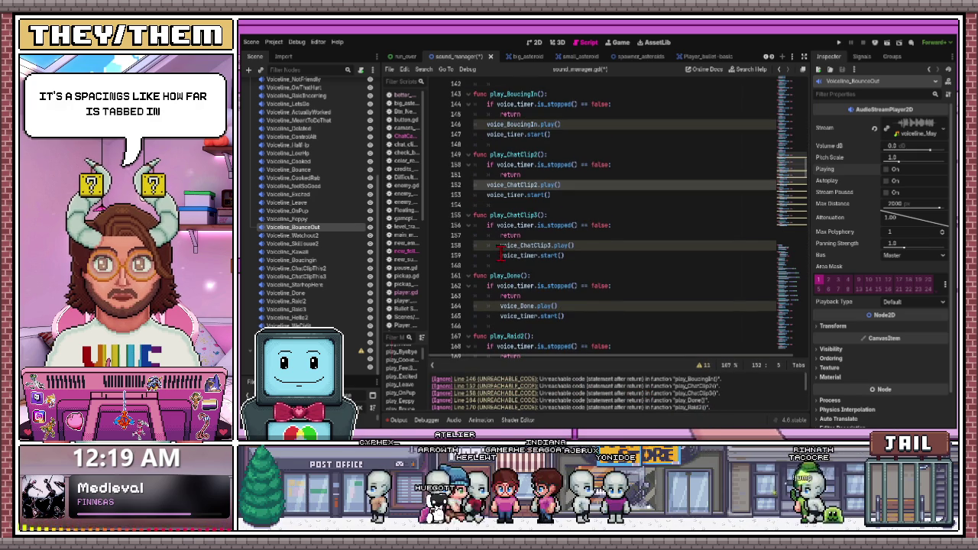
key("BackSpace")
key("Down")
key("BackSpace")
left_click(500, 306)
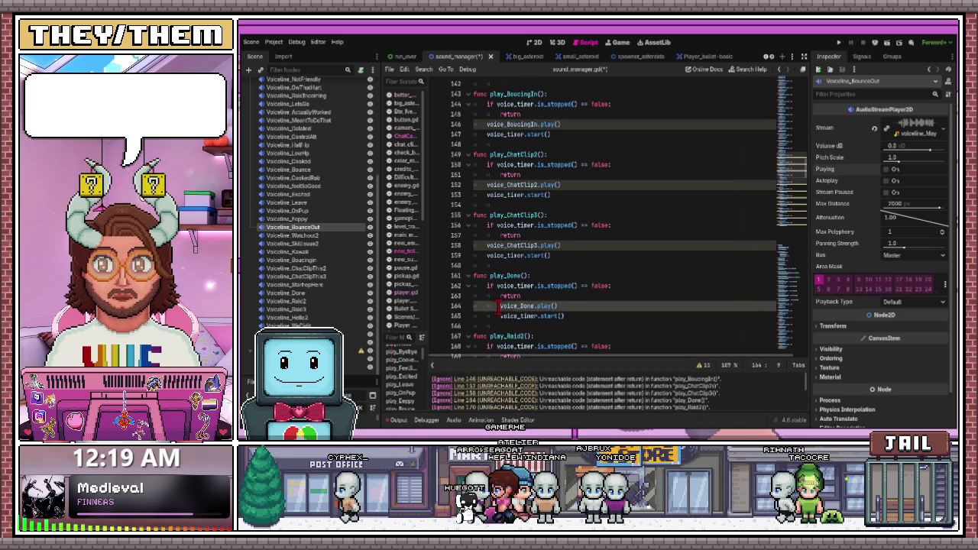
key("Down")
key("BackSpace")
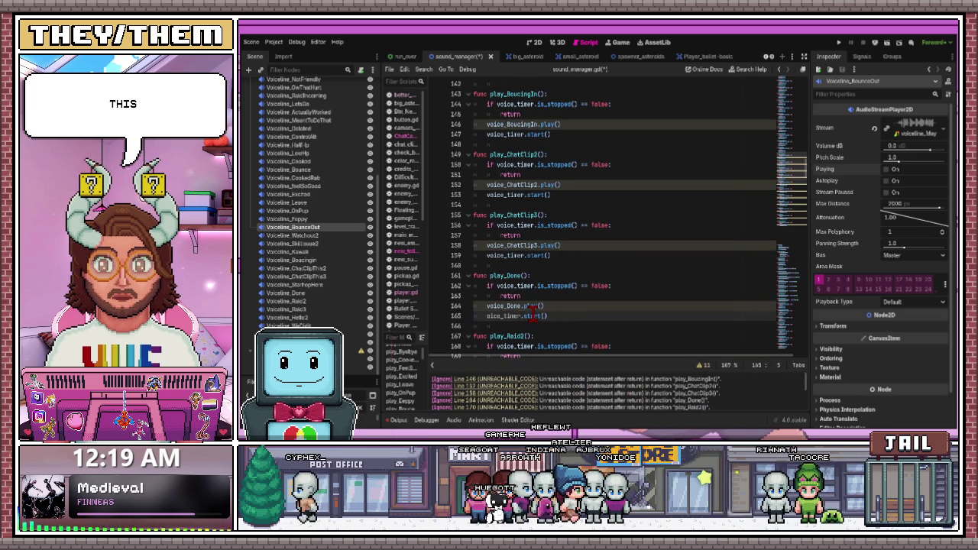
left_click(537, 286)
scroll(527, 317, "down", 3)
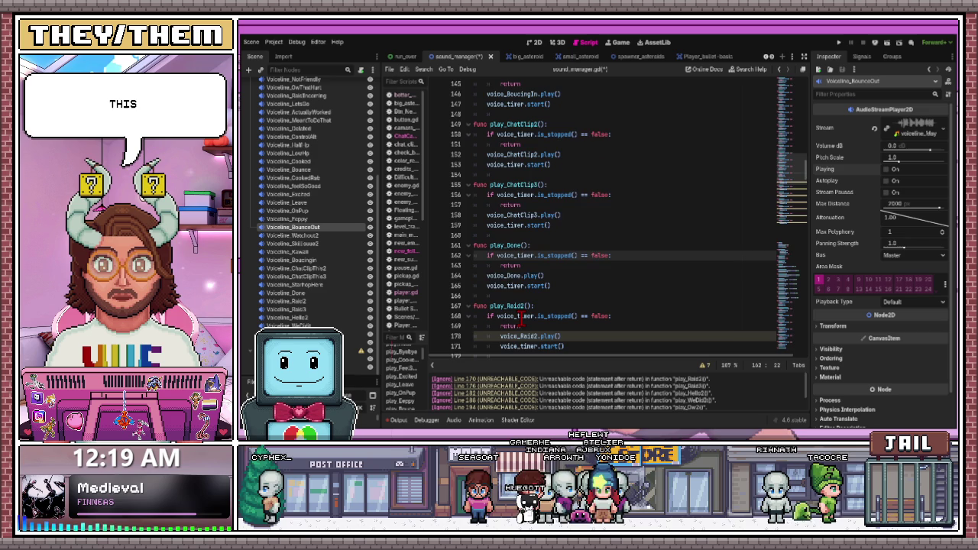
left_click(501, 275)
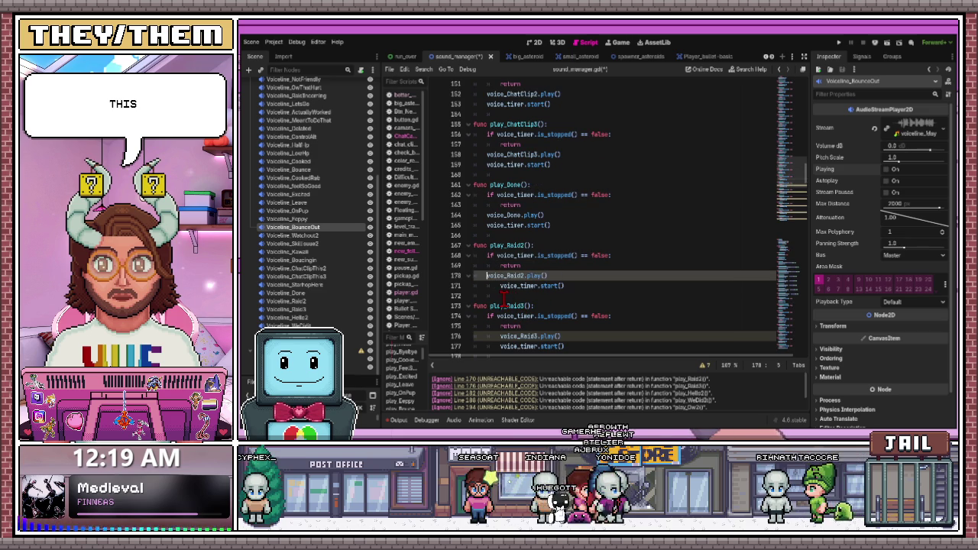
key("Down")
key("BackSpace")
Dedent the play and timer-start lines in play_Raid3 and play_Hello2
scroll(502, 310, "down", 2)
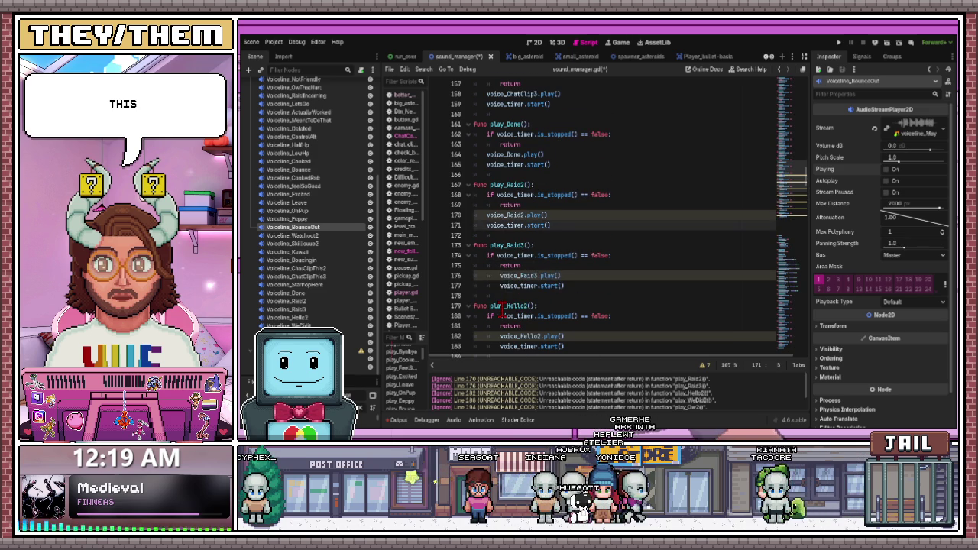
left_click(501, 275)
key("BackSpace")
key("Down")
key("BackSpace")
scroll(519, 307, "down", 1)
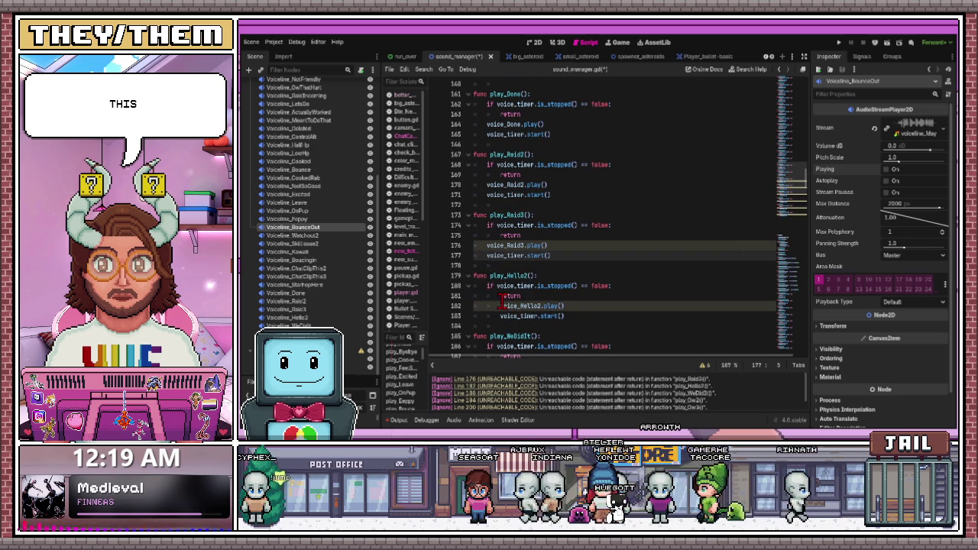
left_click(501, 305)
key("BackSpace")
key("Down")
key("BackSpace")
Move the play and timer lines of play_WeDidIt and play_Ow2 out of their return blocks
scroll(525, 321, "down", 3)
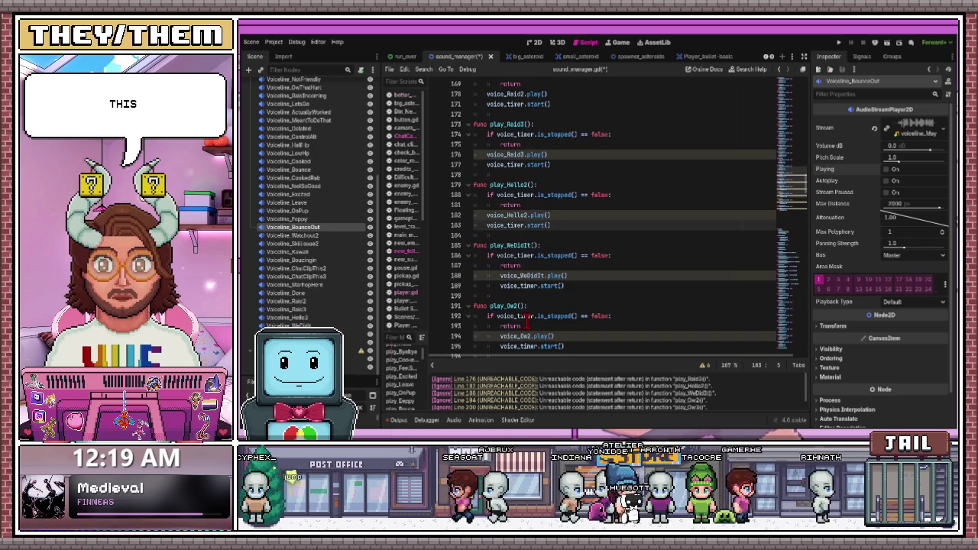
left_click(500, 275)
left_click(502, 286)
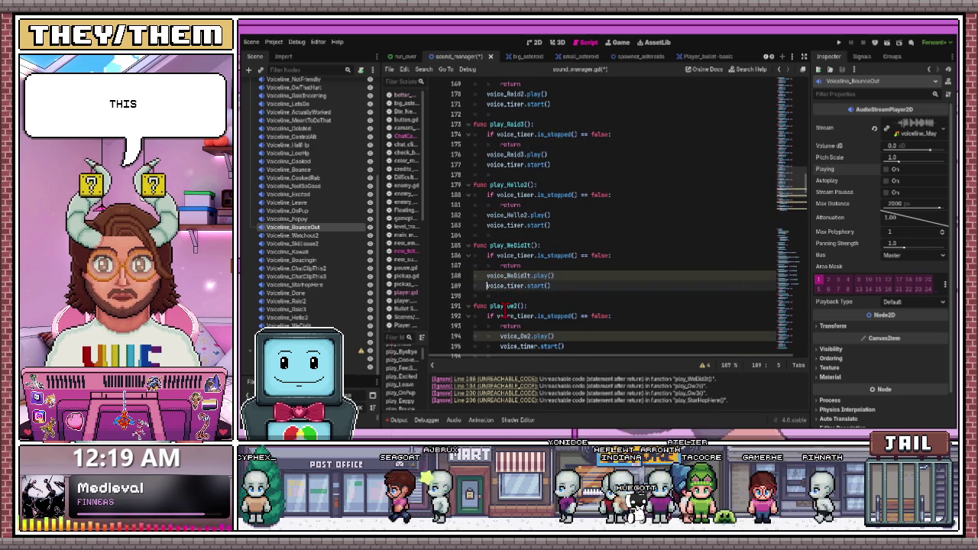
scroll(508, 305, "down", 2)
left_click(500, 276)
key("BackSpace")
left_click(502, 286)
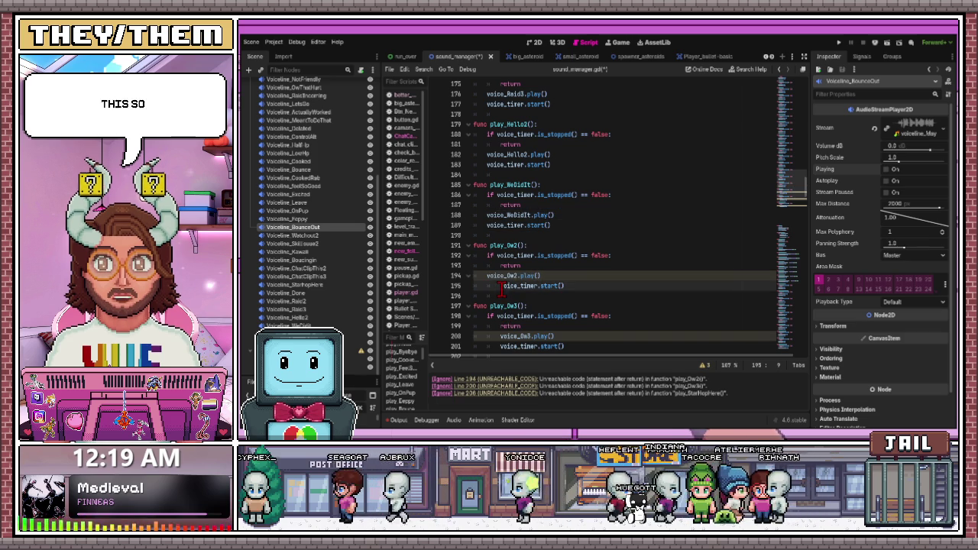
scroll(563, 281, "down", 3)
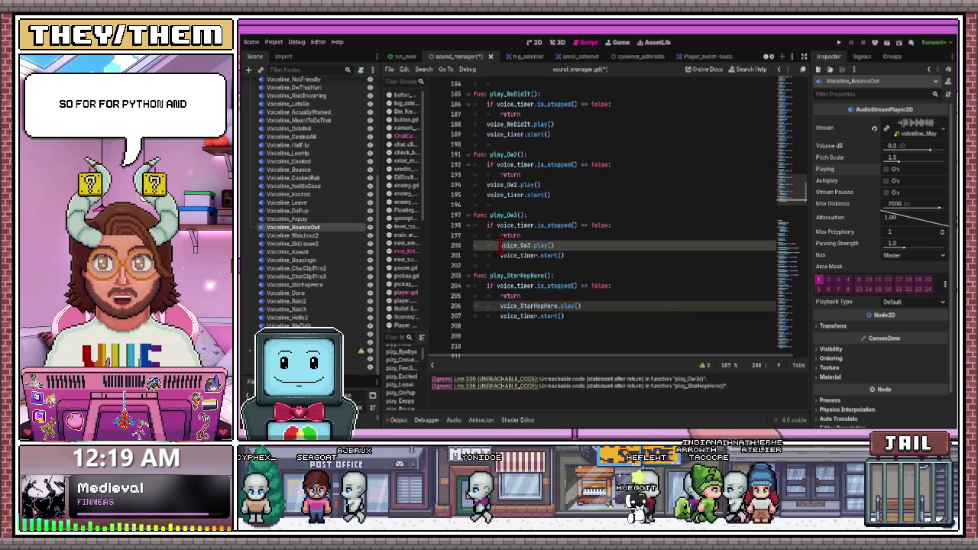
Unindent play_Ow3's play and timer lines and play_StarHopHere's play line
left_click(500, 245)
key("BackSpace")
left_click(502, 256)
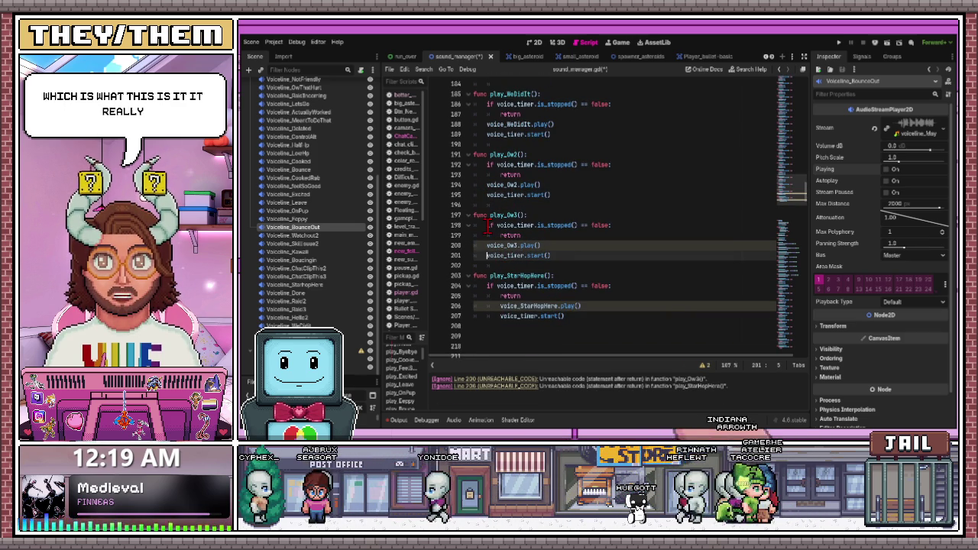
key("BackSpace")
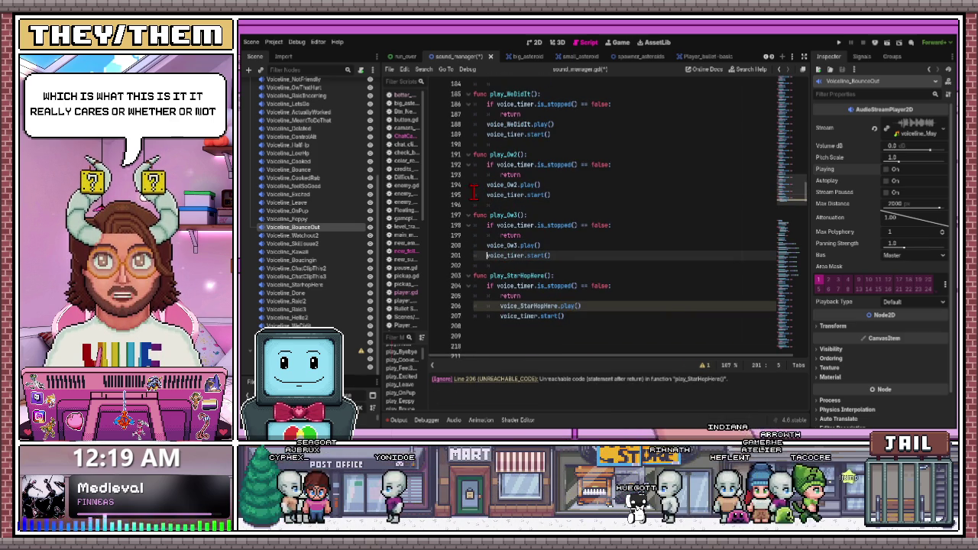
left_click(501, 307)
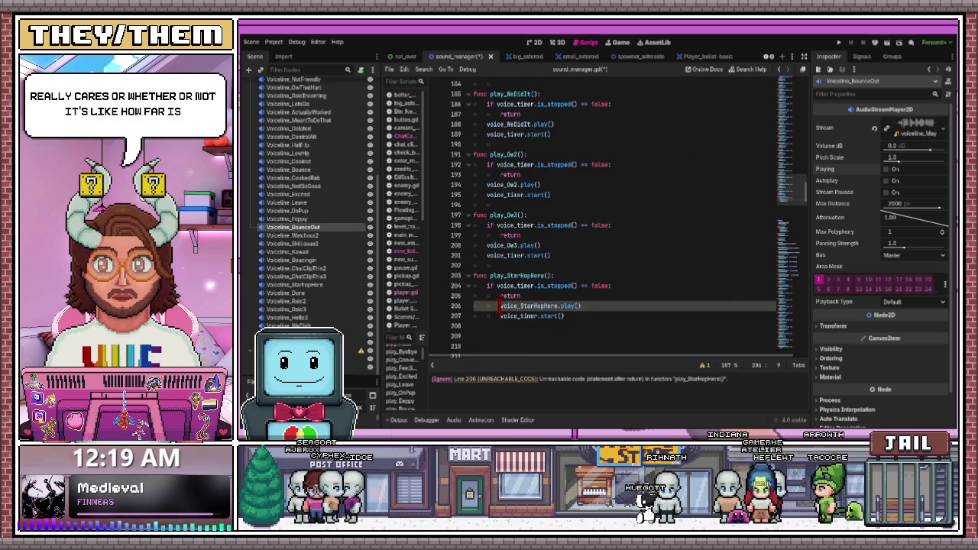
key("BackSpace")
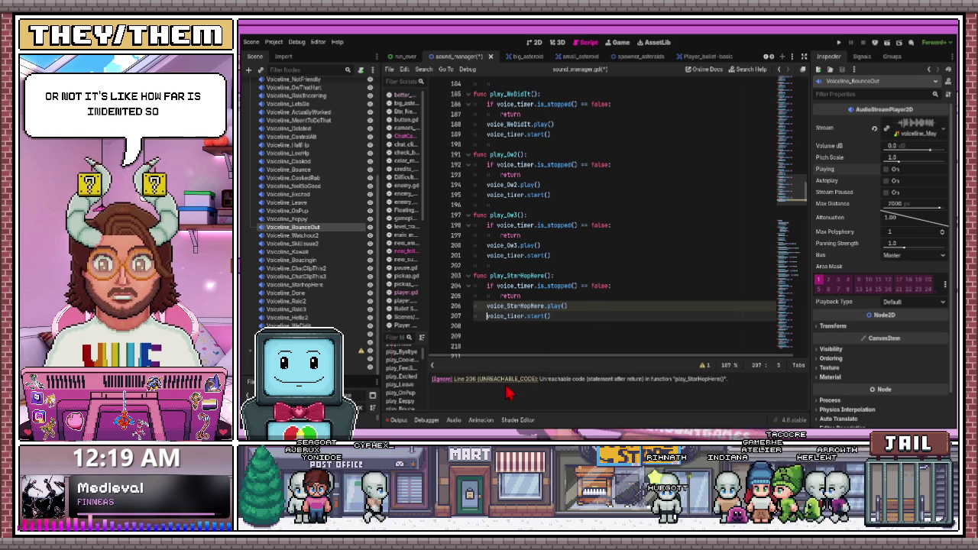
left_click(497, 296)
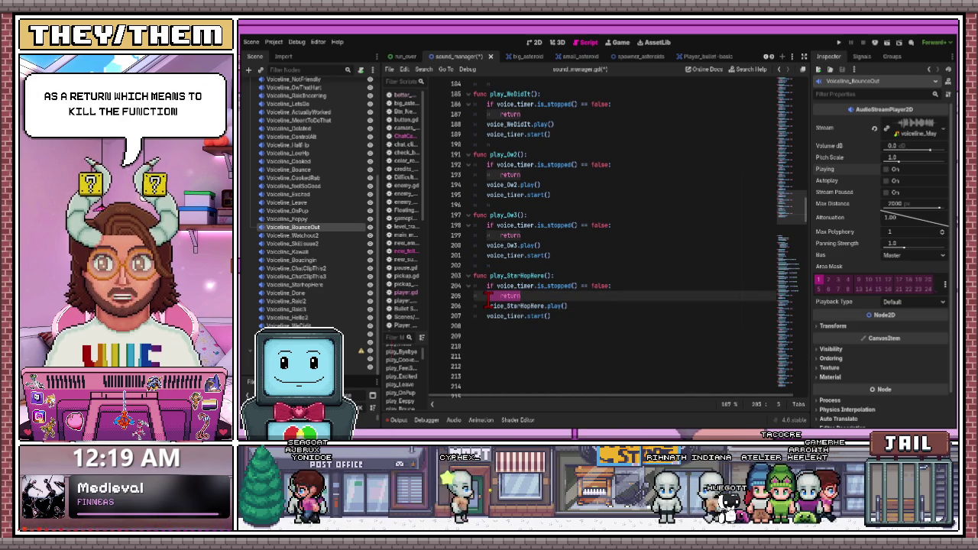
Delete the run of about fourteen blank lines above func _ready()
scroll(536, 383, "down", 1)
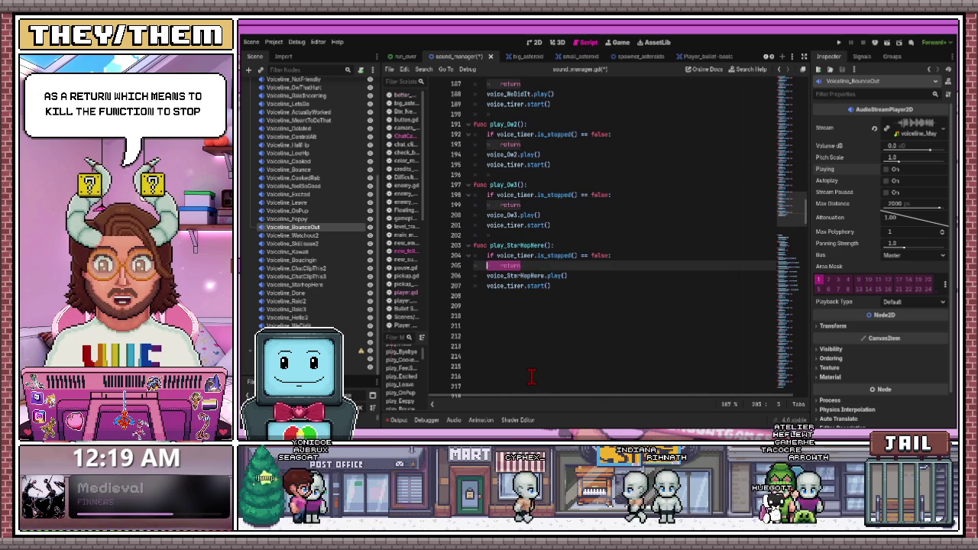
scroll(527, 374, "down", 9)
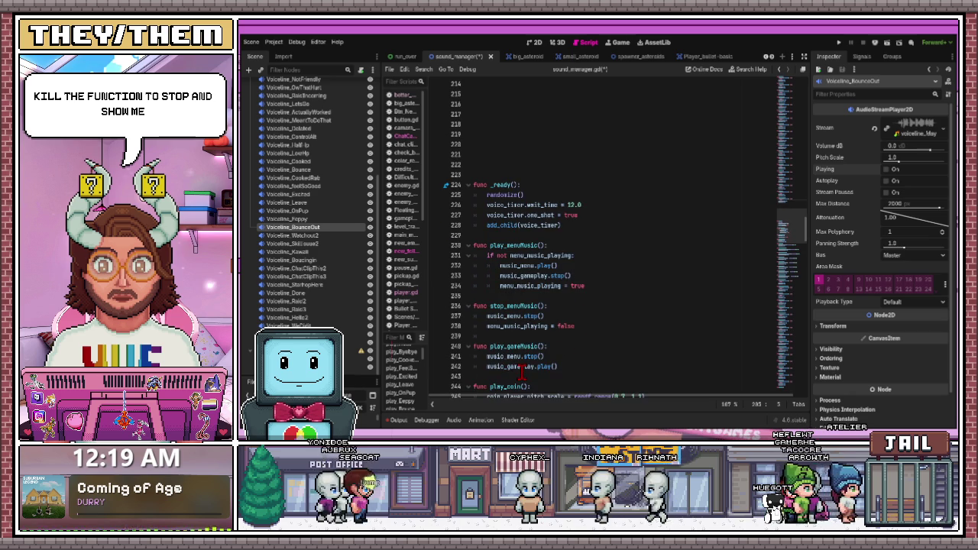
scroll(525, 267, "down", 4)
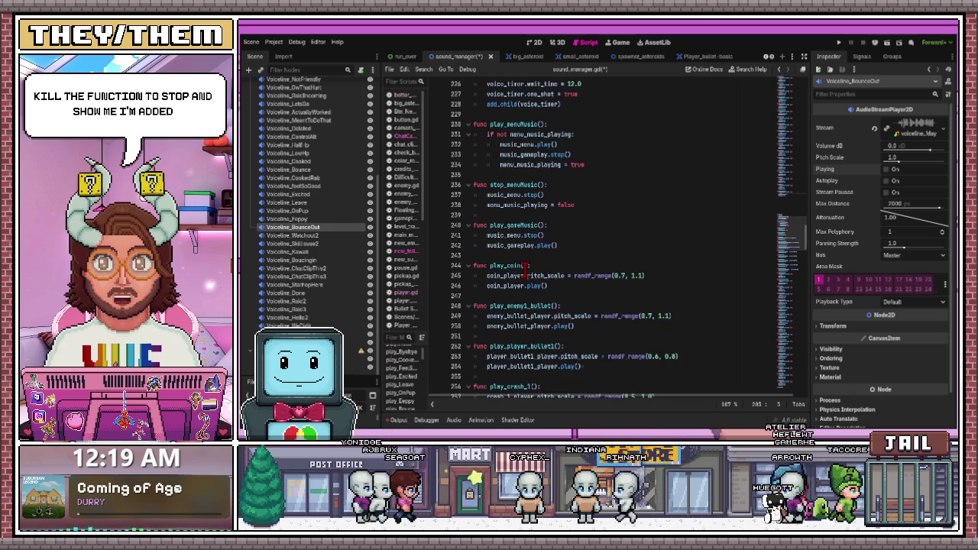
scroll(516, 320, "down", 1)
scroll(515, 331, "up", 9)
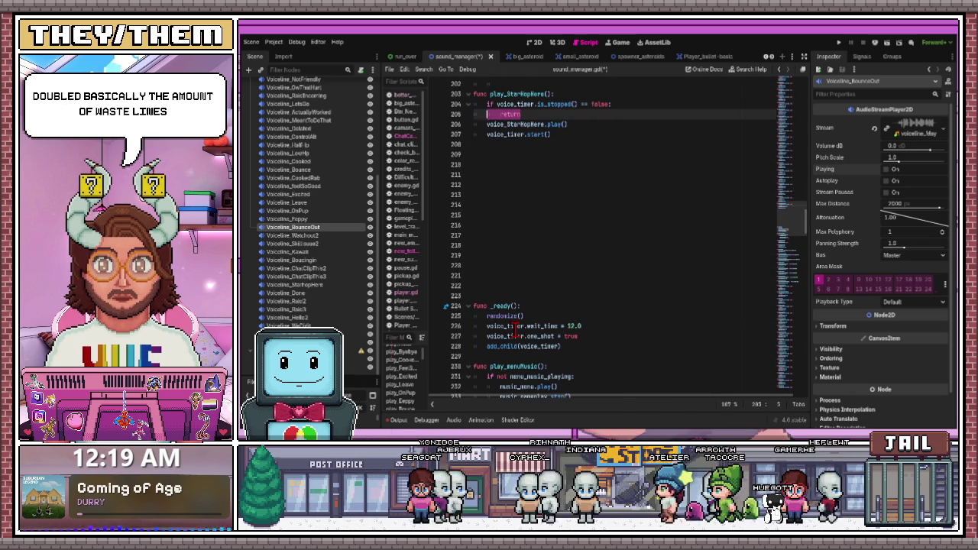
left_click(508, 285)
key("BackSpace")
key("BackSpace")
key("BackSpace")
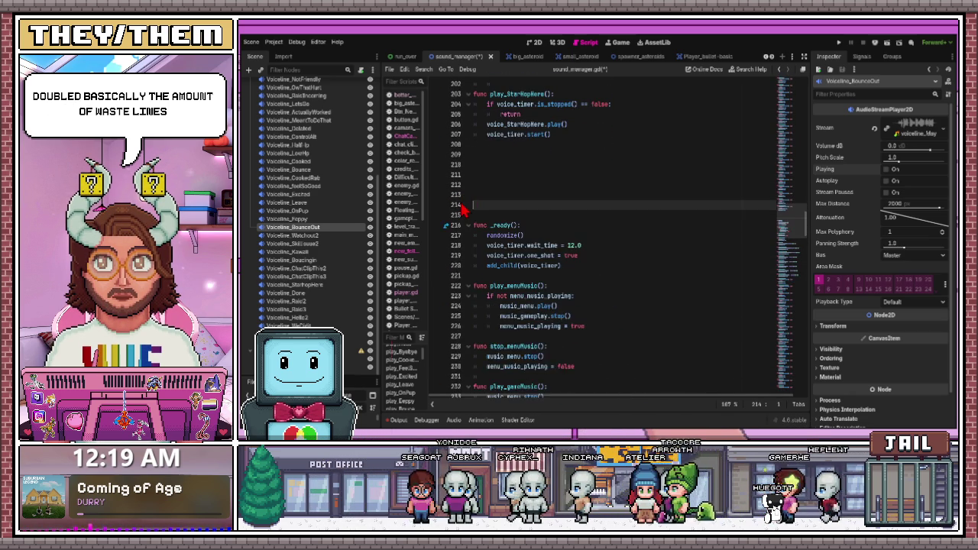
key("BackSpace")
key("BackSpace")
key("BackSpace")
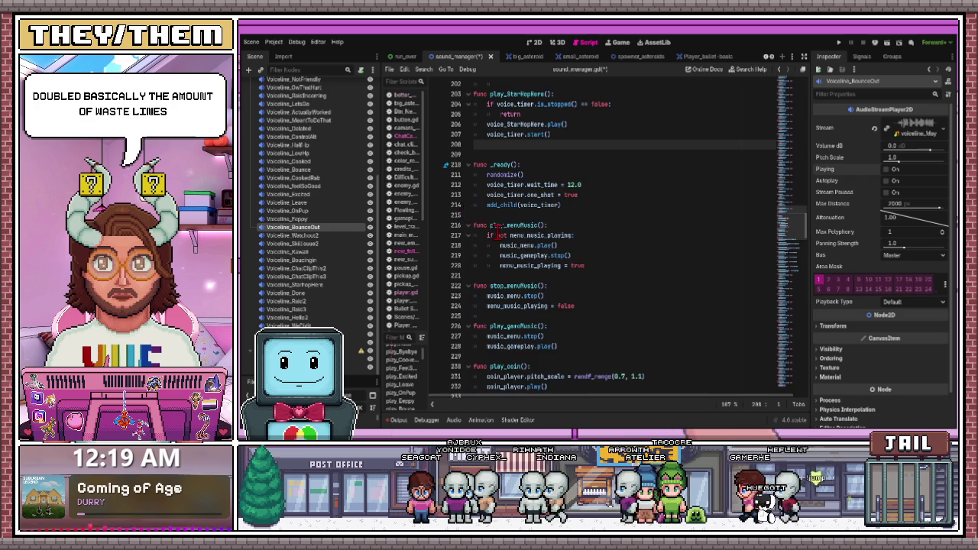
scroll(498, 233, "up", 5)
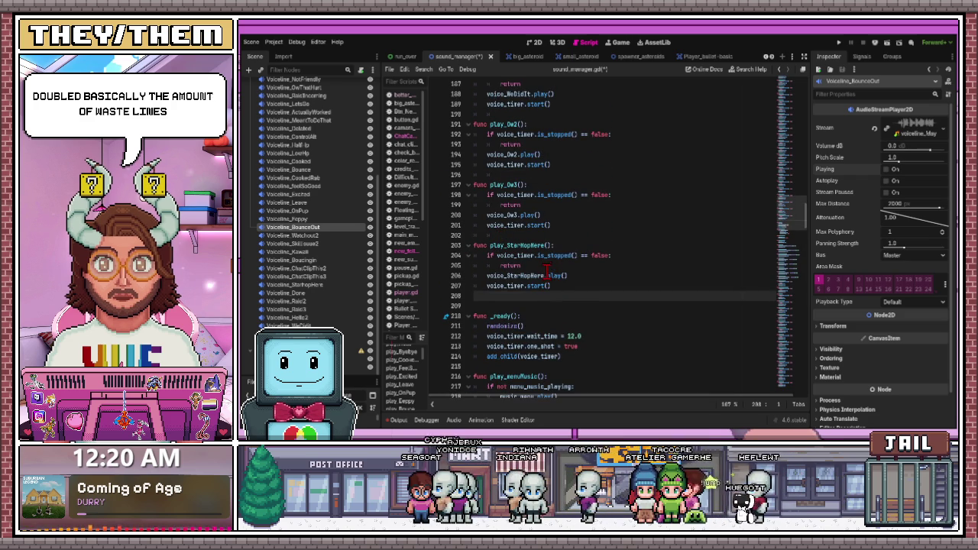
scroll(546, 271, "down", 1)
scroll(546, 271, "up", 3)
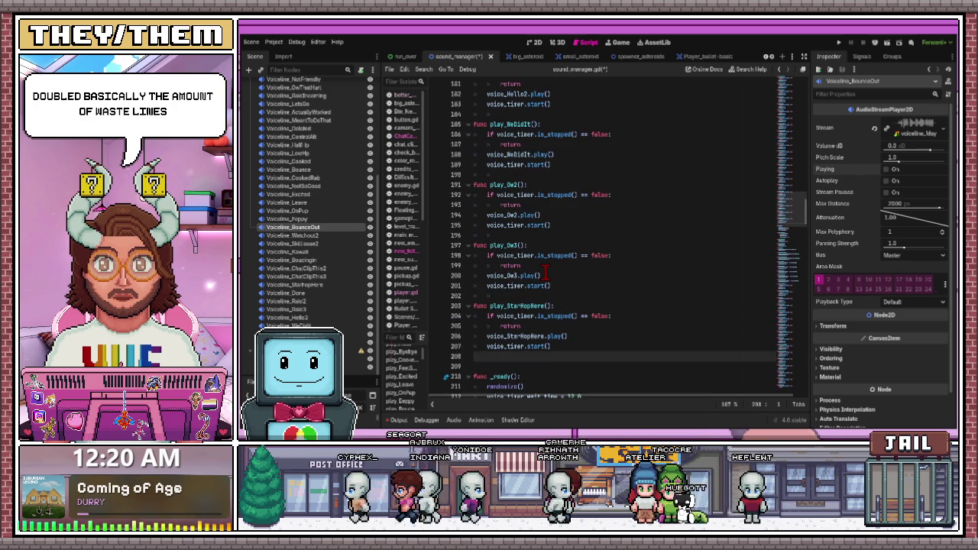
scroll(544, 269, "down", 5)
scroll(540, 267, "down", 20)
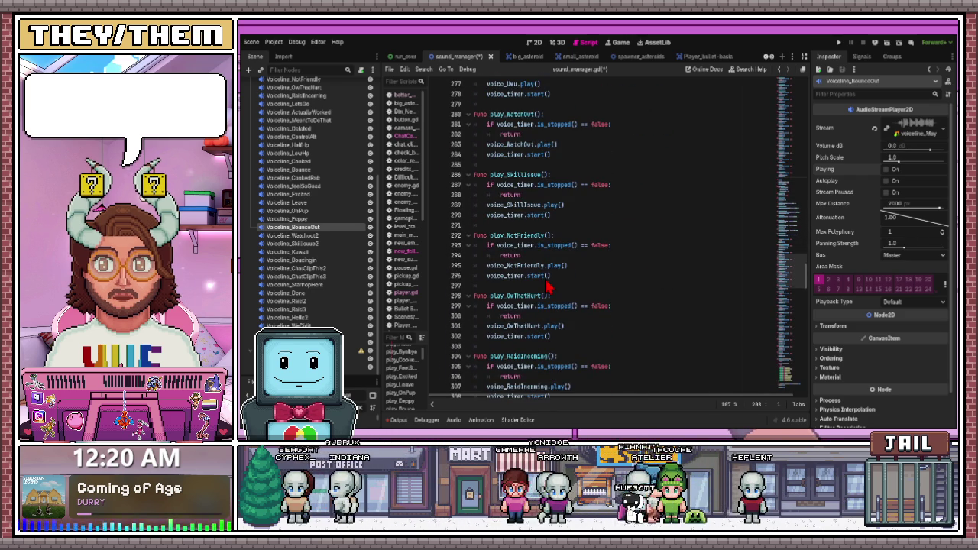
scroll(547, 287, "down", 20)
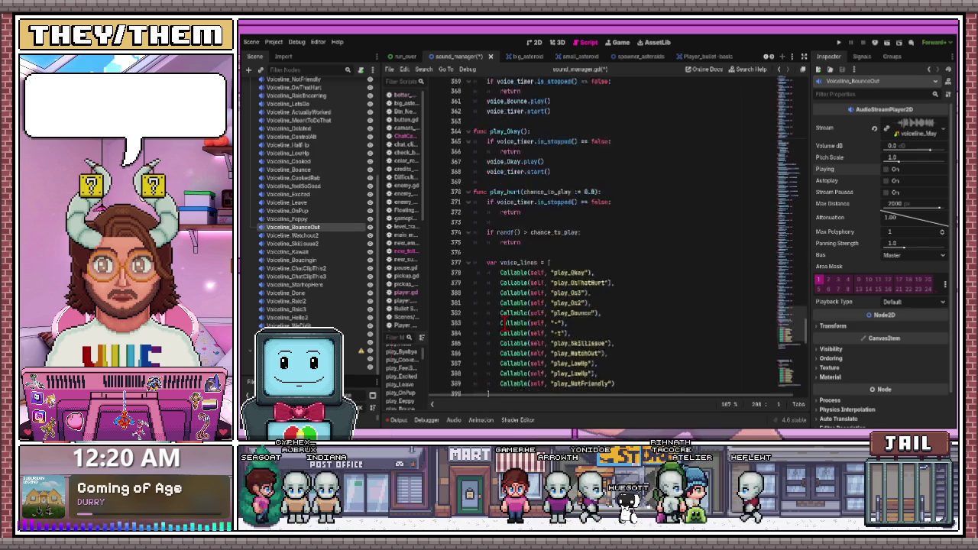
scroll(503, 321, "up", 8)
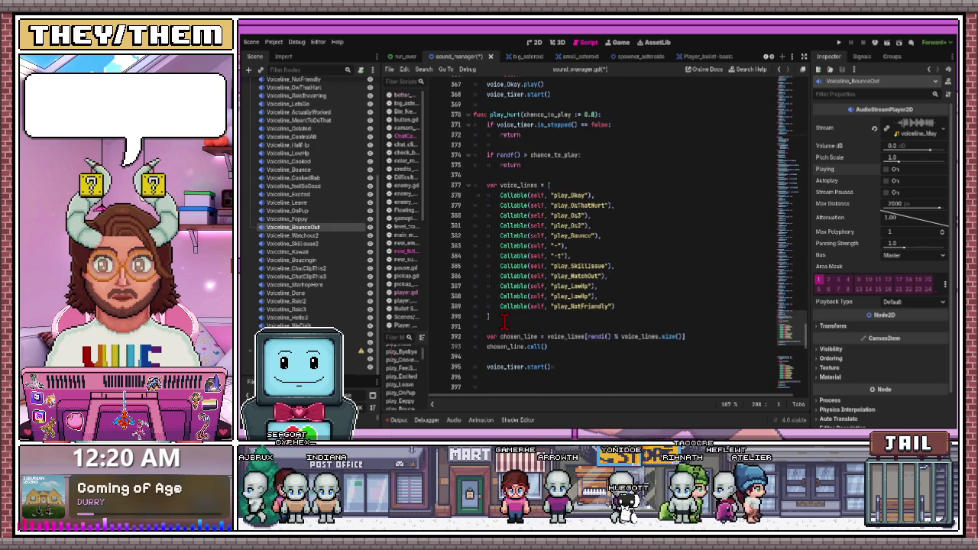
scroll(505, 321, "up", 4)
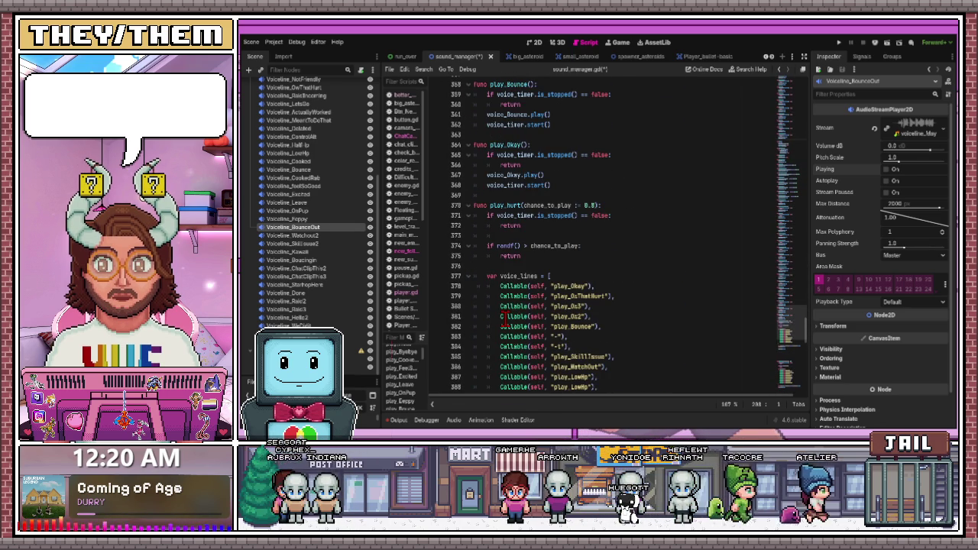
scroll(504, 314, "up", 4)
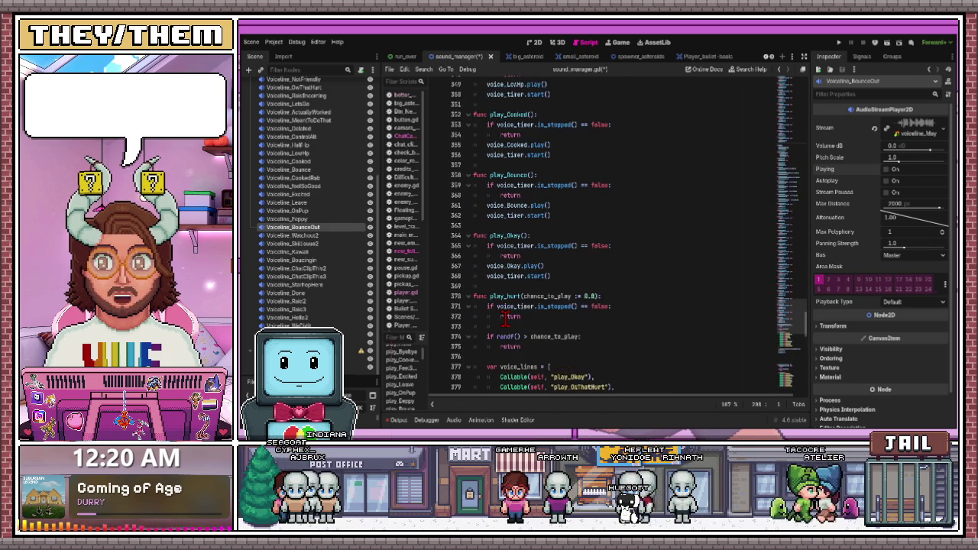
scroll(504, 321, "up", 7)
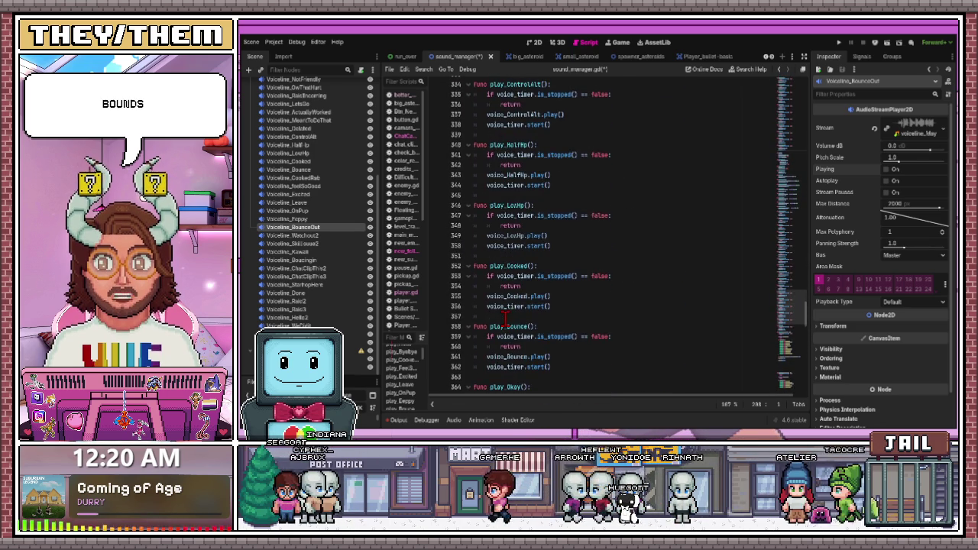
scroll(504, 320, "up", 3)
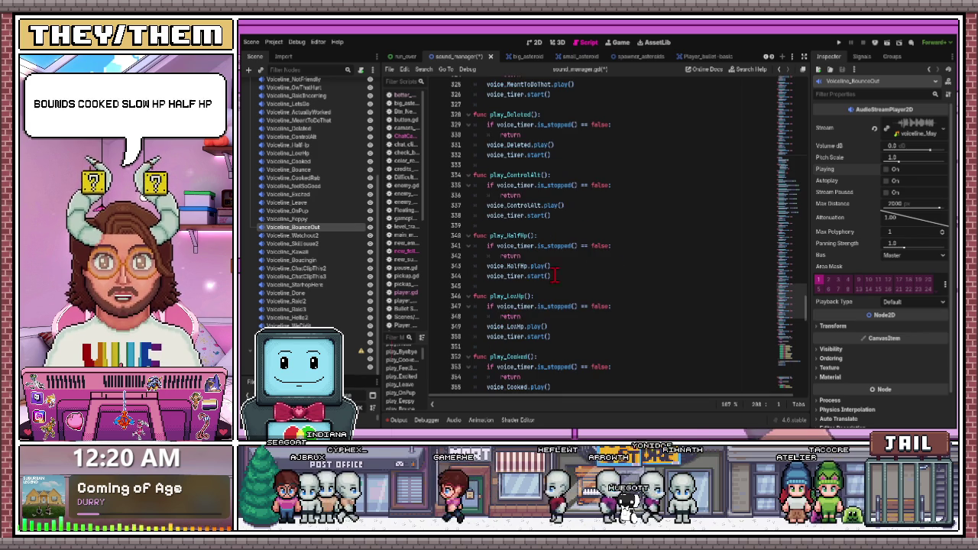
scroll(519, 289, "up", 1)
scroll(519, 290, "up", 2)
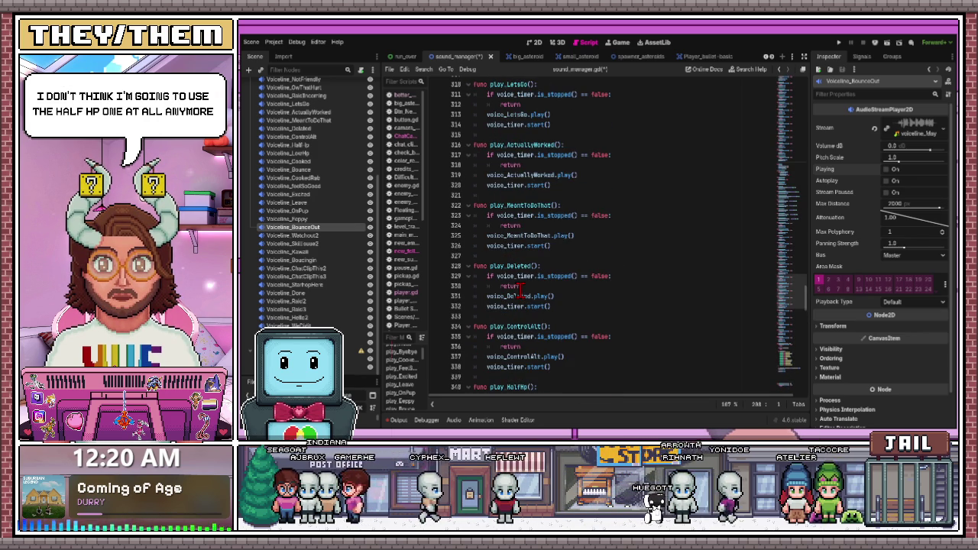
scroll(519, 290, "up", 1)
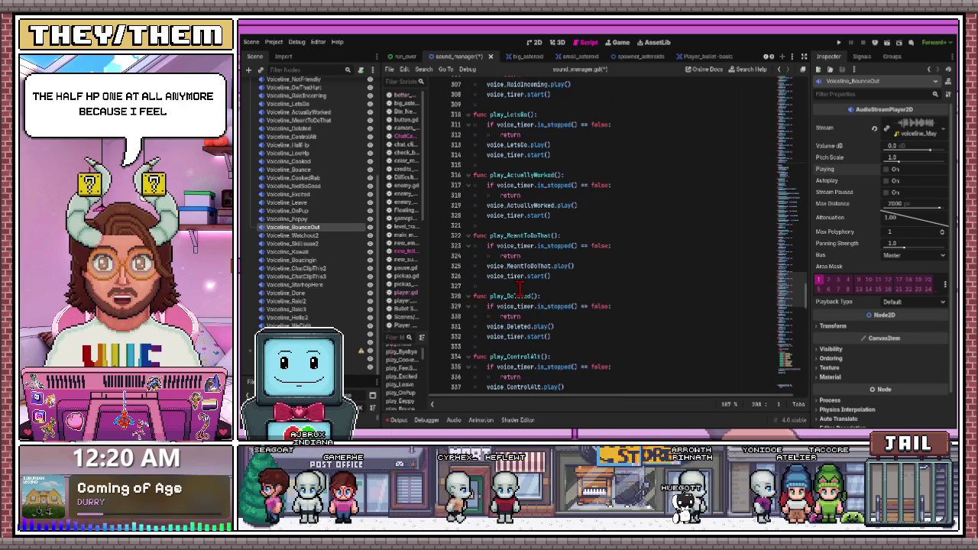
scroll(518, 289, "up", 2)
scroll(510, 312, "up", 4)
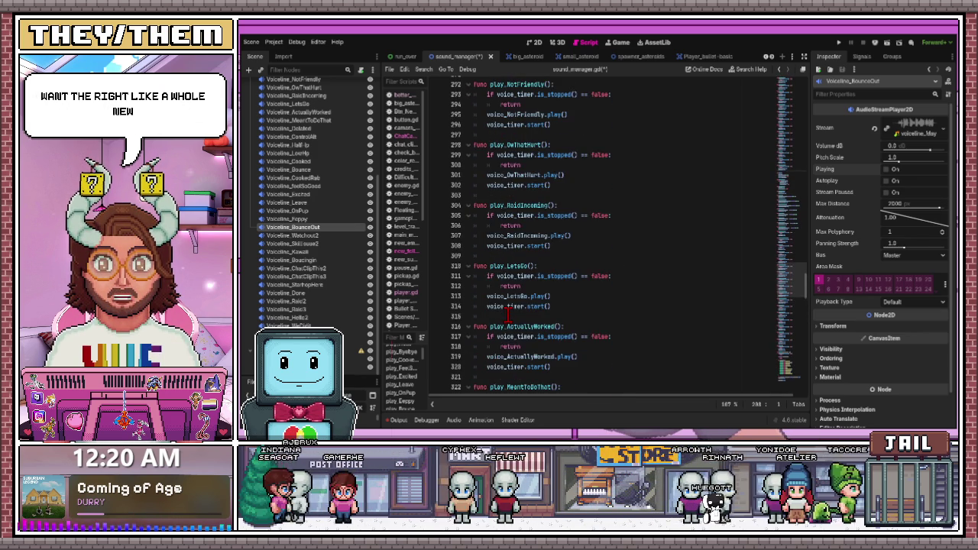
scroll(510, 311, "up", 4)
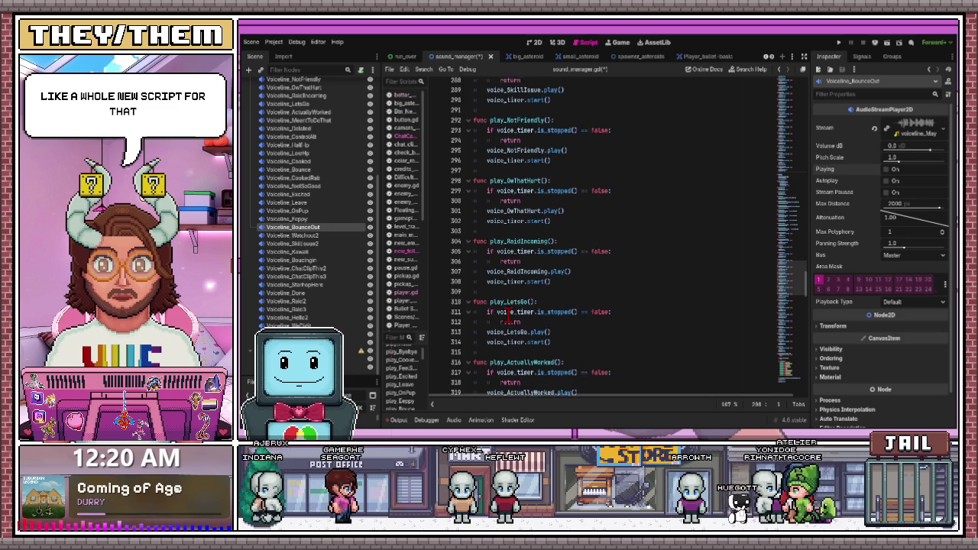
scroll(510, 313, "up", 1)
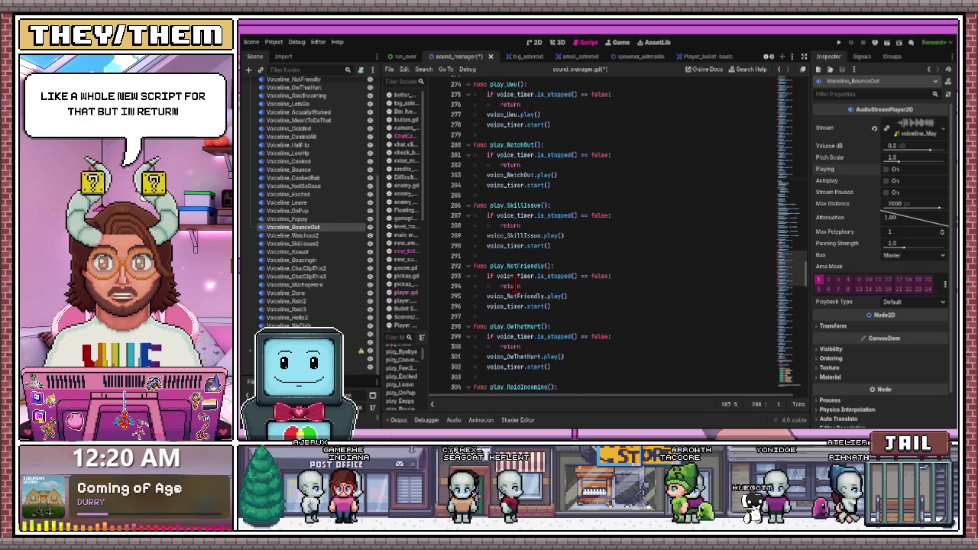
scroll(510, 273, "up", 2)
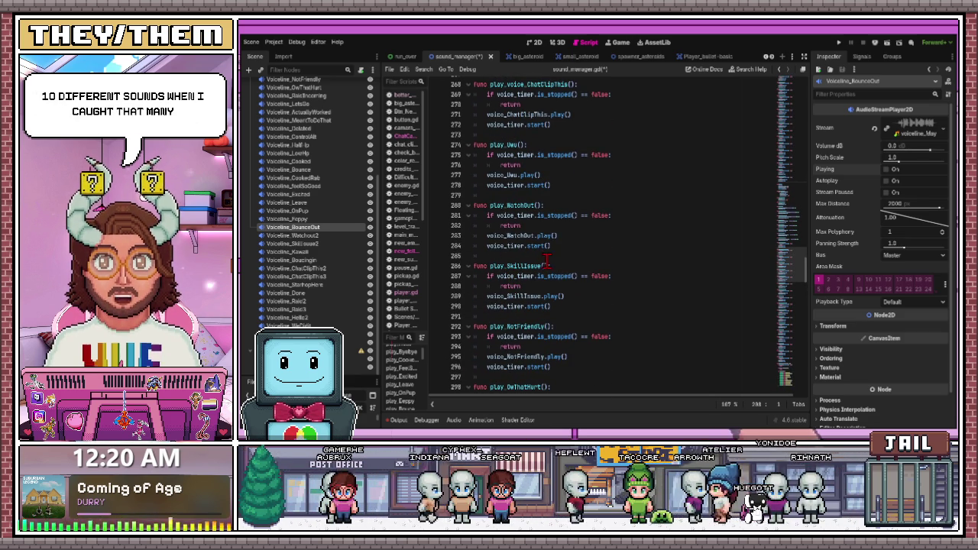
scroll(540, 251, "up", 5)
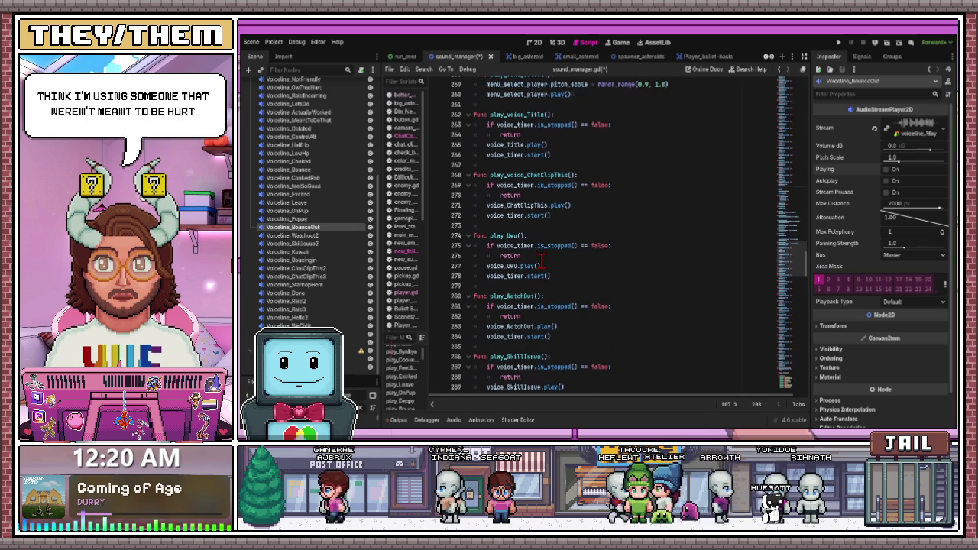
scroll(542, 262, "up", 3)
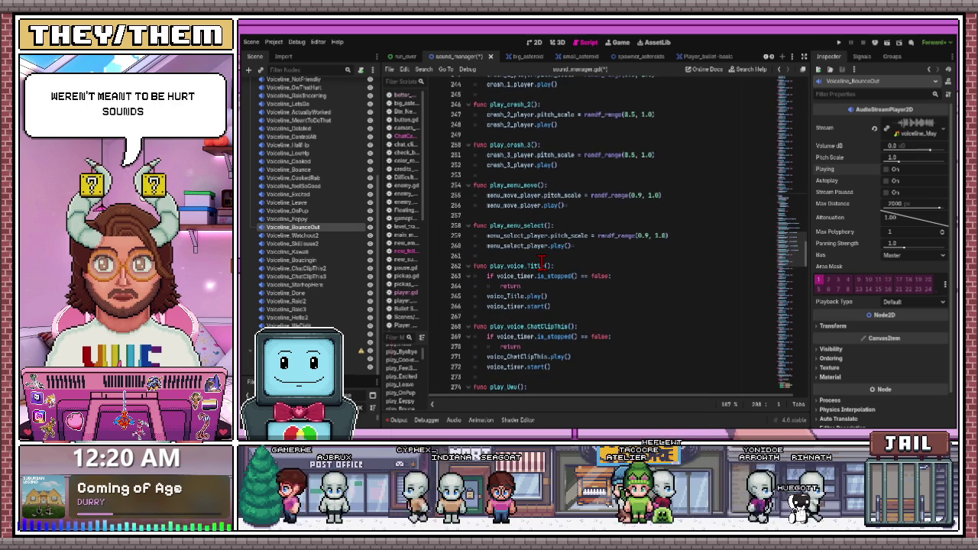
scroll(541, 262, "up", 6)
scroll(541, 262, "up", 6)
scroll(542, 262, "up", 6)
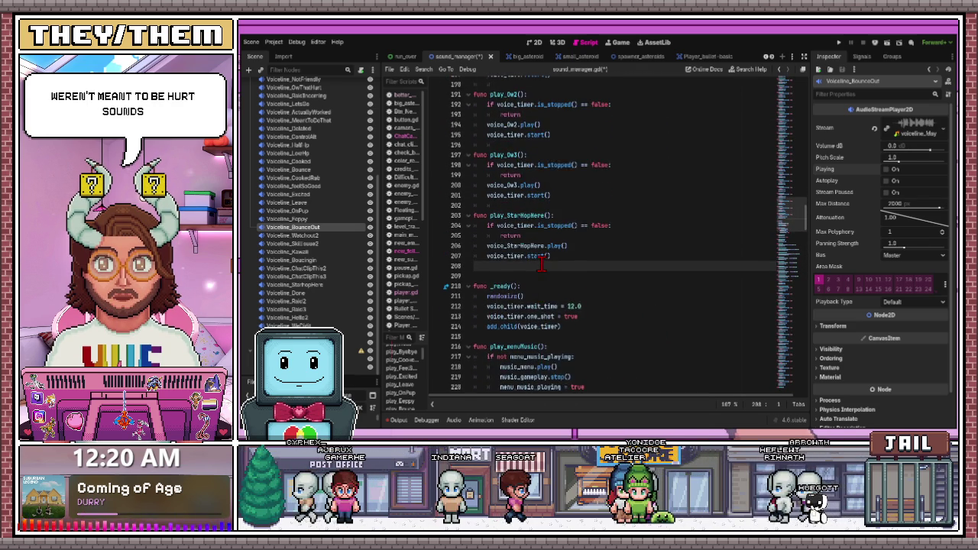
scroll(541, 262, "up", 1)
scroll(540, 247, "up", 4)
scroll(540, 247, "up", 5)
scroll(541, 251, "up", 2)
left_click_drag(519, 153, 505, 153)
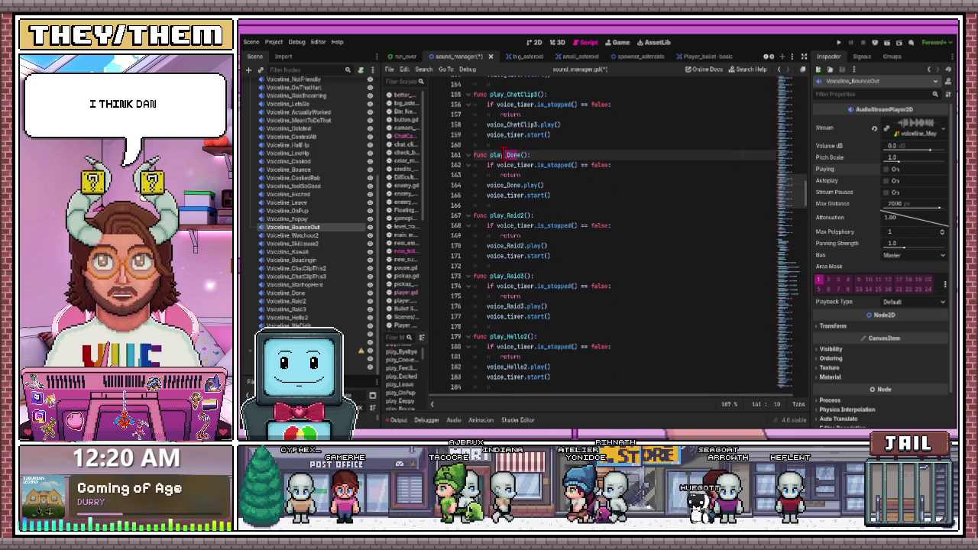
Inspect the Voiceline_Foppy and Voiceline_Done audio nodes, then return to the play_Done code
left_click(296, 219)
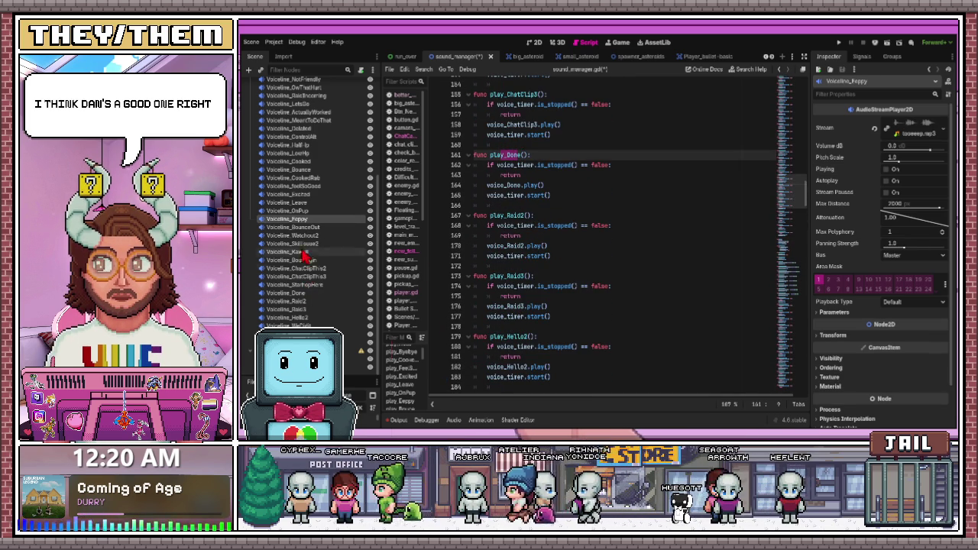
left_click(300, 293)
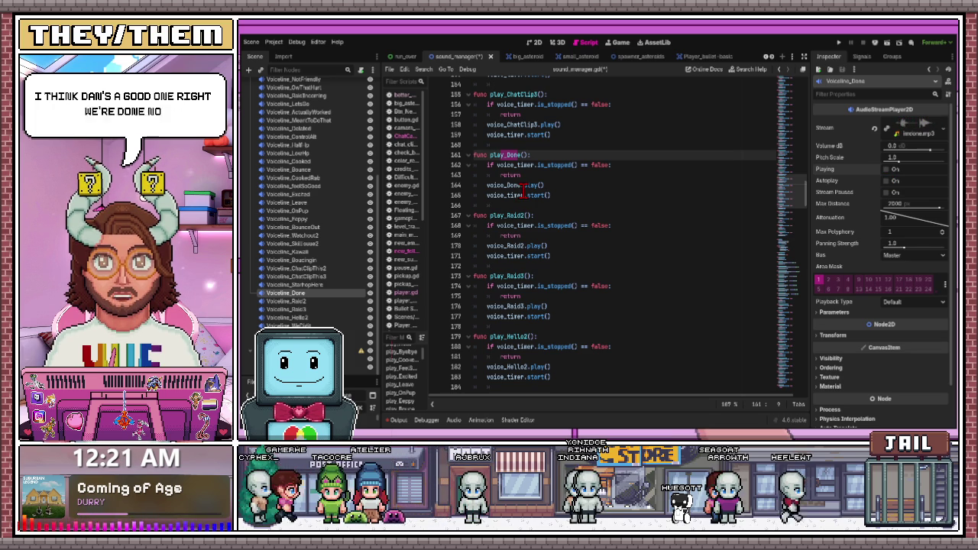
left_click(524, 175)
scroll(559, 195, "up", 2)
scroll(551, 207, "up", 2)
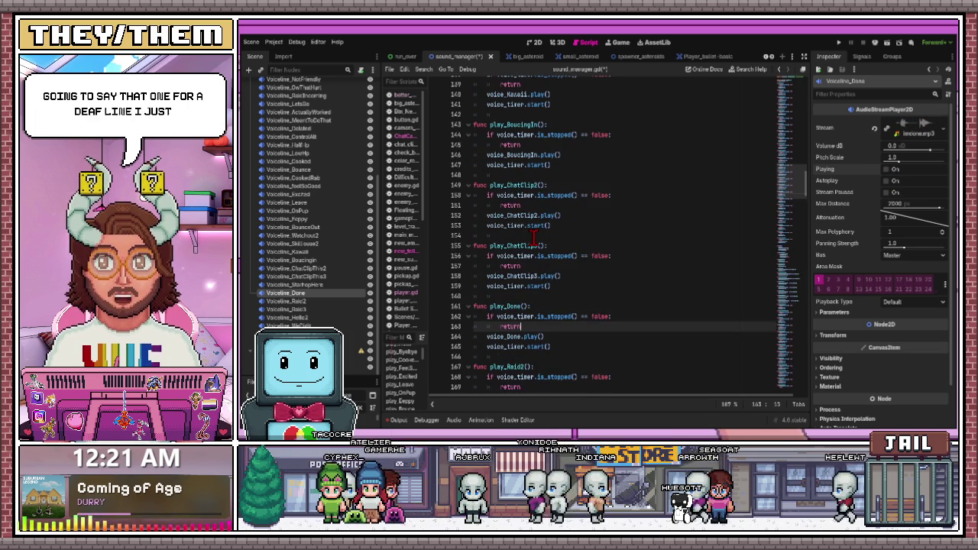
scroll(535, 241, "up", 1)
Audition Voiceline_BouncingIn's clip via Playing, then select the WatchOut2 voice-line name in the script
left_click(315, 261)
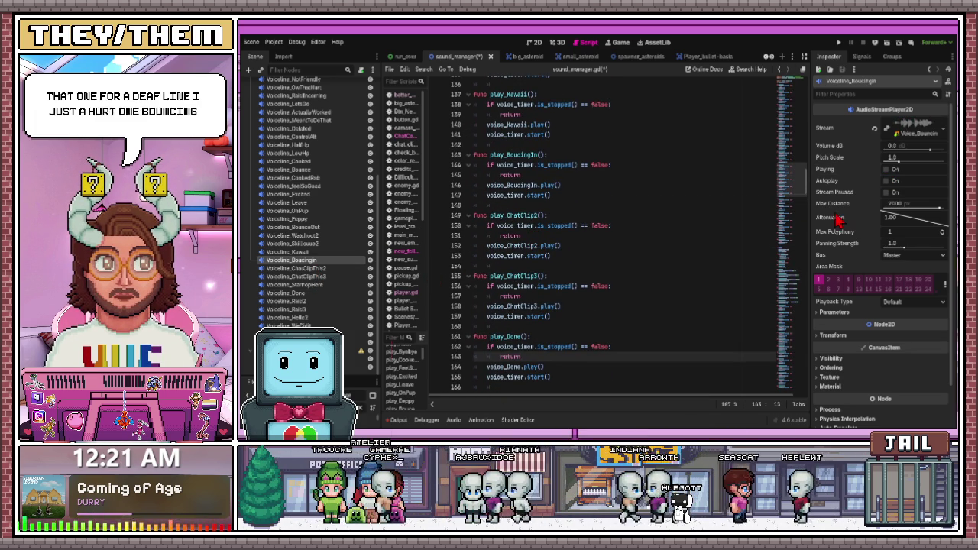
left_click(887, 169)
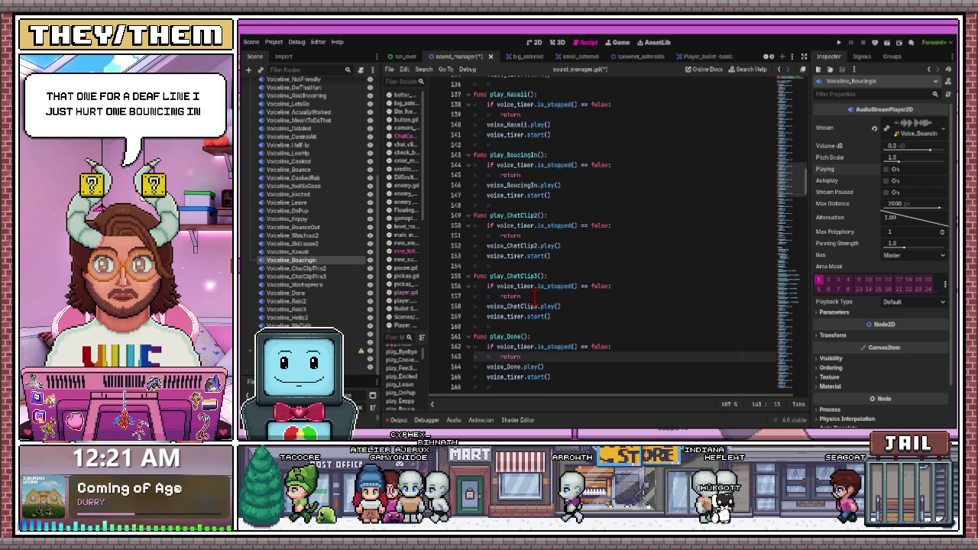
scroll(532, 299, "up", 2)
scroll(533, 300, "up", 2)
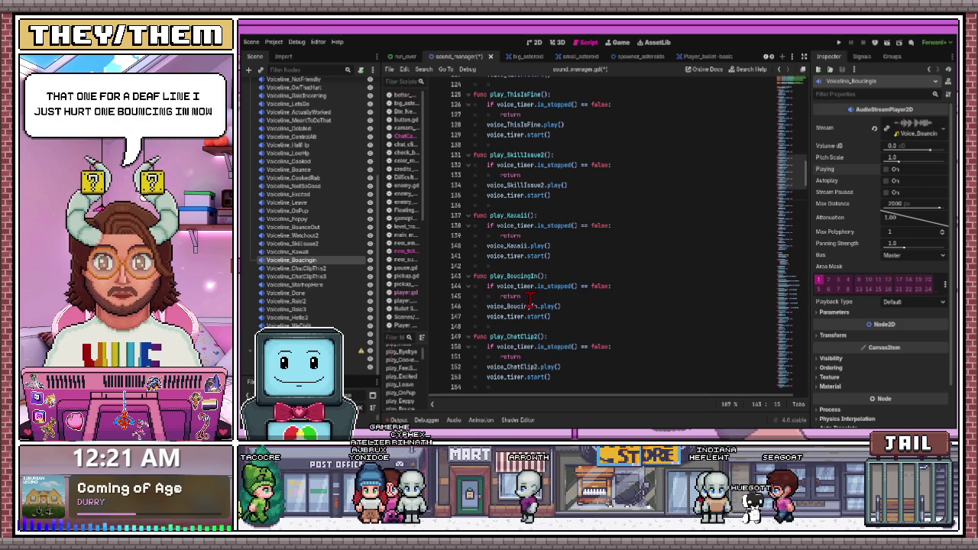
scroll(520, 308, "up", 3)
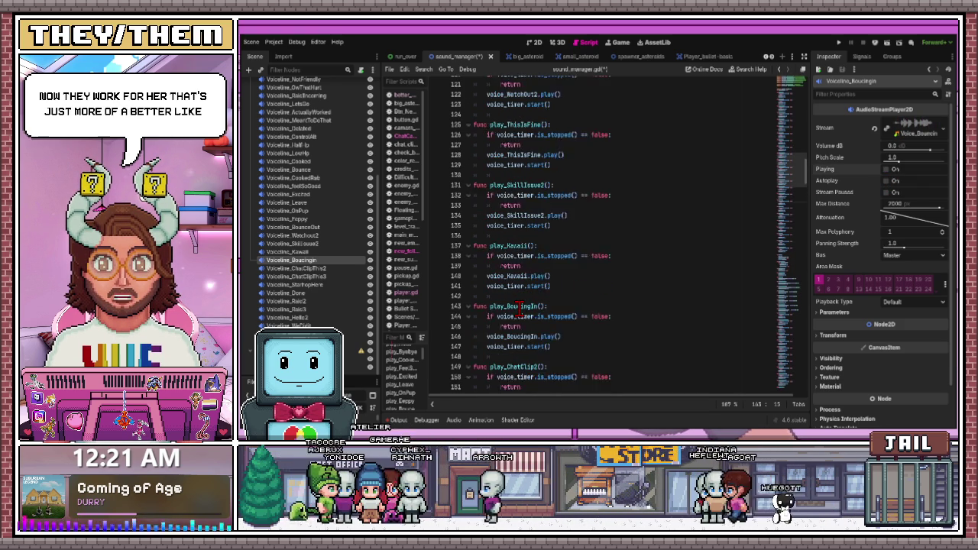
scroll(519, 308, "up", 2)
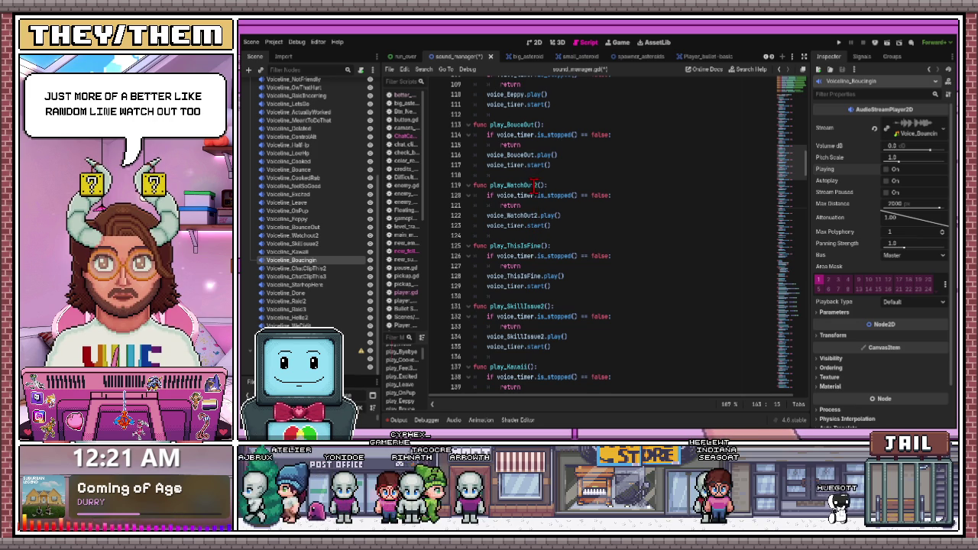
left_click_drag(536, 184, 503, 188)
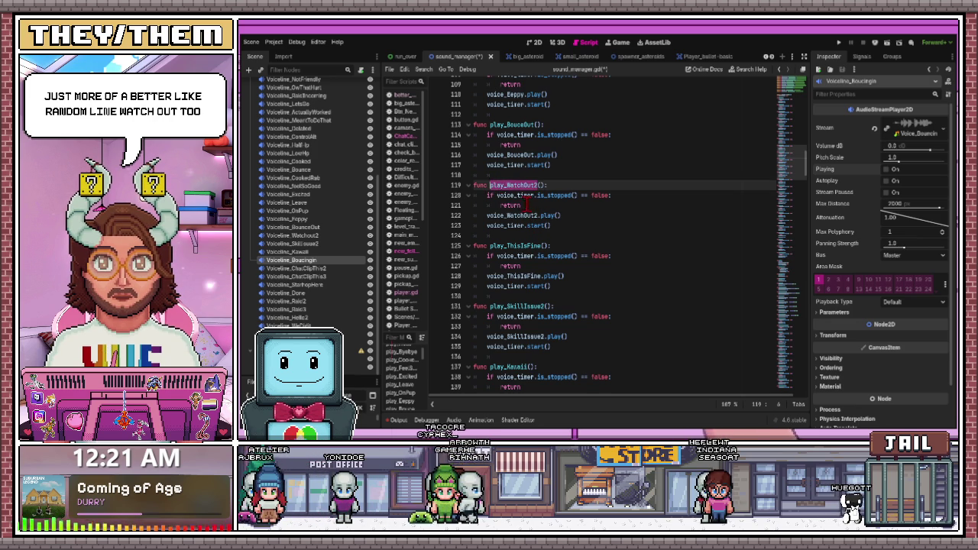
Fill play_hurt's last placeholder entries with play_WatchOut2 and play_OnPup, then save sound_manager.gd
scroll(526, 201, "up", 5)
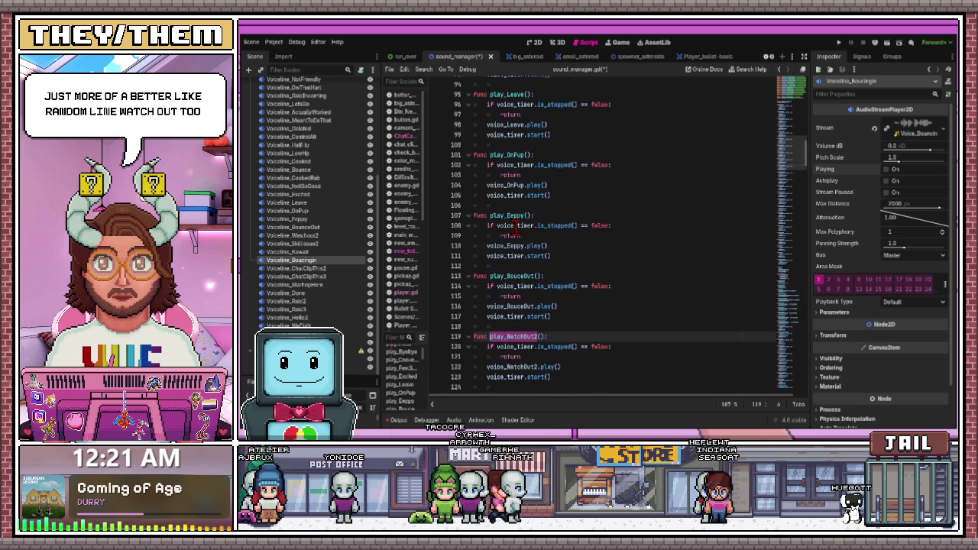
scroll(516, 229, "up", 2)
scroll(514, 227, "up", 1)
scroll(514, 228, "down", 20)
scroll(503, 252, "down", 20)
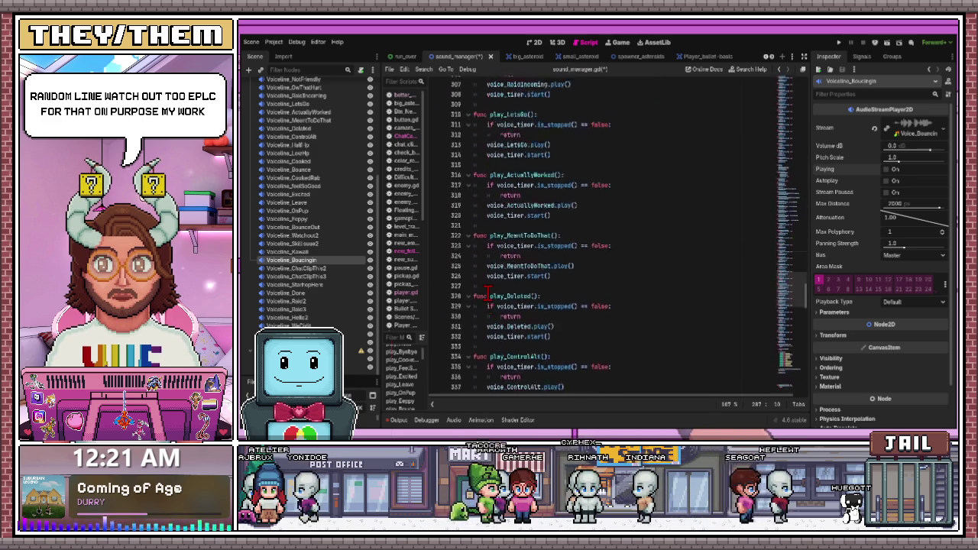
scroll(488, 291, "down", 20)
scroll(489, 290, "up", 12)
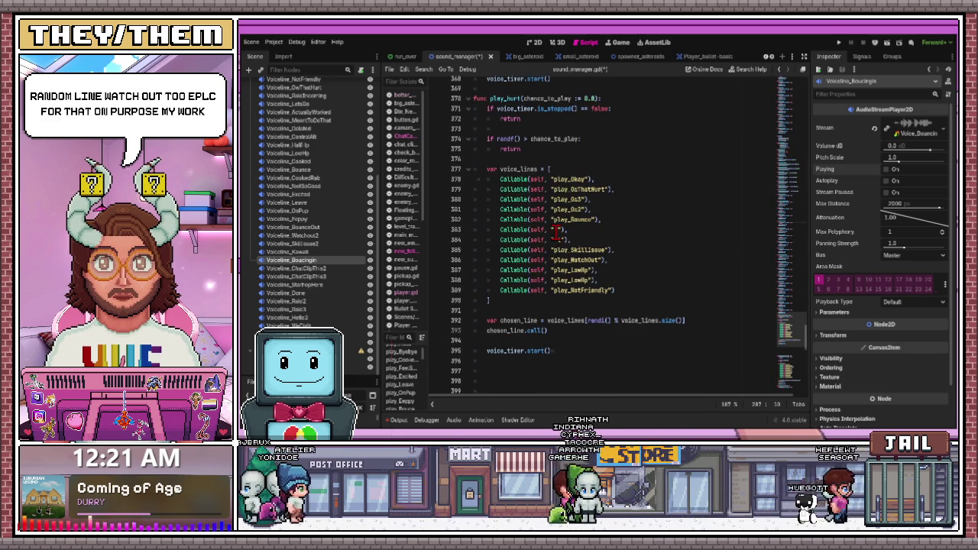
left_click(554, 229)
scroll(589, 249, "down", 8)
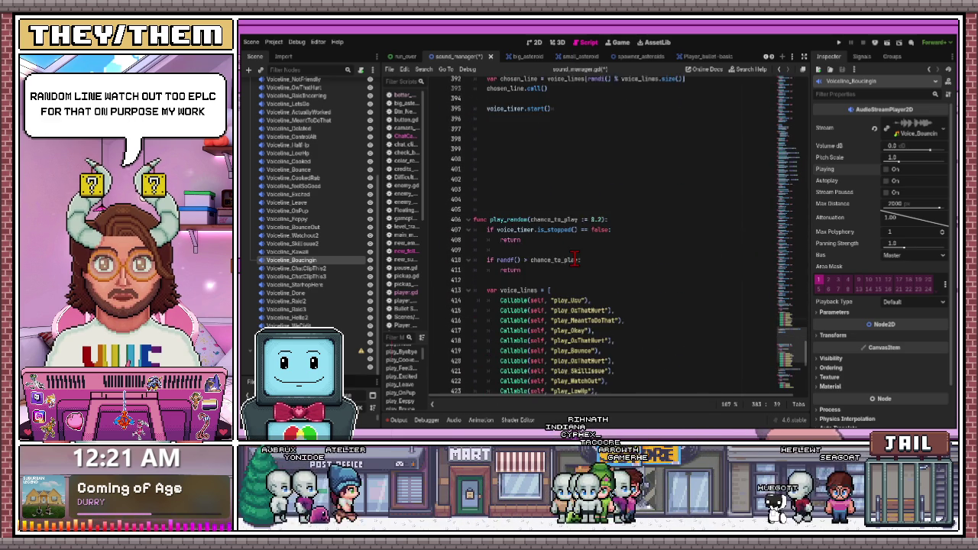
scroll(595, 281, "up", 6)
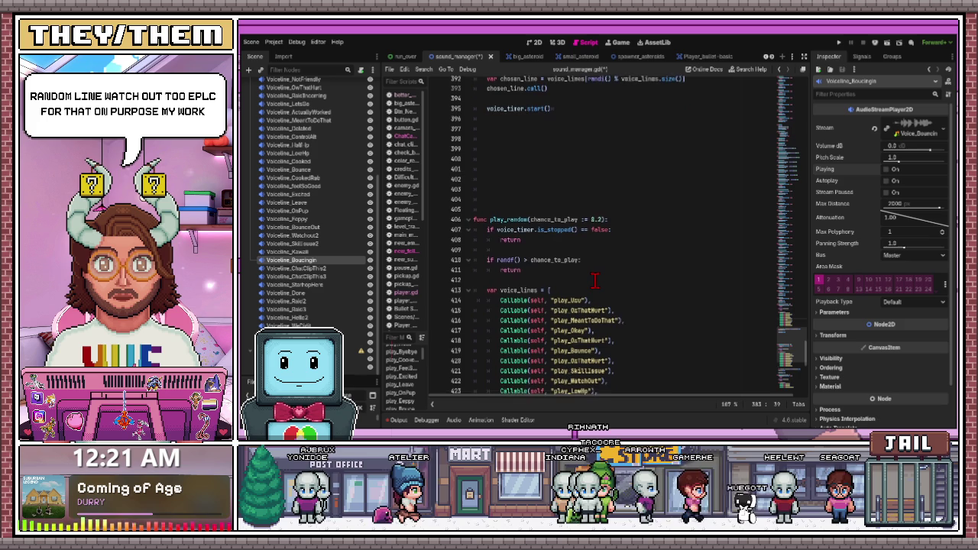
scroll(575, 247, "up", 2)
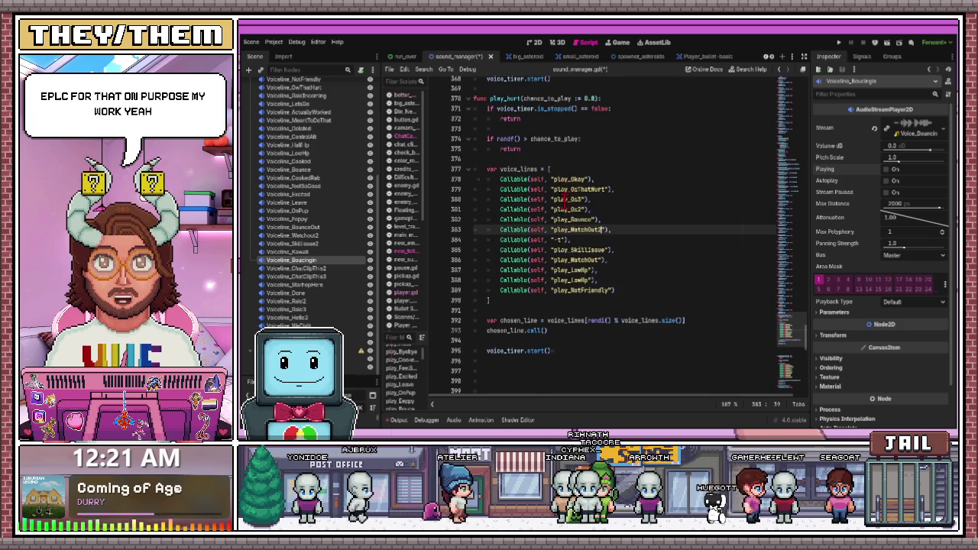
left_click(557, 240)
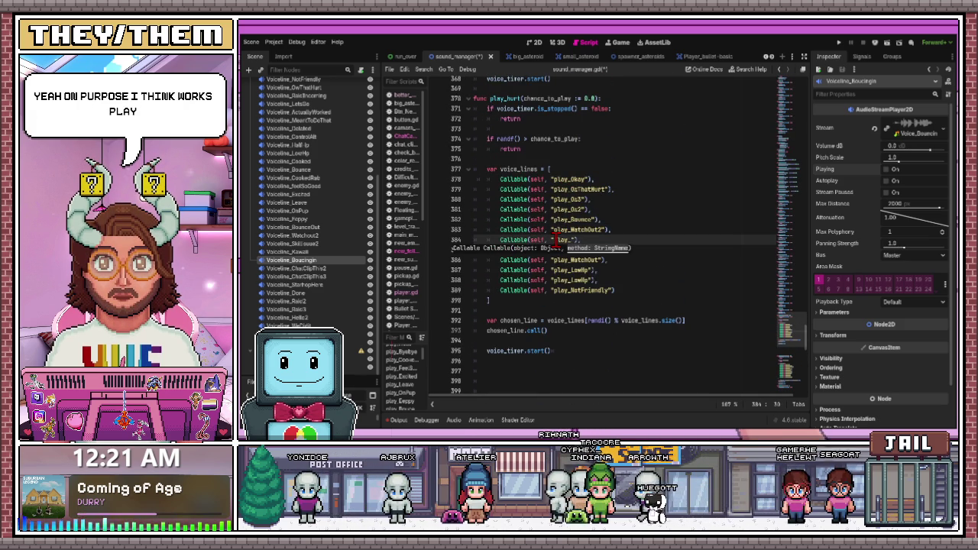
key("BackSpace")
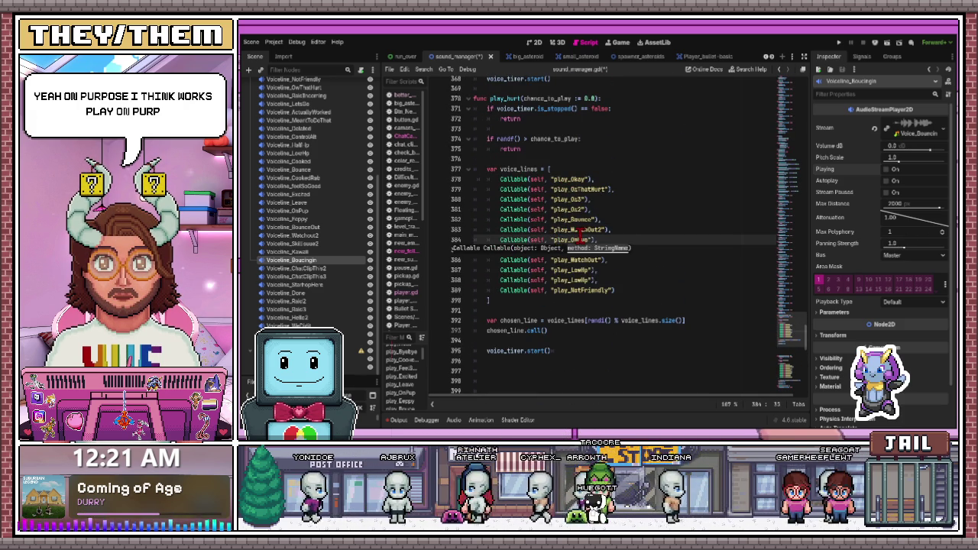
type("u")
key("ctrl+s")
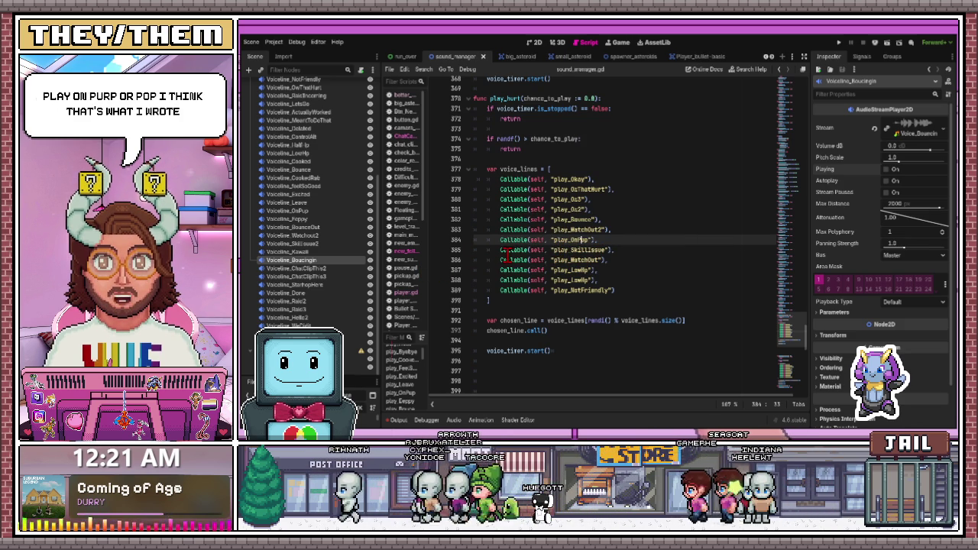
scroll(505, 254, "down", 12)
scroll(504, 255, "up", 9)
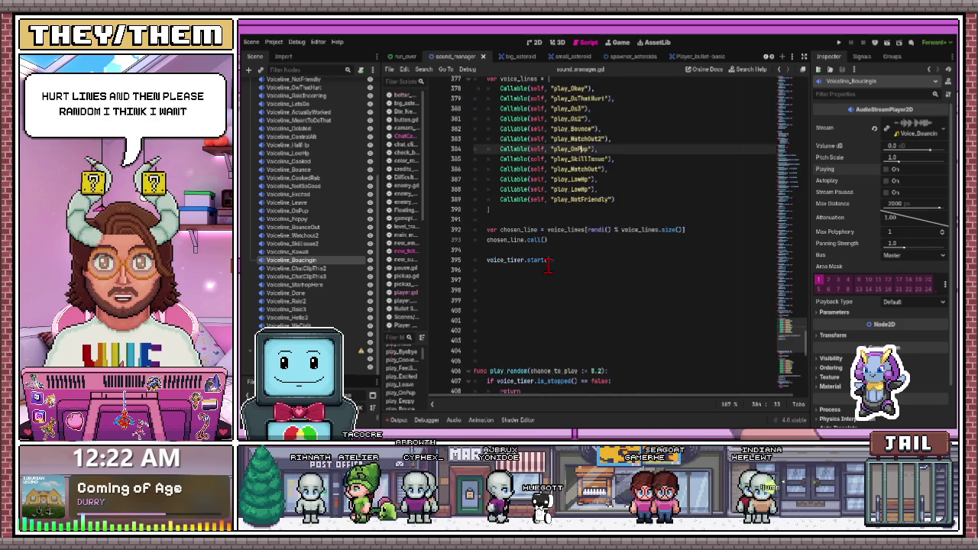
scroll(546, 265, "up", 4)
Duplicate the whole play_hurt function directly below itself
mouse_move(474, 131)
left_mouse_down()
mouse_move(489, 138)
mouse_move(558, 306)
mouse_move(589, 321)
left_mouse_up()
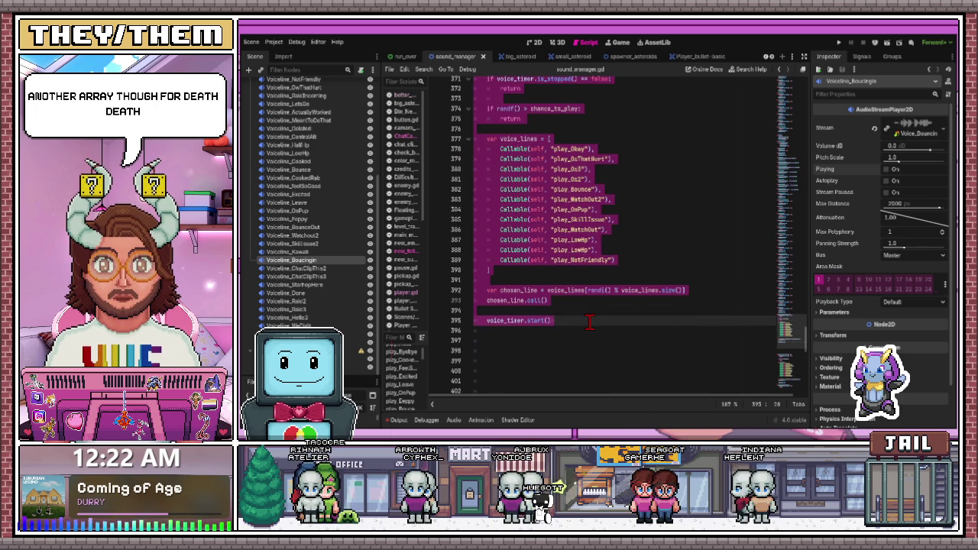
left_click(584, 323)
key("Return")
key("Return")
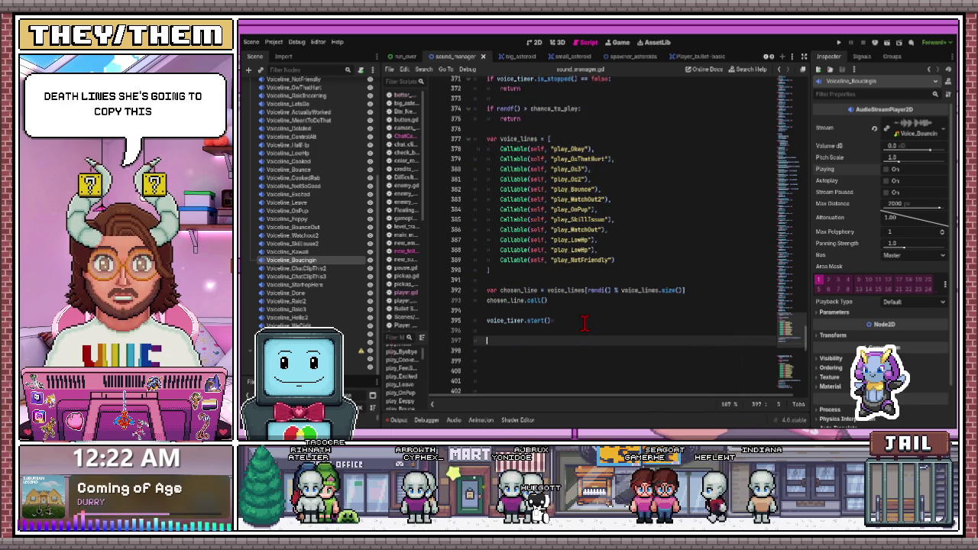
key("ctrl+v")
scroll(534, 195, "up", 2)
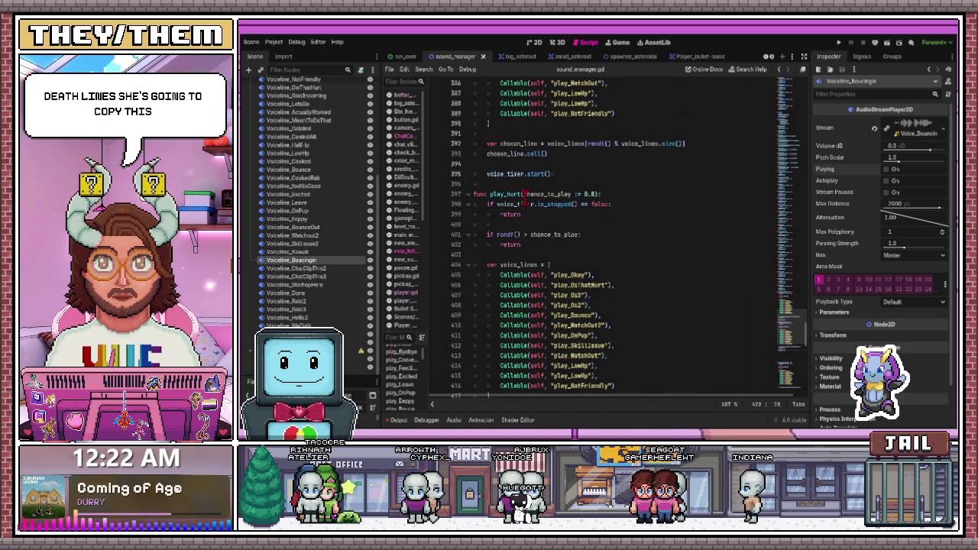
Rename the copy to play_death and clear its first play_Okay voice-line entry
left_click(510, 194)
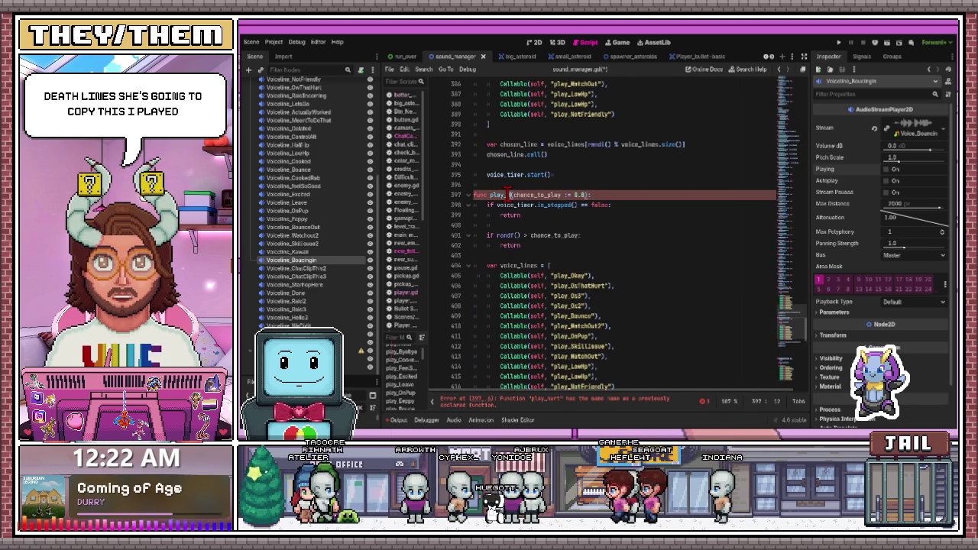
type("death")
left_click(541, 236)
scroll(540, 237, "down", 1)
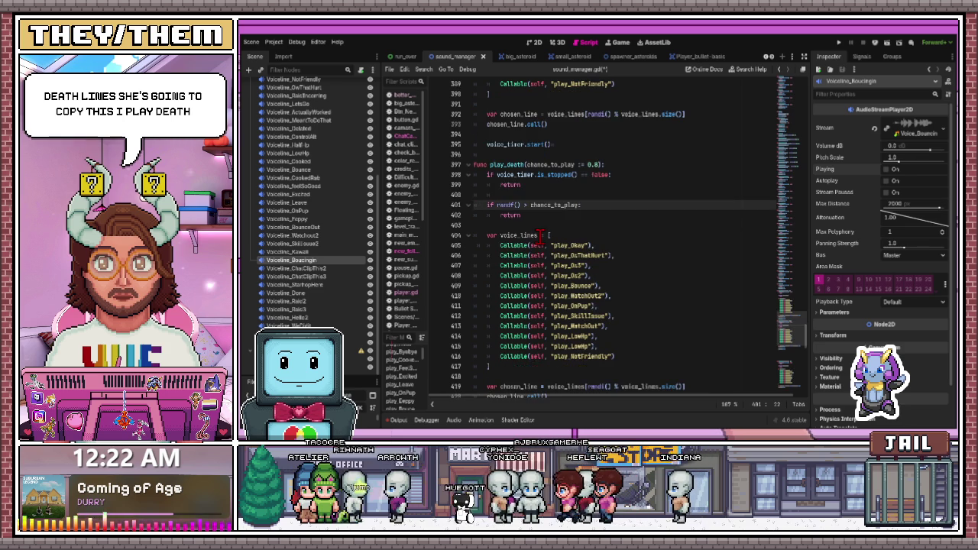
scroll(555, 239, "down", 3)
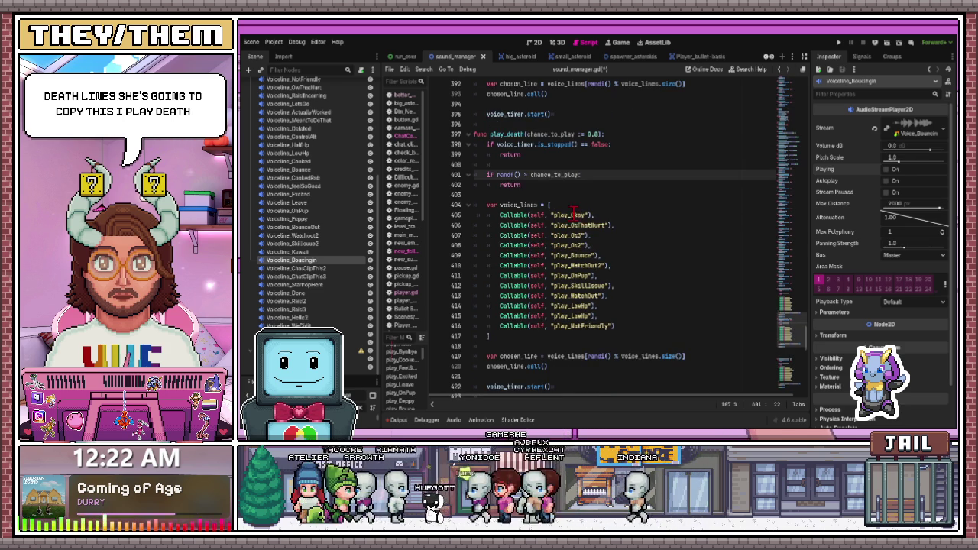
double_click(585, 215)
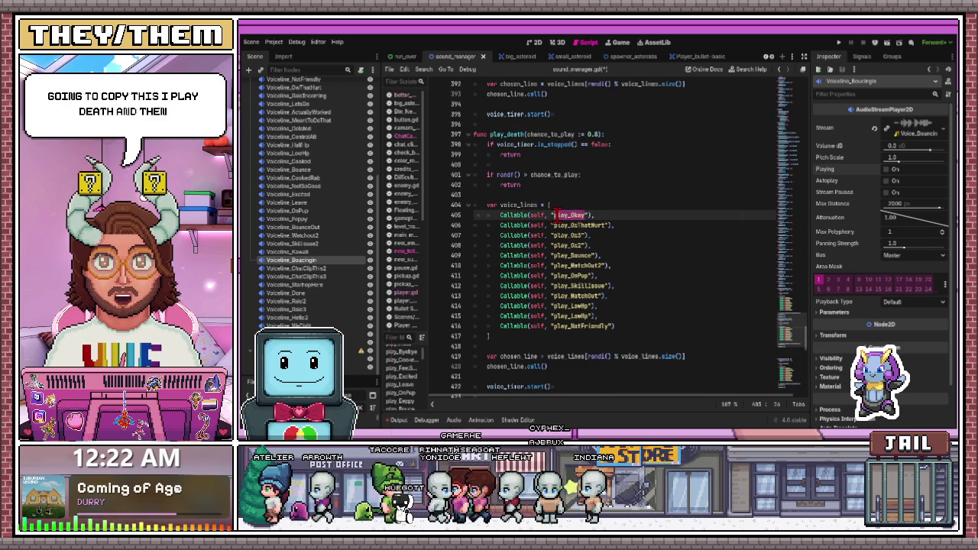
key("BackSpace")
left_click(515, 205)
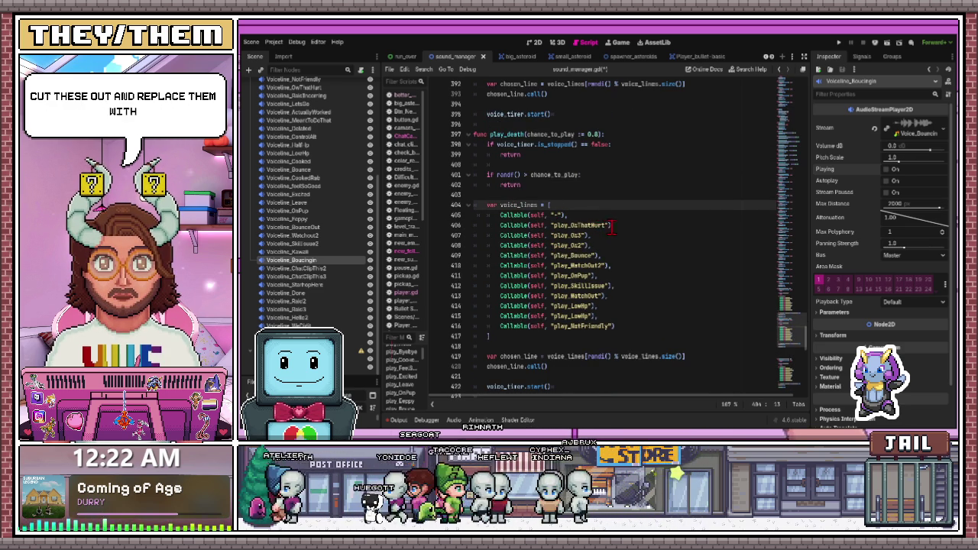
Replace play_Oz3, play_WatchOut2, play_Bounce, play_WatchOut, play_LowHp and play_NotFriendly entries with "-", keeping play_OuThatHurt
double_click(580, 236)
key("BackSpace")
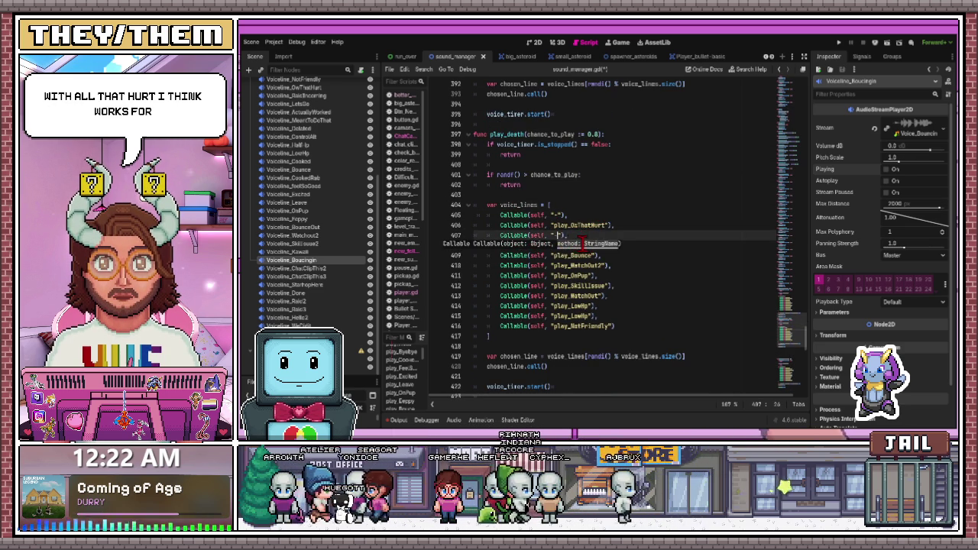
left_click(579, 245)
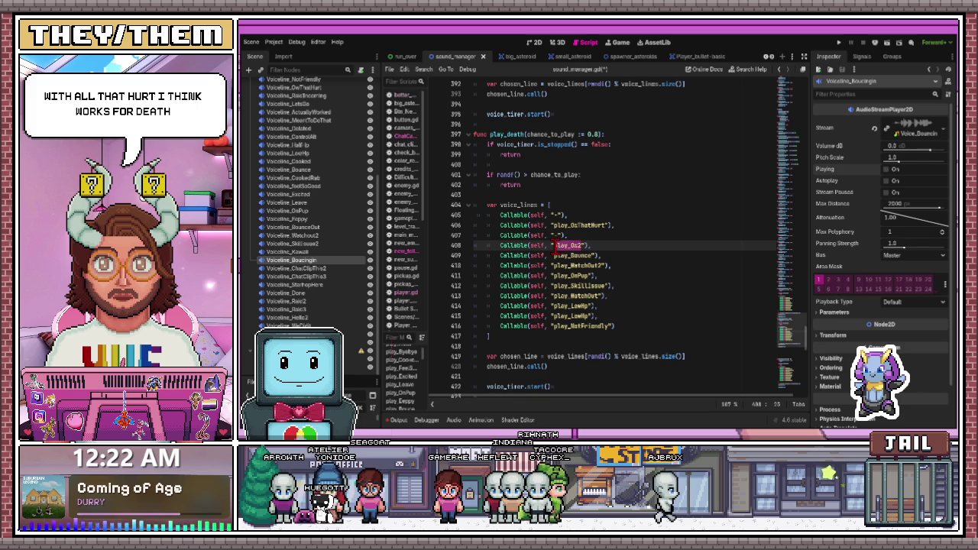
type("-")
left_click(586, 225)
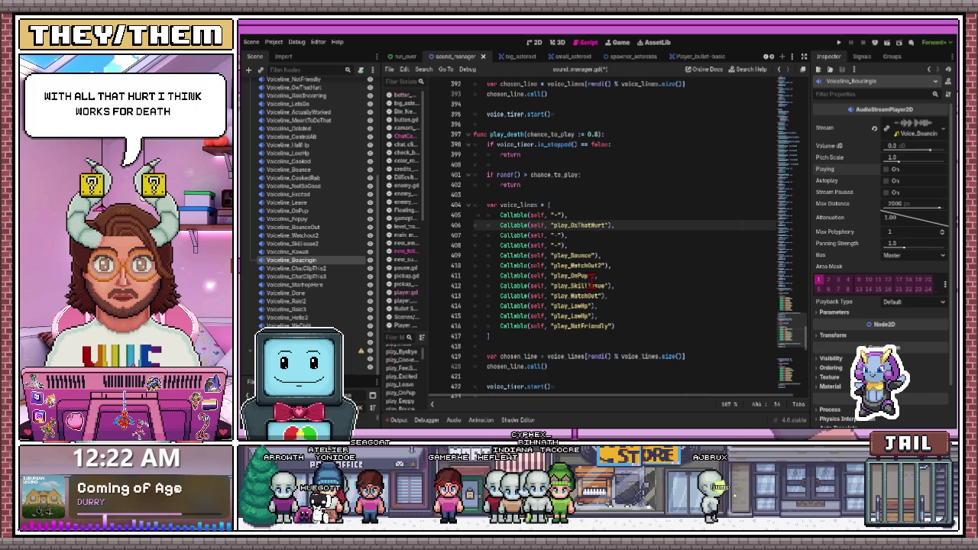
left_click(574, 276)
type("-")
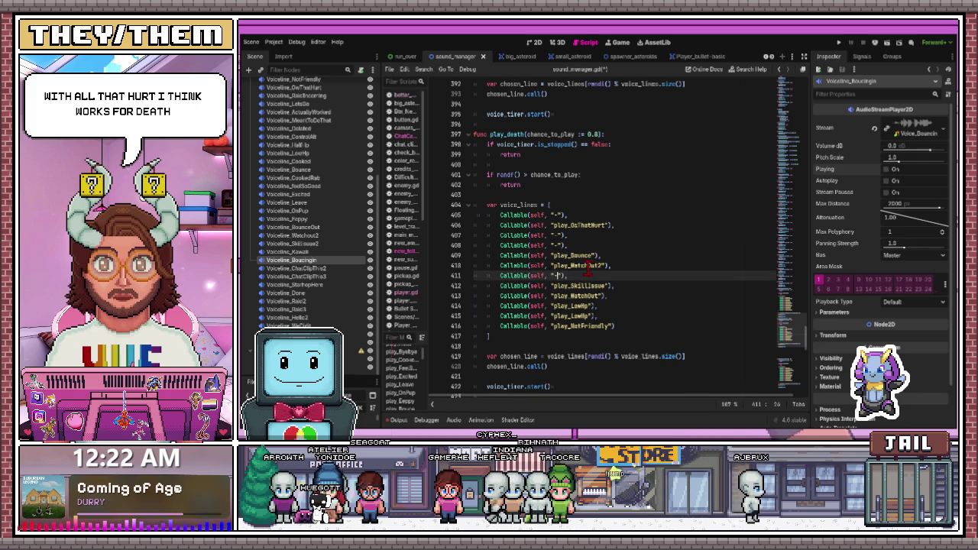
left_click_drag(604, 265, 578, 266)
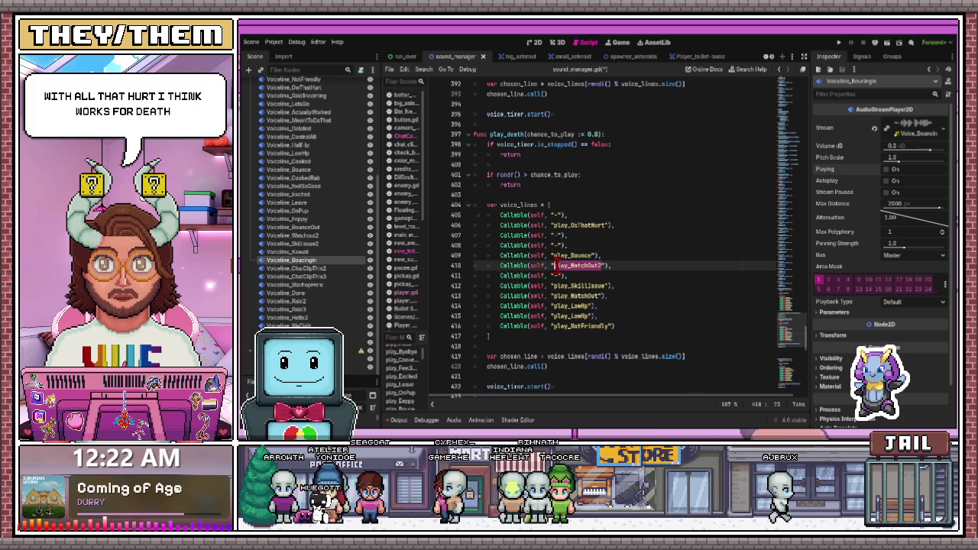
type("-")
left_click_drag(594, 255, 572, 256)
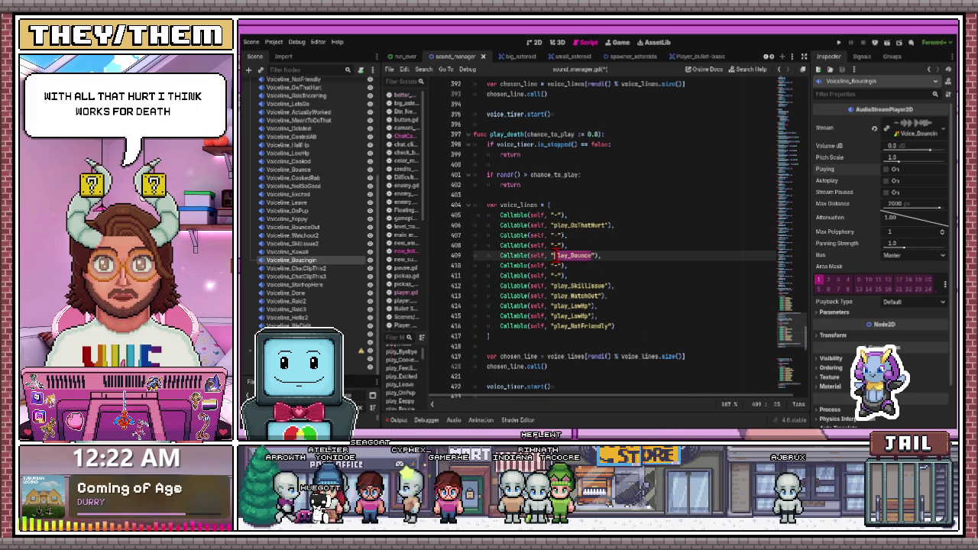
type("-")
left_click(597, 286)
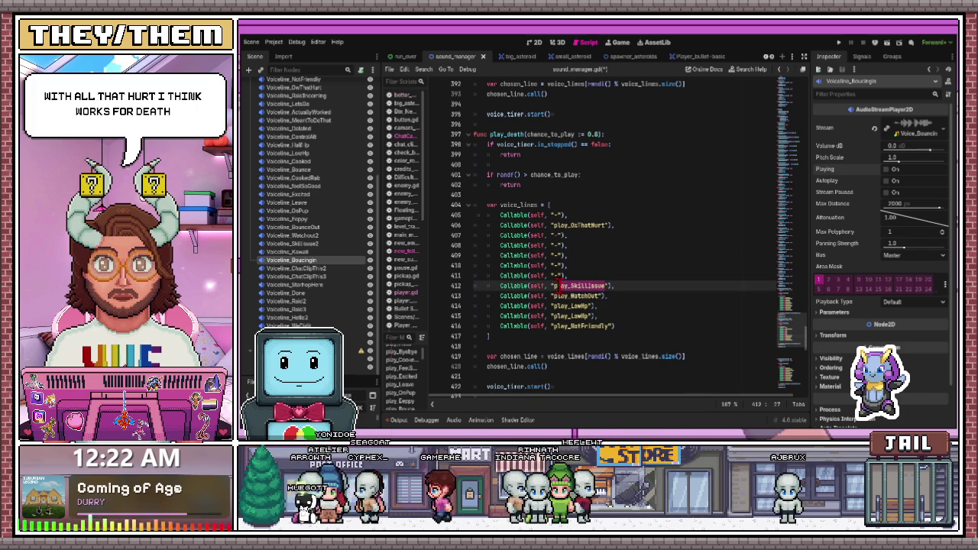
type("-")
left_click(602, 264)
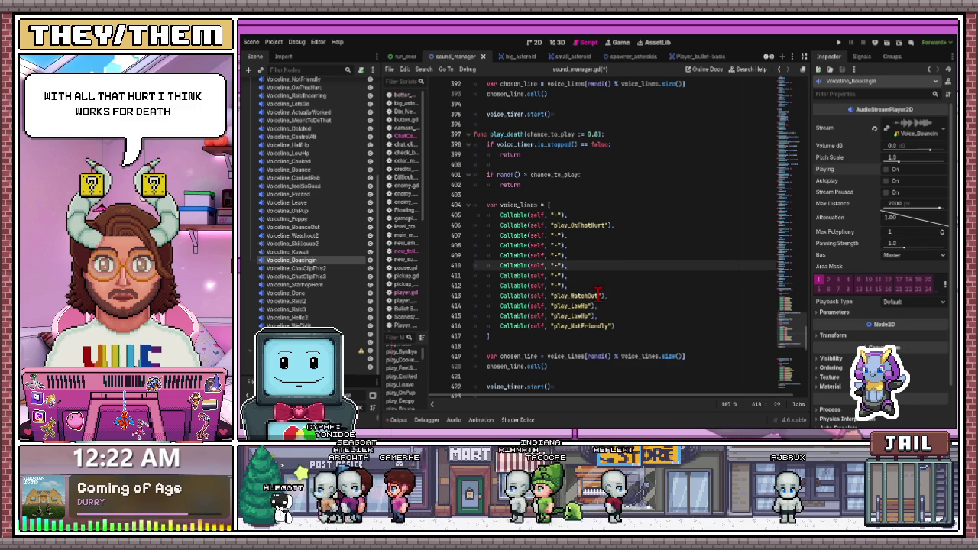
left_click_drag(598, 295, 557, 296)
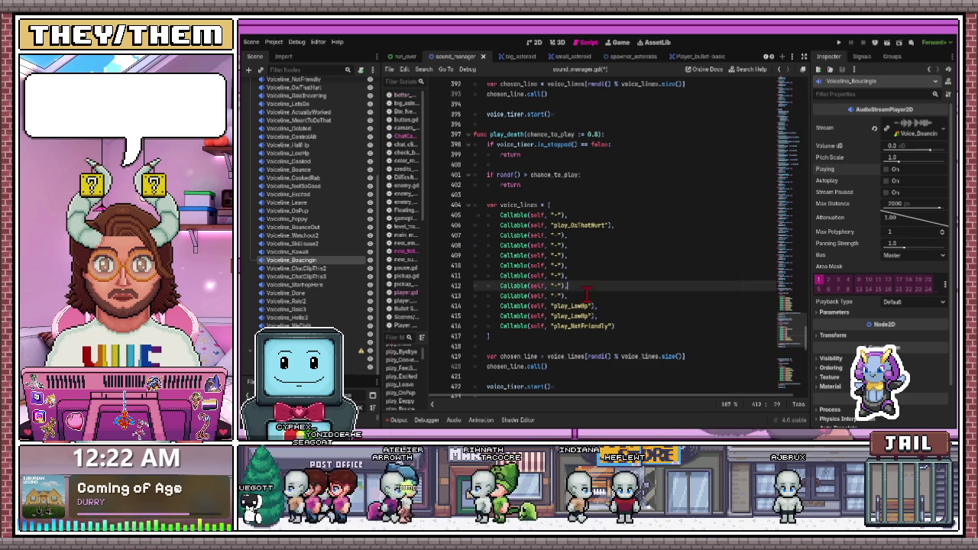
left_click(582, 306)
left_click_drag(587, 315, 557, 315)
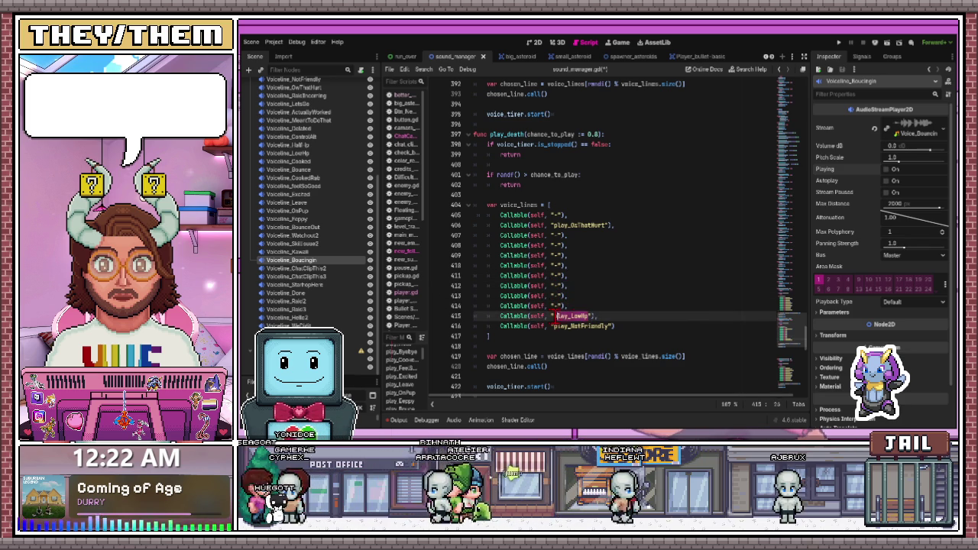
type("-")
left_click_drag(611, 326, 558, 327)
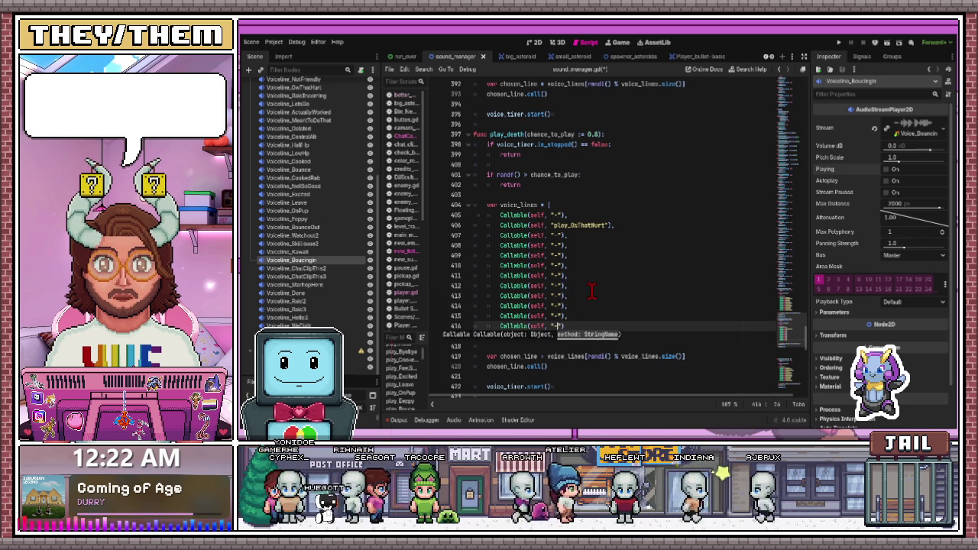
type("-")
left_click(586, 284)
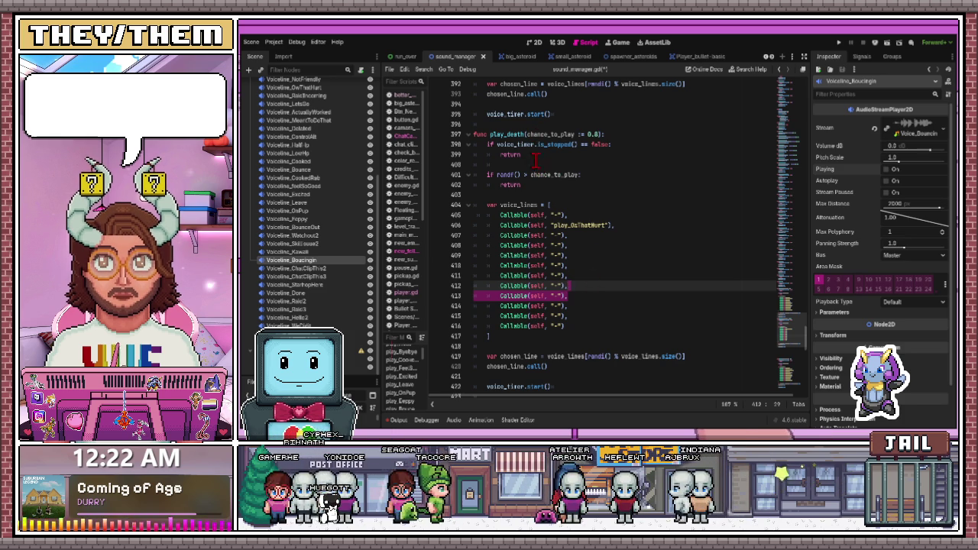
Remove the voice_timer.is_stopped() check and its leftover blank line from play_death
scroll(527, 183, "up", 2)
scroll(520, 200, "up", 1)
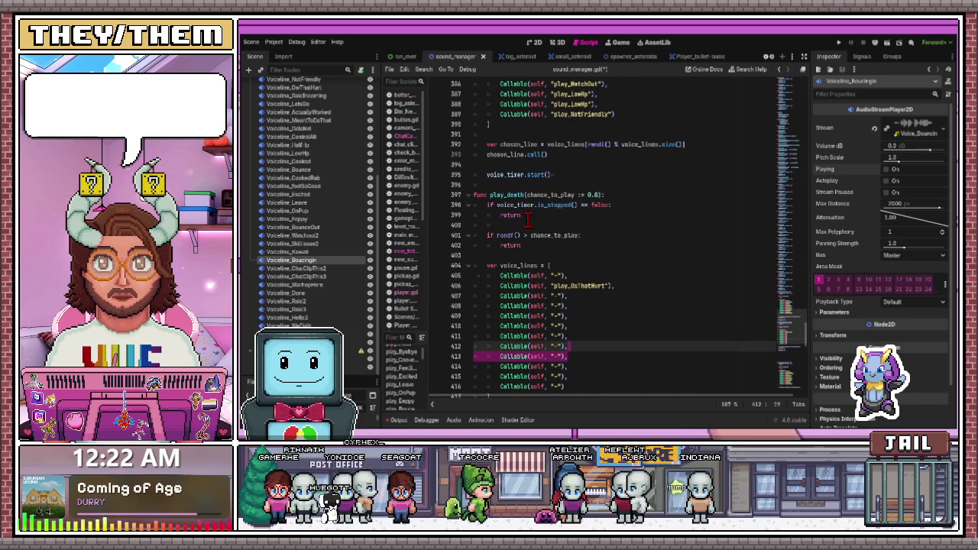
left_click_drag(521, 216, 464, 210)
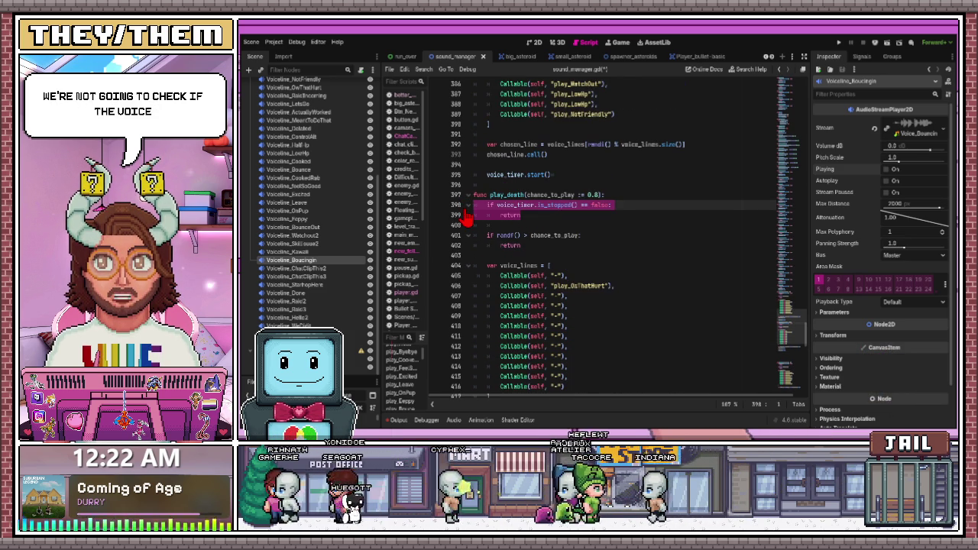
key("BackSpace")
key("BackSpace")
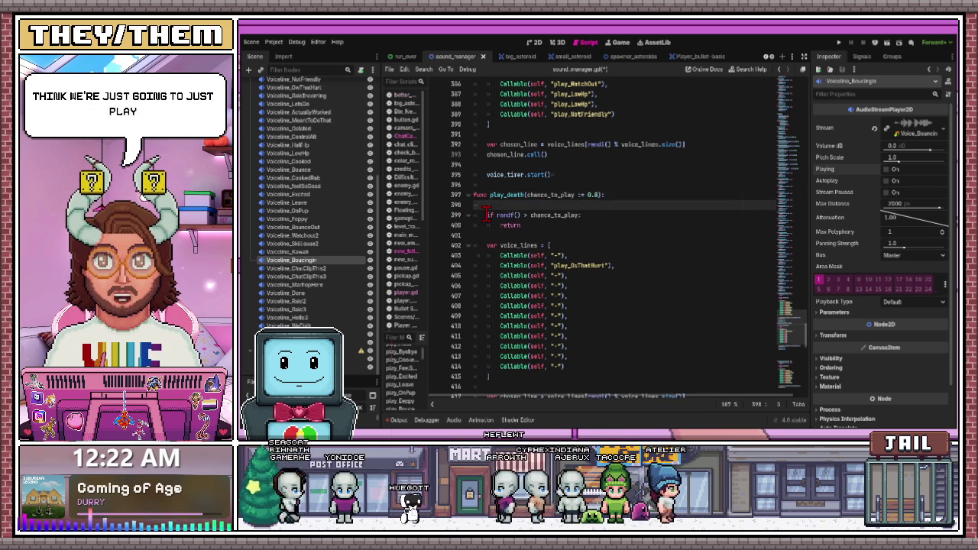
key("Delete")
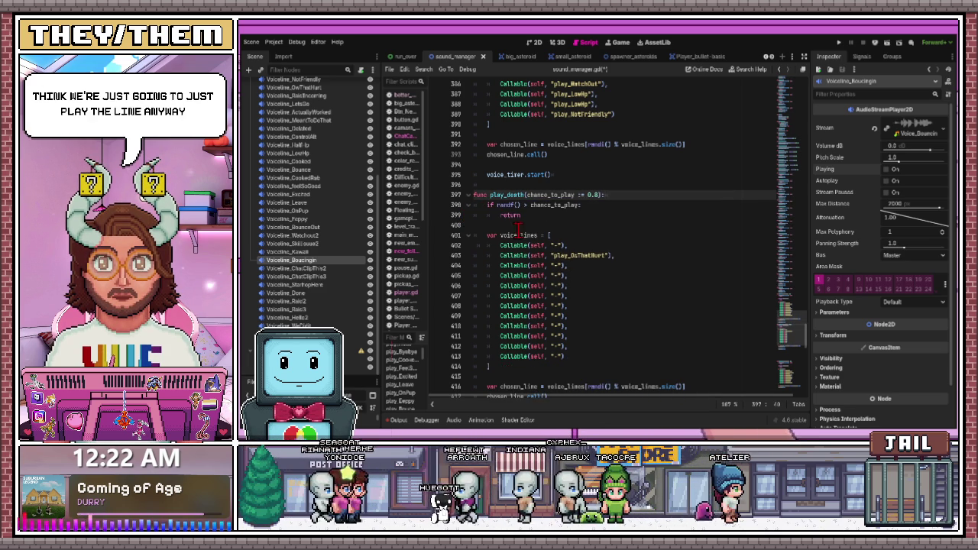
Delete the voice_timer.start() call at the end of play_death
scroll(517, 230, "down", 2)
left_click(569, 380)
left_click(580, 356)
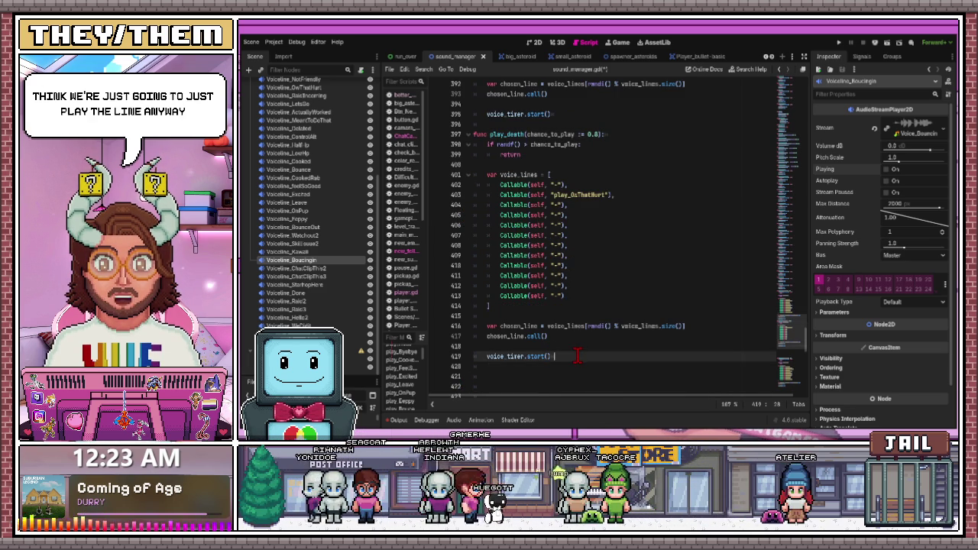
left_click_drag(579, 356, 470, 358)
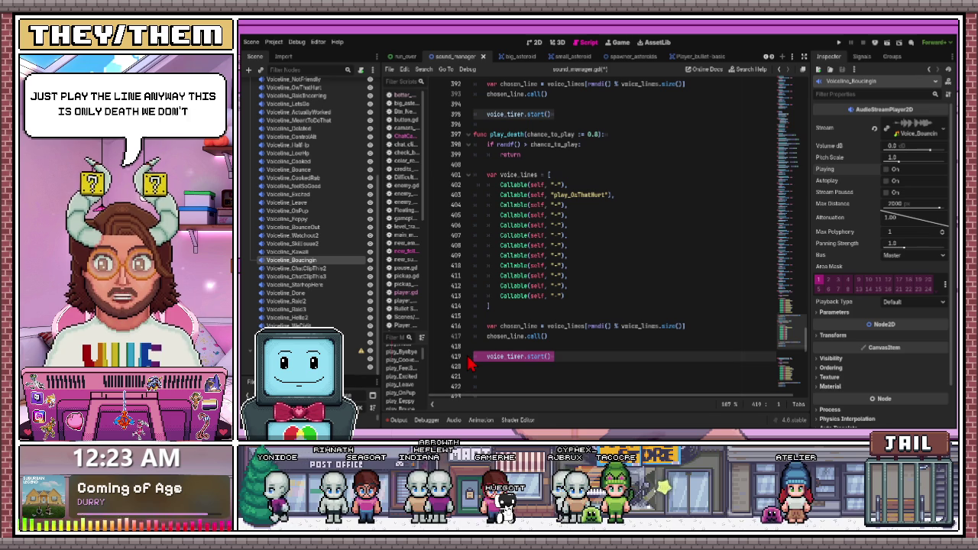
key("BackSpace")
key("BackSpace")
key("BackSpace")
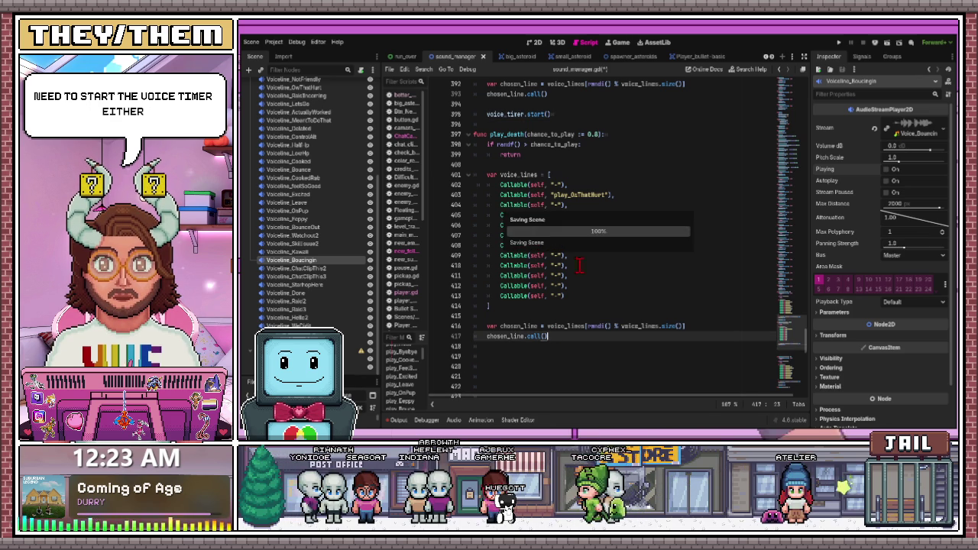
Put play_Cooked, taken from line 352, into the first entry of play_death's voice_lines list
scroll(549, 232, "up", 2)
scroll(549, 231, "up", 7)
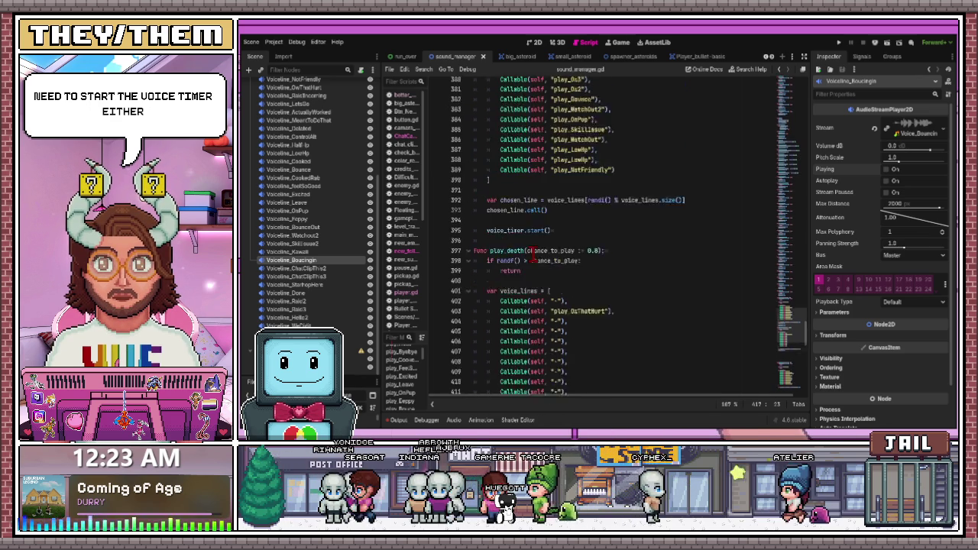
scroll(532, 254, "up", 2)
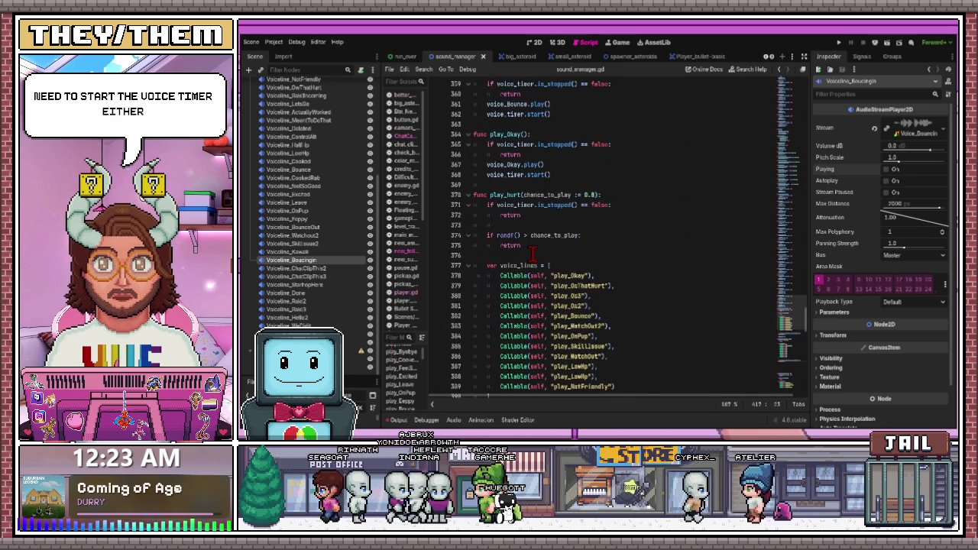
scroll(527, 249, "up", 4)
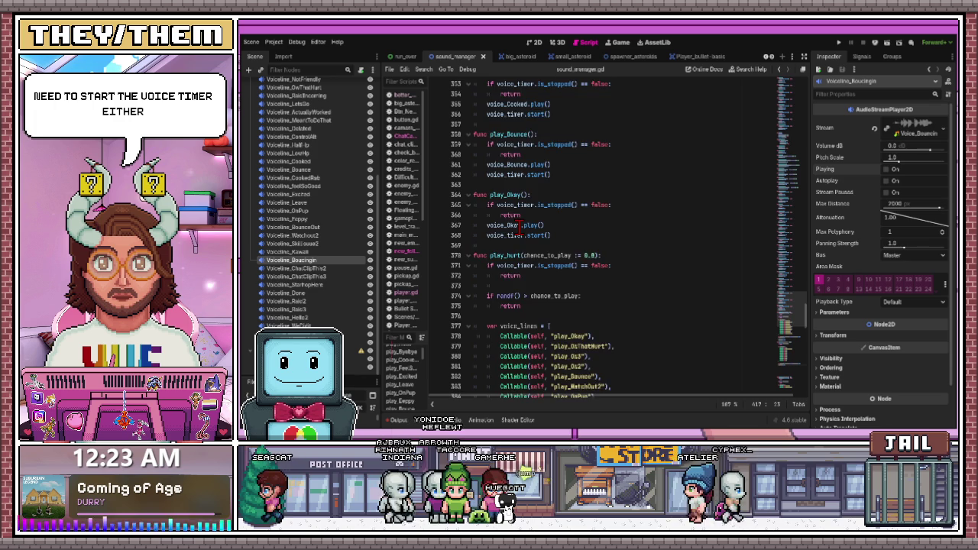
scroll(519, 214, "up", 2)
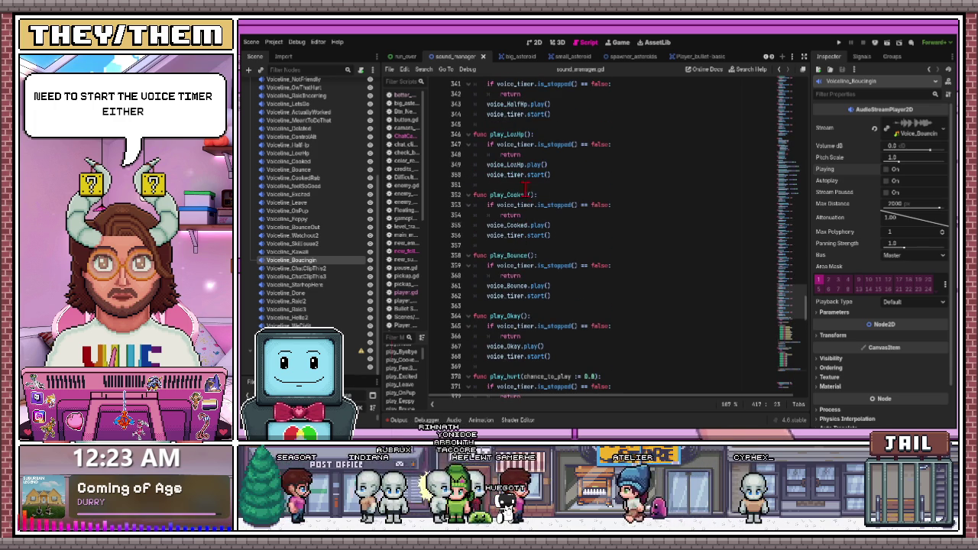
double_click(526, 194)
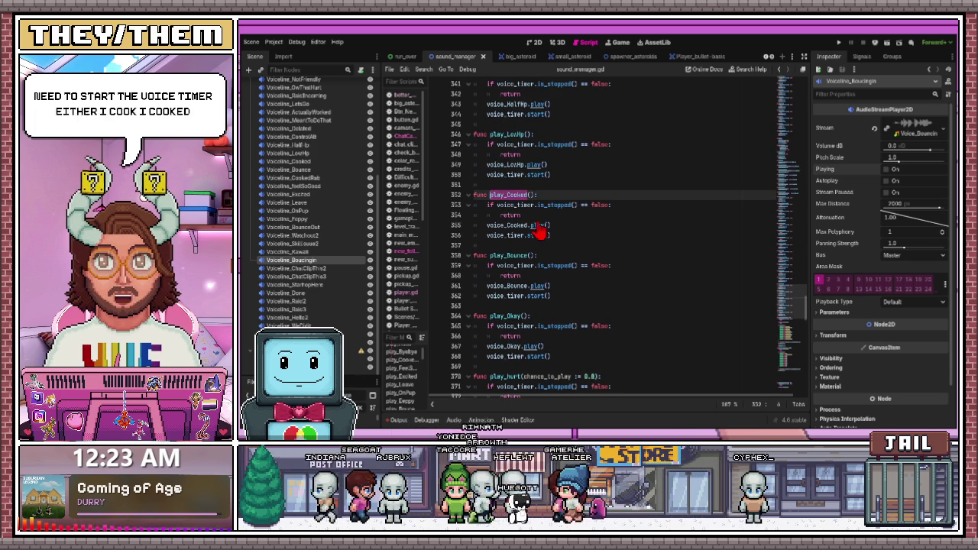
scroll(539, 223, "down", 2)
scroll(541, 229, "down", 12)
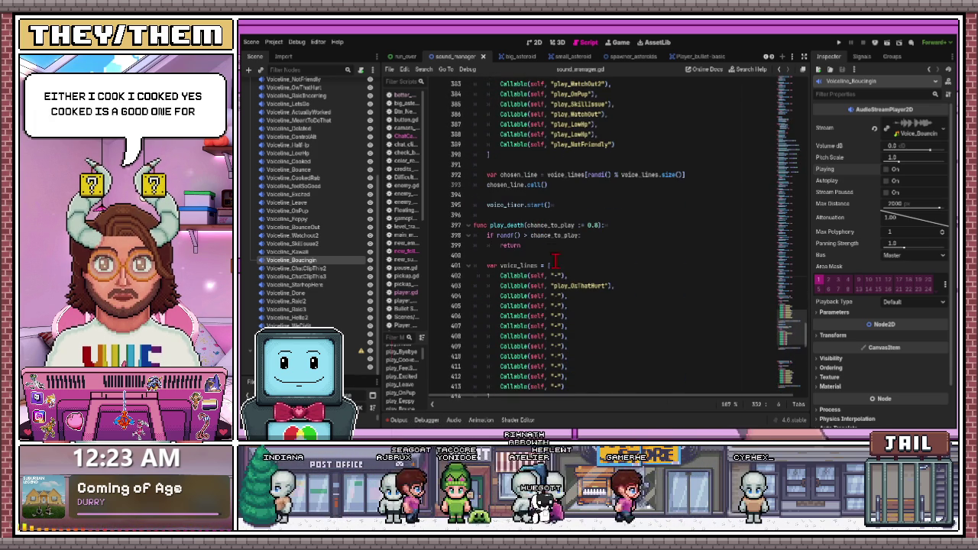
left_click(558, 275)
scroll(566, 260, "up", 10)
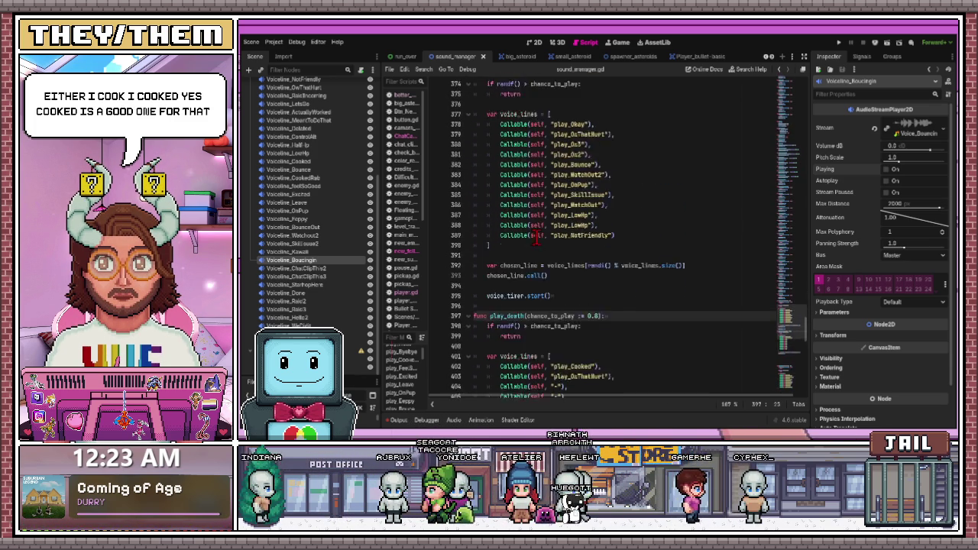
scroll(535, 245, "up", 6)
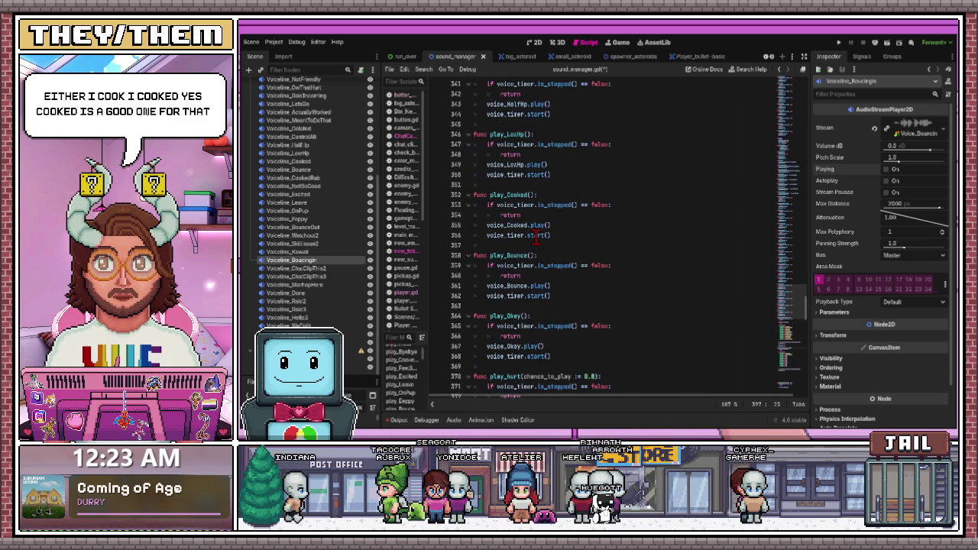
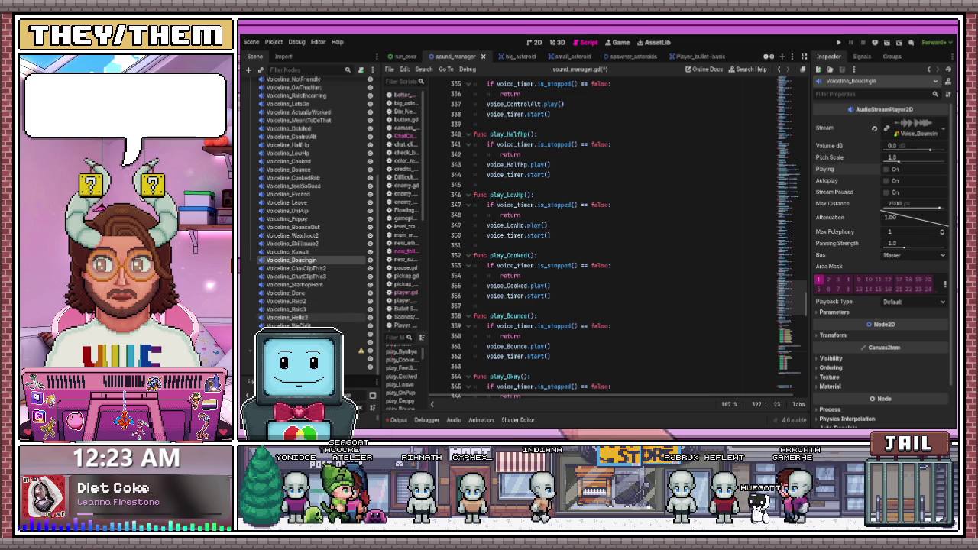
Copy the play_ThisIsFine function name from higher up in sound_manager.gd
scroll(596, 237, "up", 2)
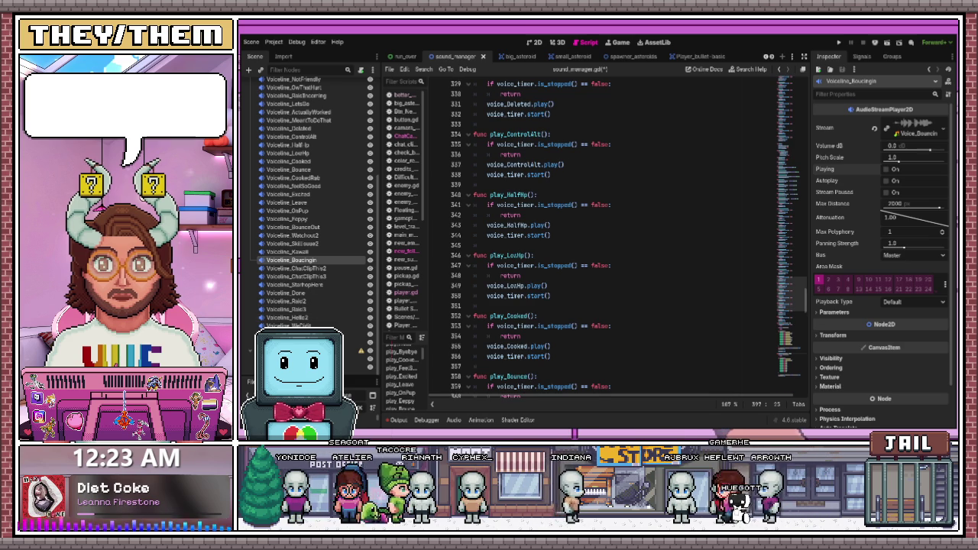
scroll(596, 237, "up", 2)
scroll(596, 237, "up", 1)
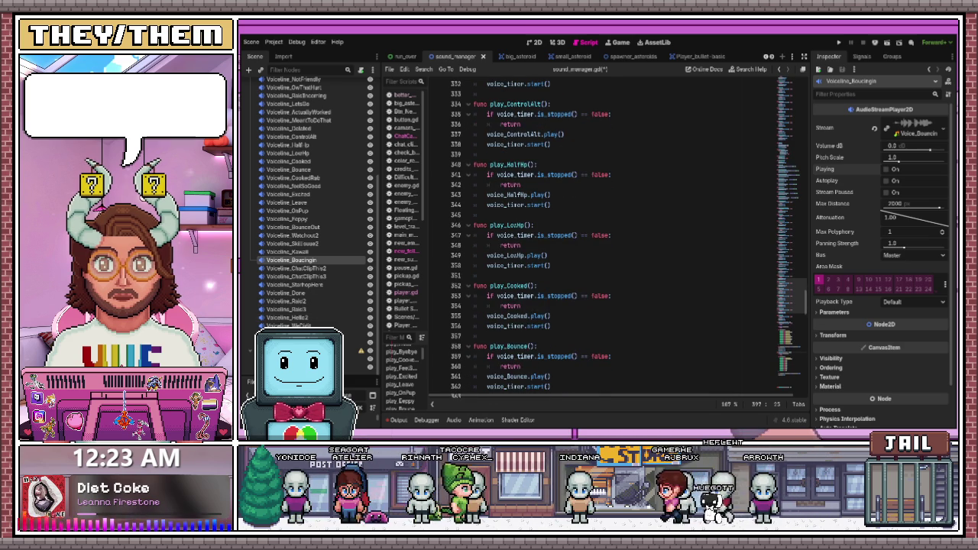
scroll(596, 237, "up", 1)
scroll(595, 237, "up", 9)
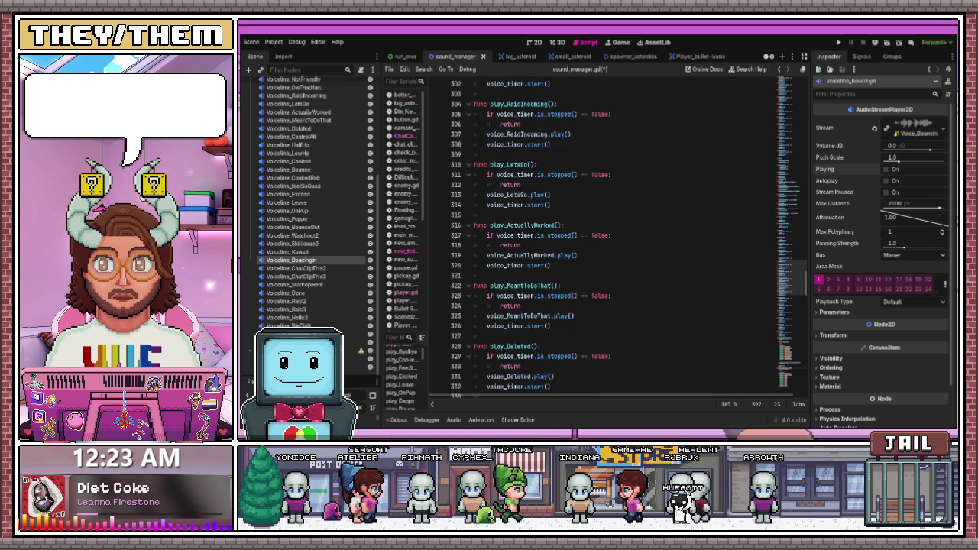
scroll(596, 237, "up", 8)
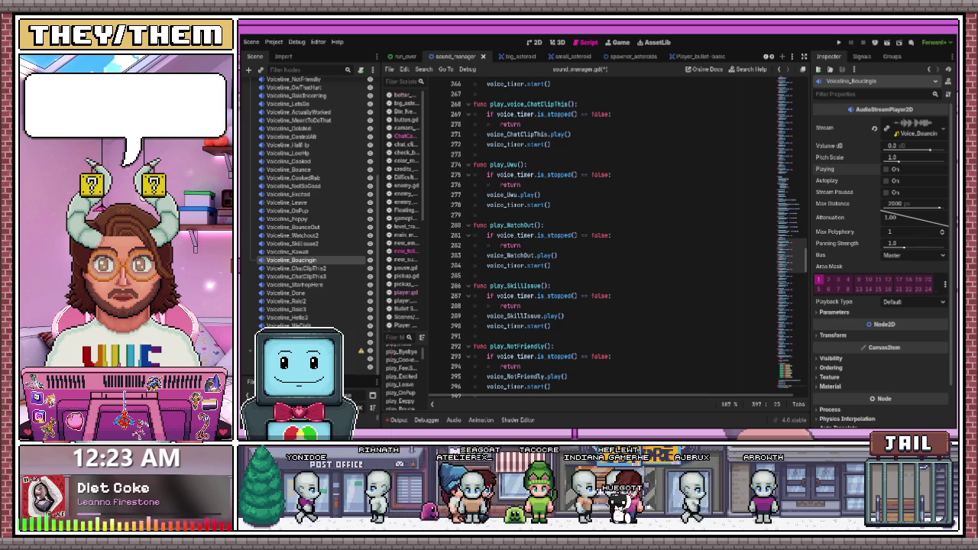
scroll(596, 237, "up", 5)
scroll(596, 237, "up", 9)
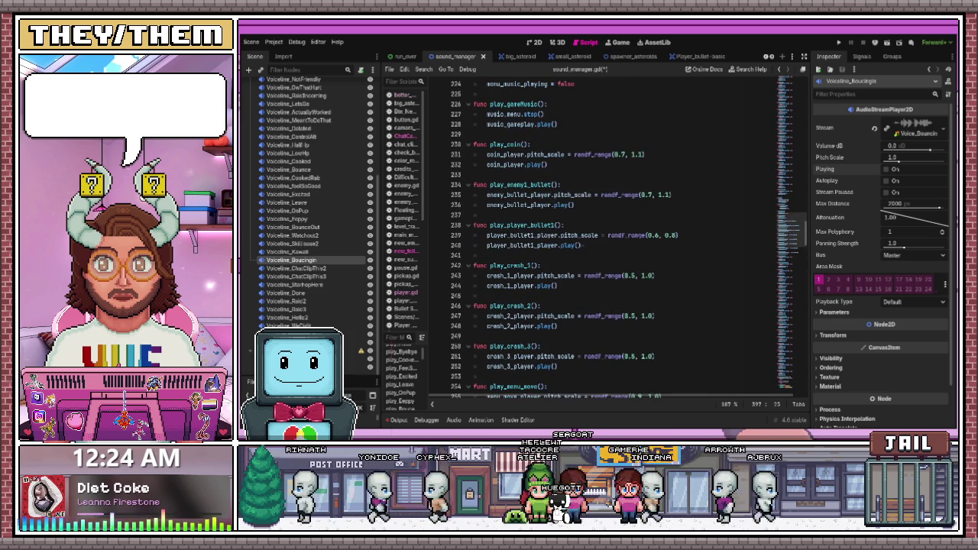
scroll(596, 237, "up", 8)
scroll(595, 237, "up", 4)
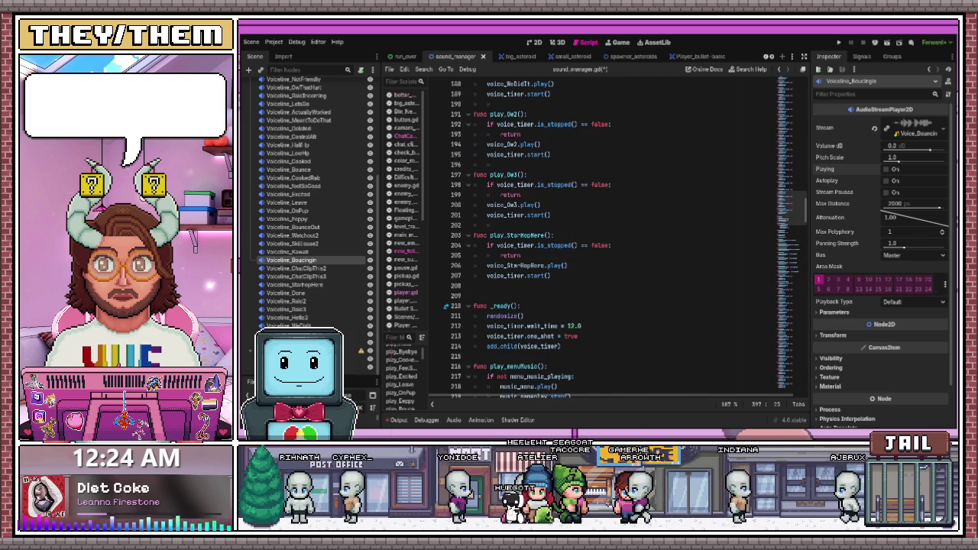
scroll(596, 237, "up", 1)
scroll(596, 237, "up", 1)
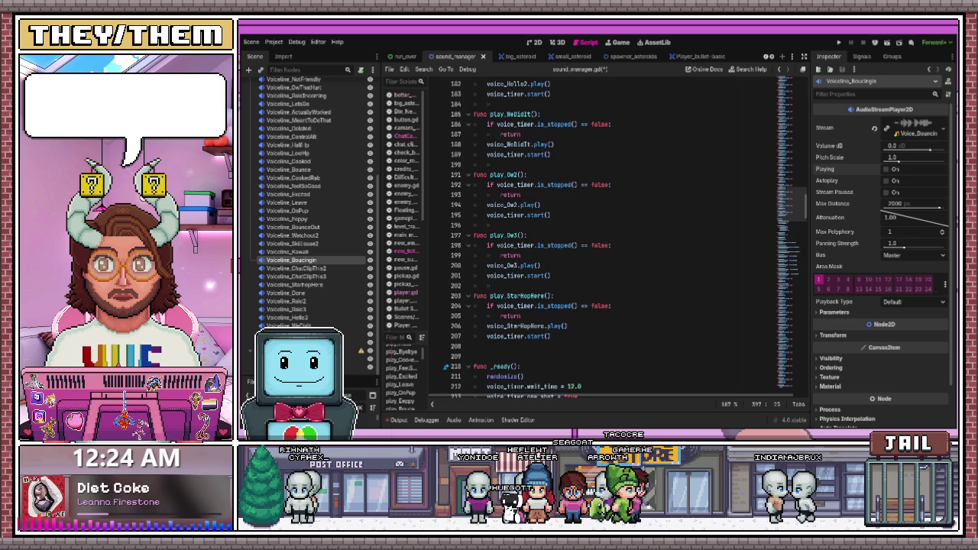
scroll(626, 237, "up", 4)
scroll(596, 237, "up", 2)
scroll(596, 237, "up", 5)
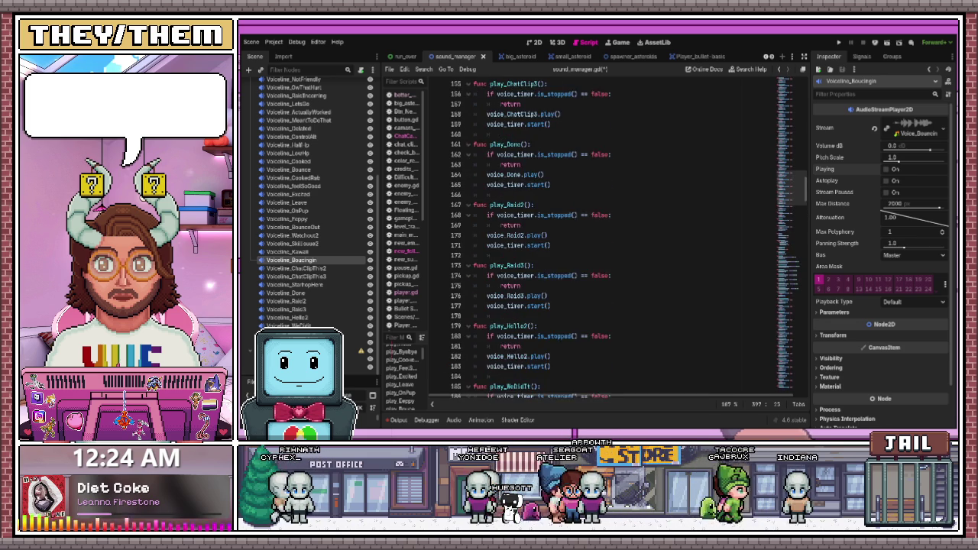
scroll(611, 237, "up", 1)
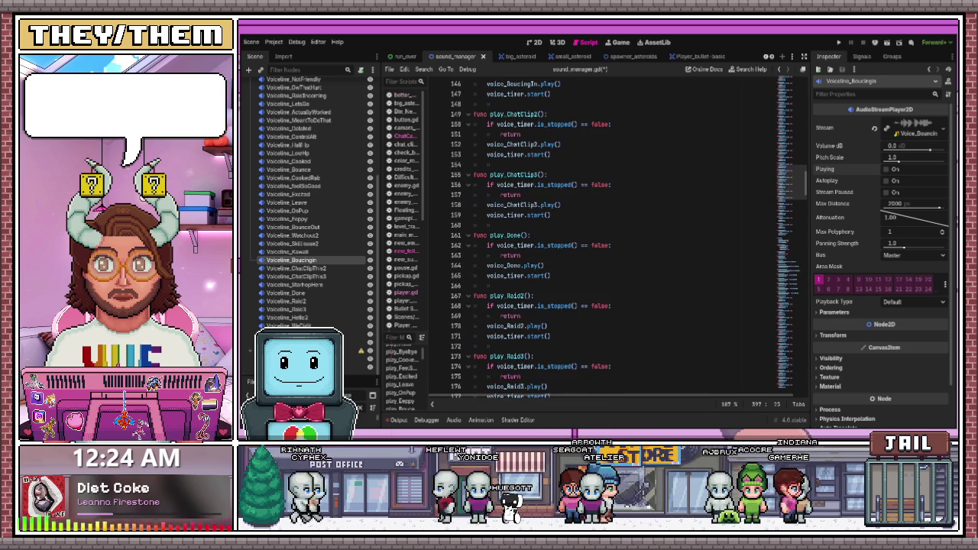
scroll(612, 237, "up", 2)
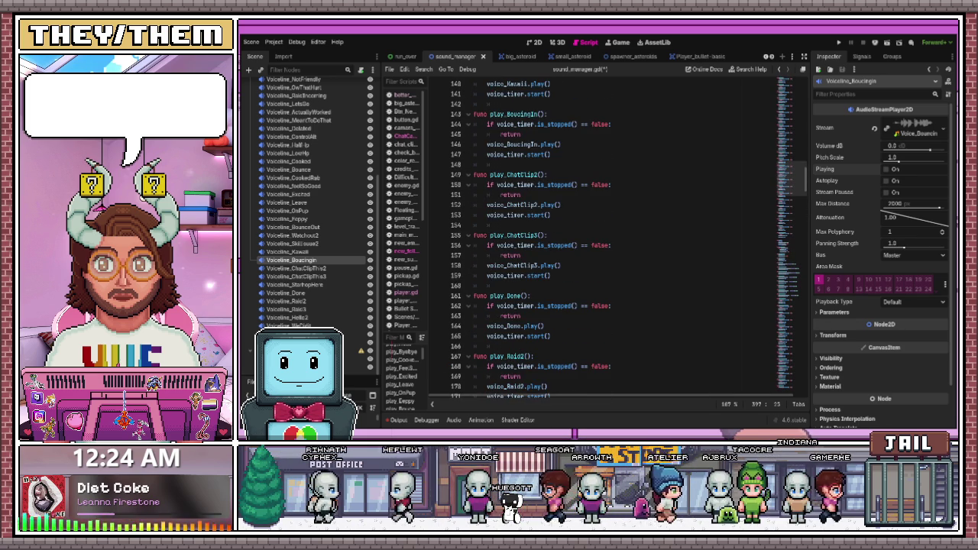
scroll(611, 237, "up", 1)
scroll(611, 236, "up", 4)
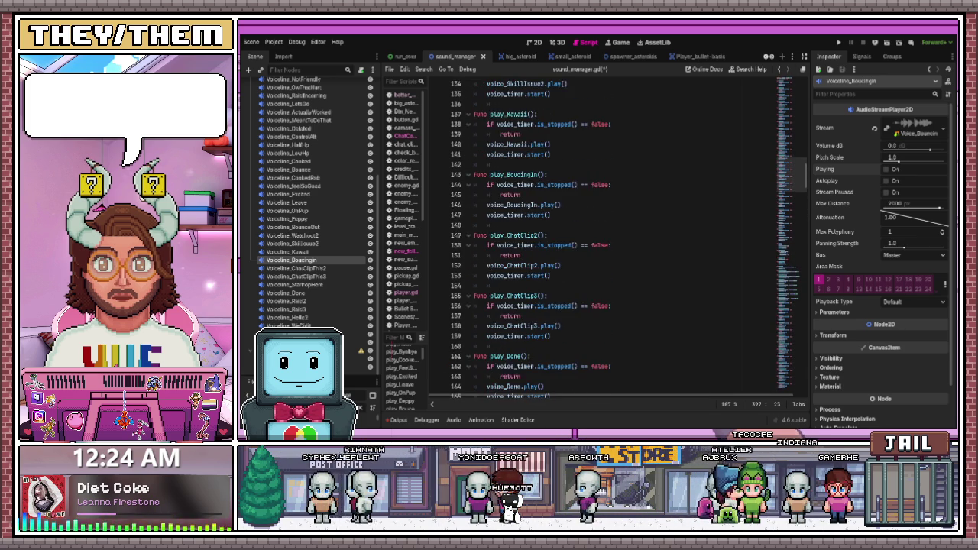
scroll(611, 237, "up", 1)
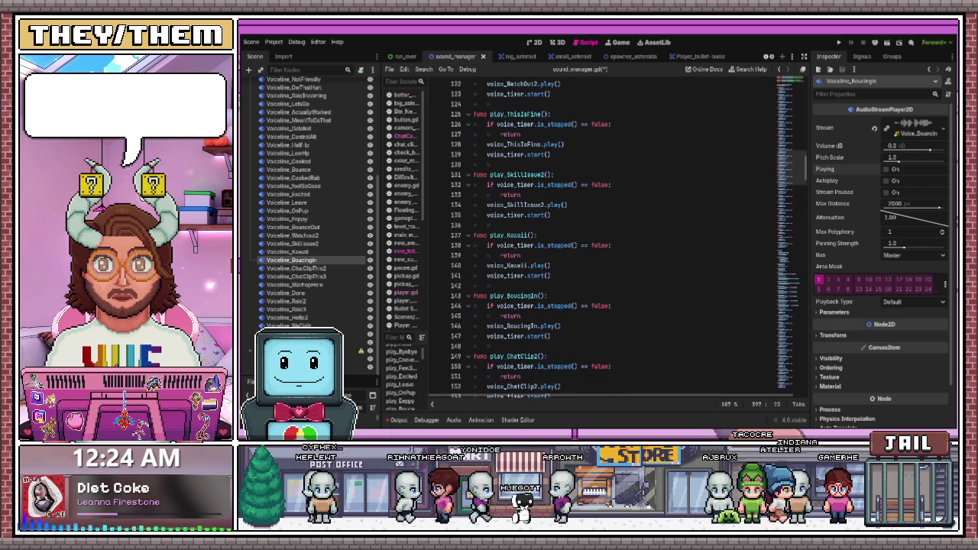
double_click(518, 115)
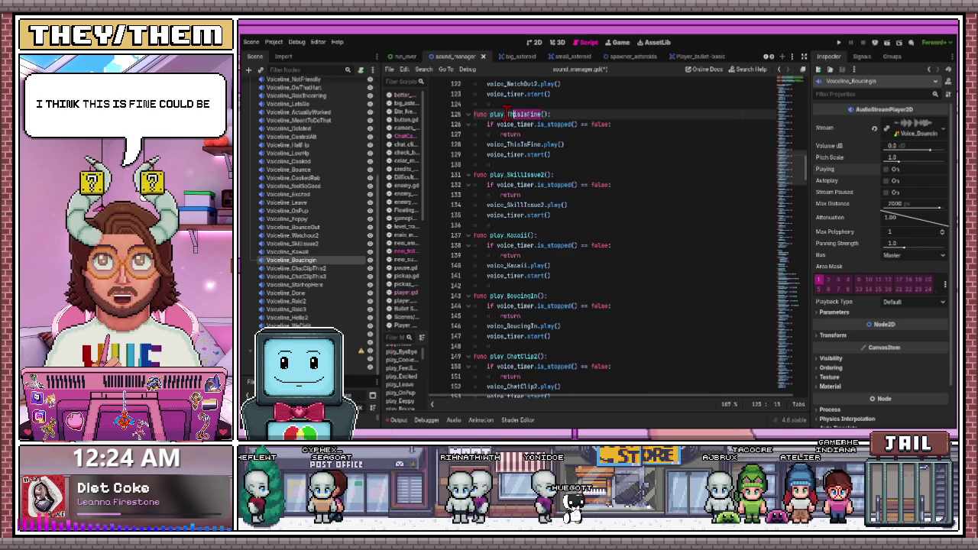
Fill play_death's third and fourth entries with play_ThisIsFine and play_Eeppy
scroll(548, 200, "up", 6)
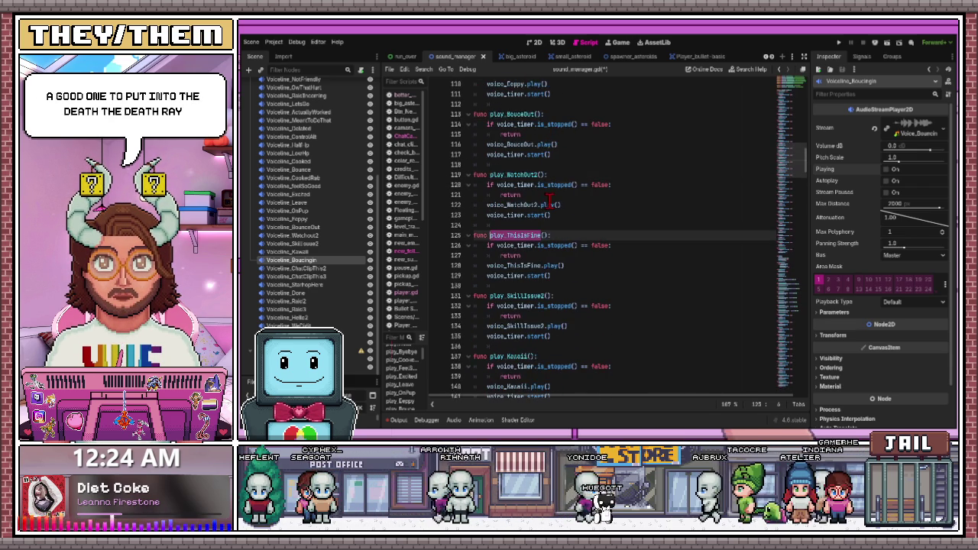
scroll(572, 288, "down", 20)
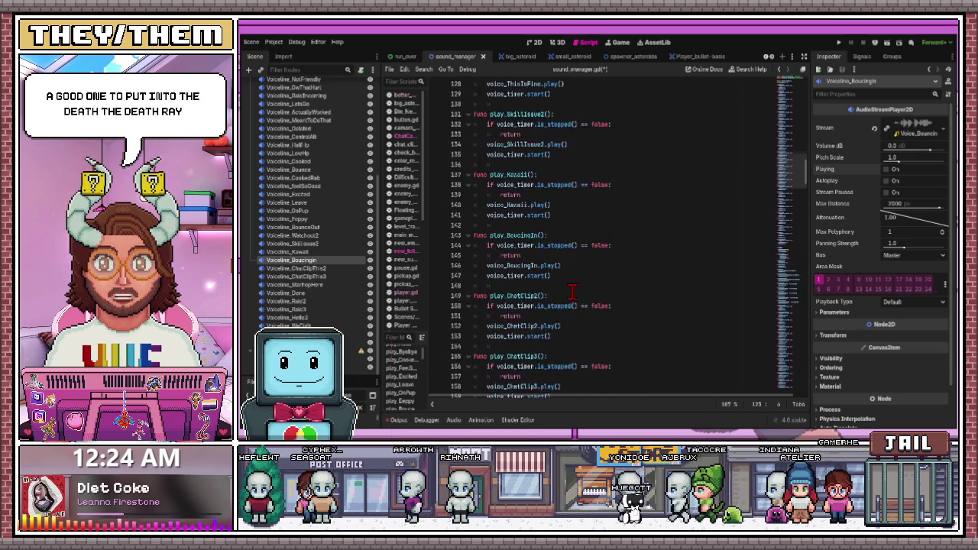
scroll(571, 289, "down", 20)
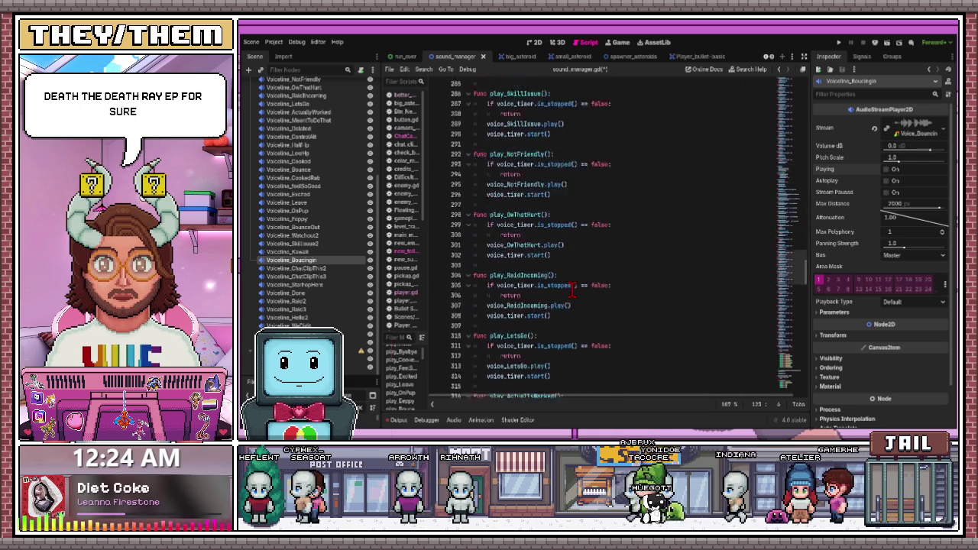
scroll(571, 289, "down", 13)
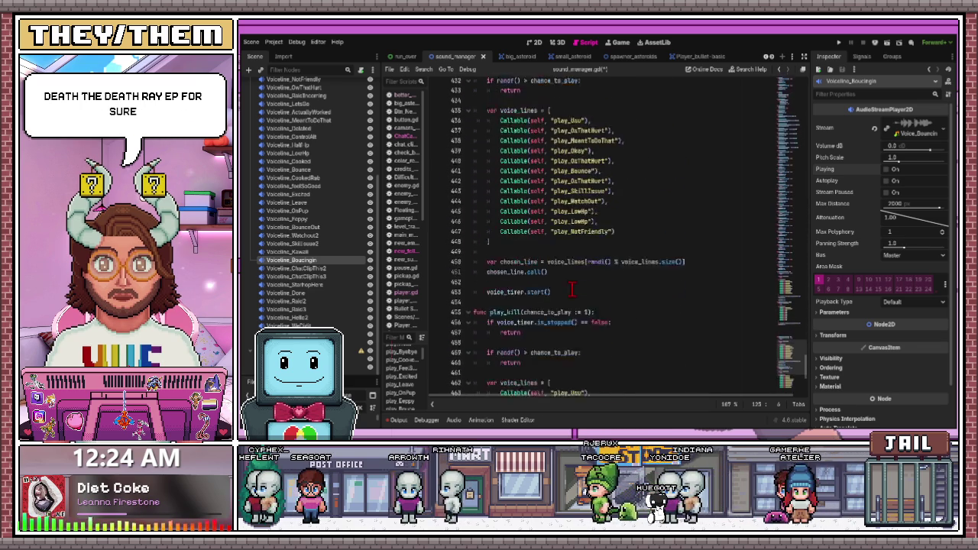
scroll(572, 289, "up", 5)
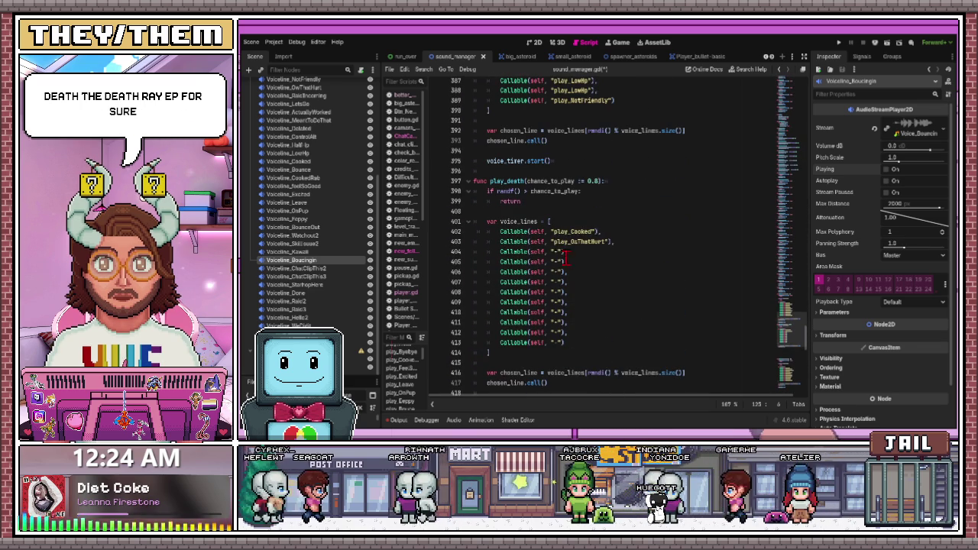
left_click(555, 252)
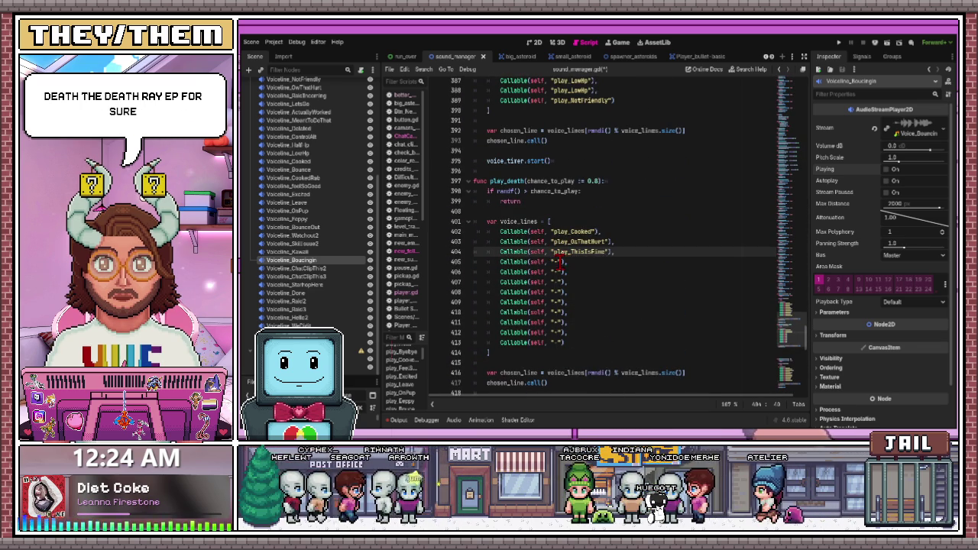
left_click(554, 262)
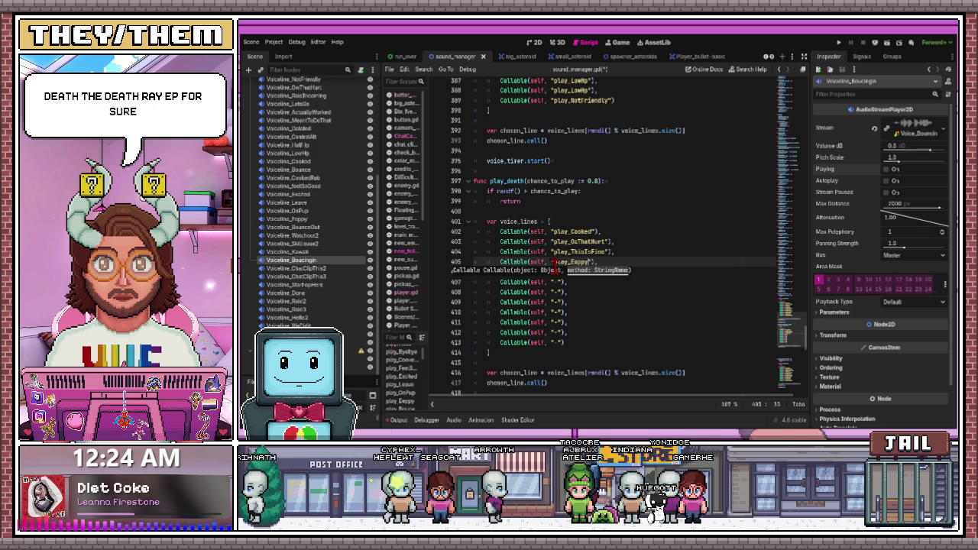
Delete four spare placeholder Callable entries from the play_death list
mouse_move(567, 342)
left_mouse_down()
mouse_move(496, 325)
mouse_move(485, 309)
left_mouse_up()
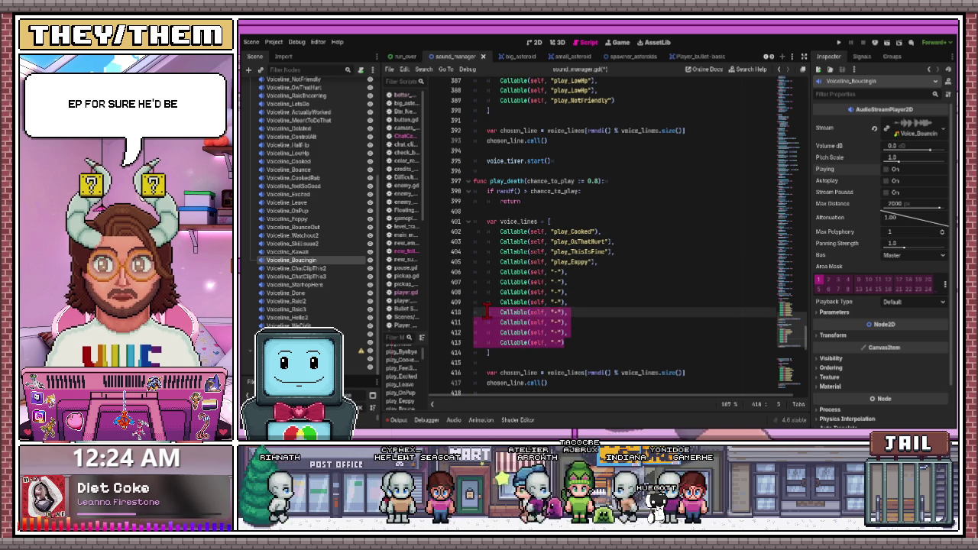
left_click(593, 295)
left_click_drag(572, 313, 472, 286)
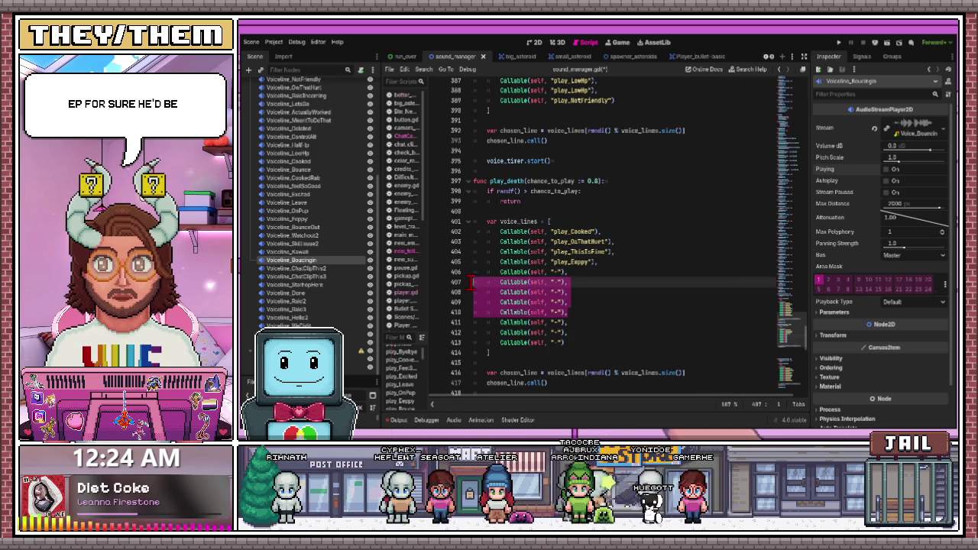
key("BackSpace")
key("BackSpace")
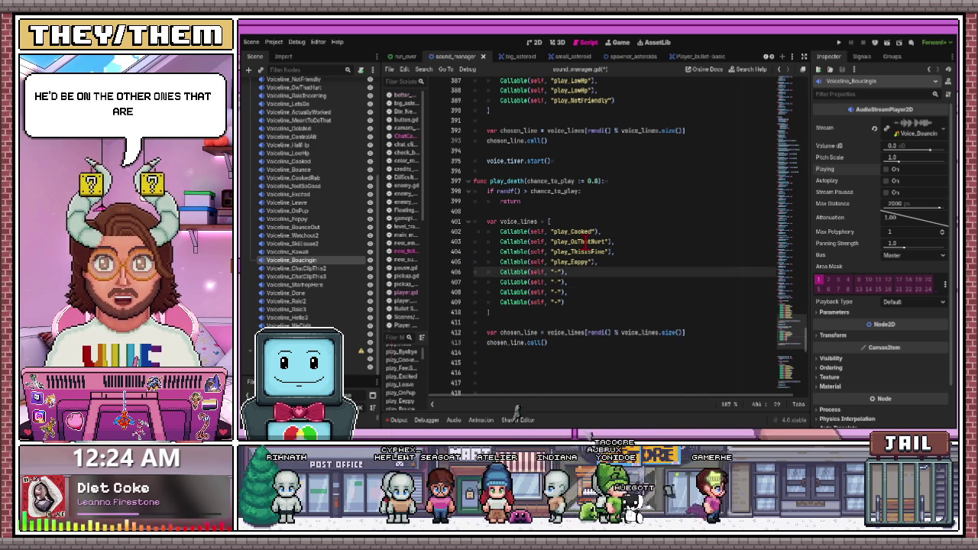
scroll(626, 243, "up", 4)
Copy play_OnPup and paste it into the first placeholder entry after play_Eeppy
scroll(626, 242, "up", 20)
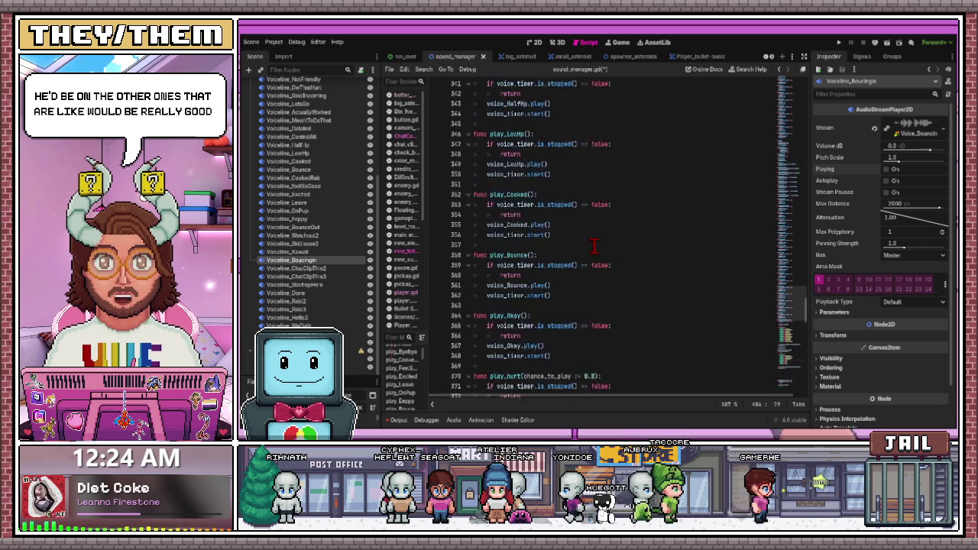
scroll(595, 242, "up", 20)
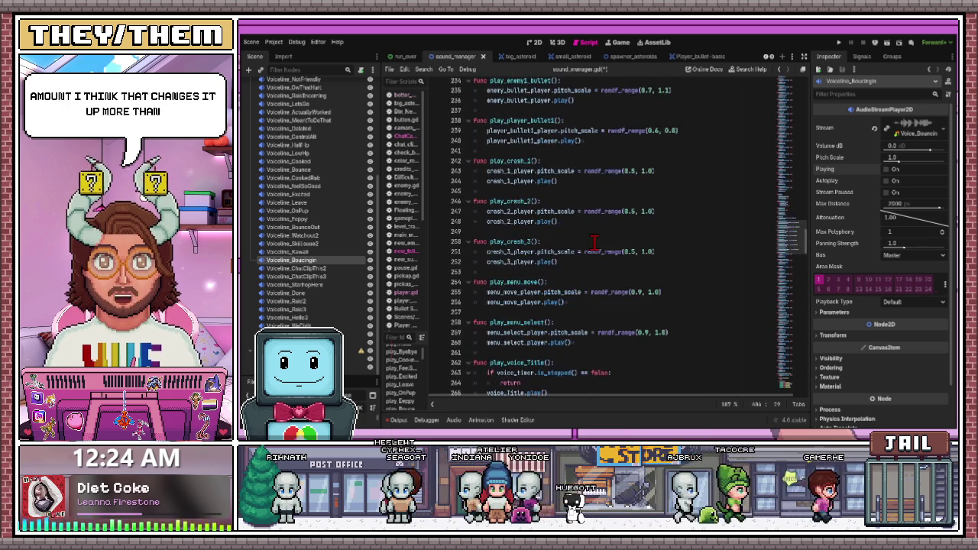
scroll(596, 242, "up", 20)
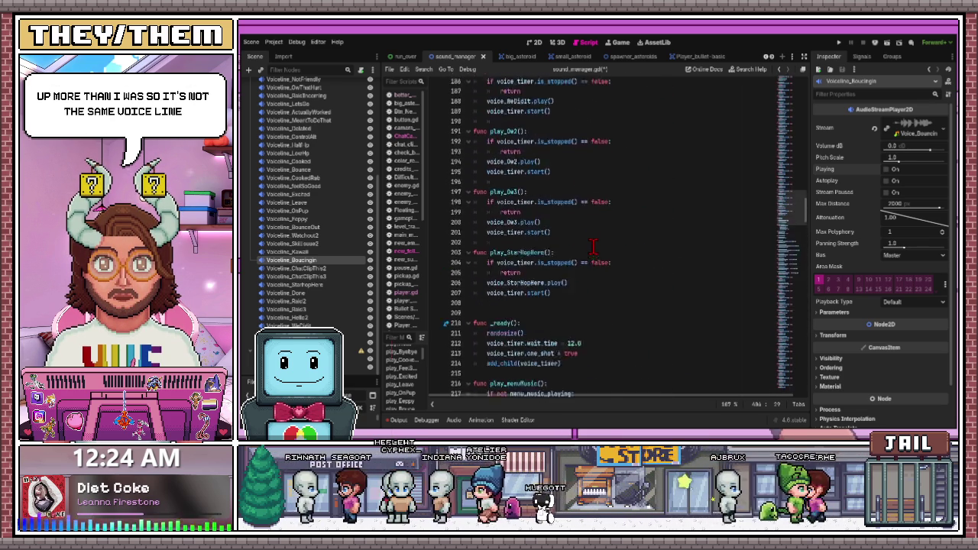
scroll(593, 246, "up", 7)
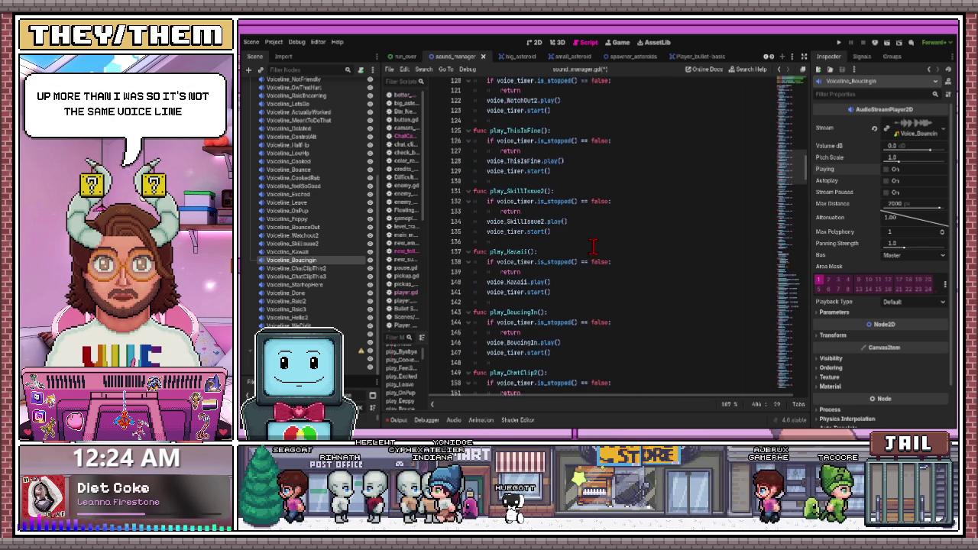
scroll(593, 246, "up", 4)
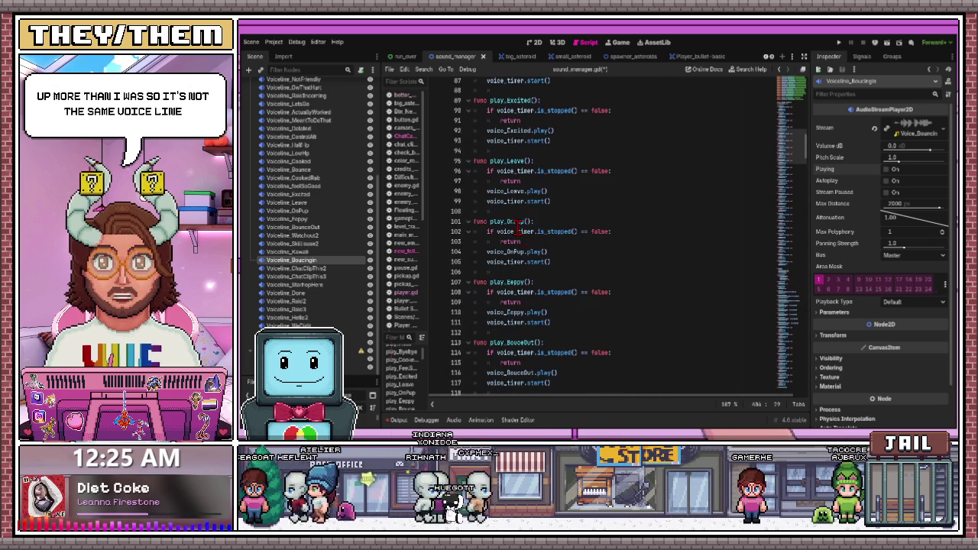
double_click(492, 220)
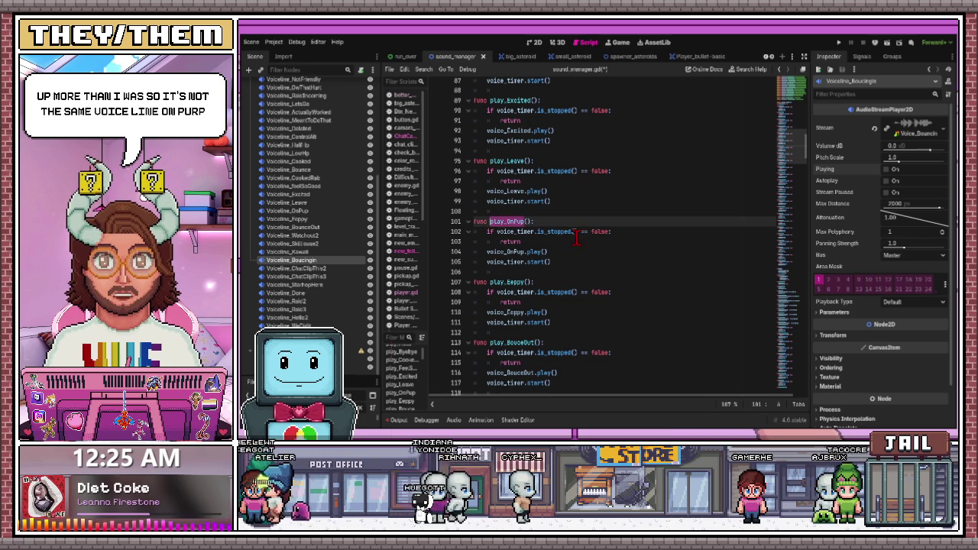
scroll(568, 242, "down", 15)
scroll(568, 241, "down", 20)
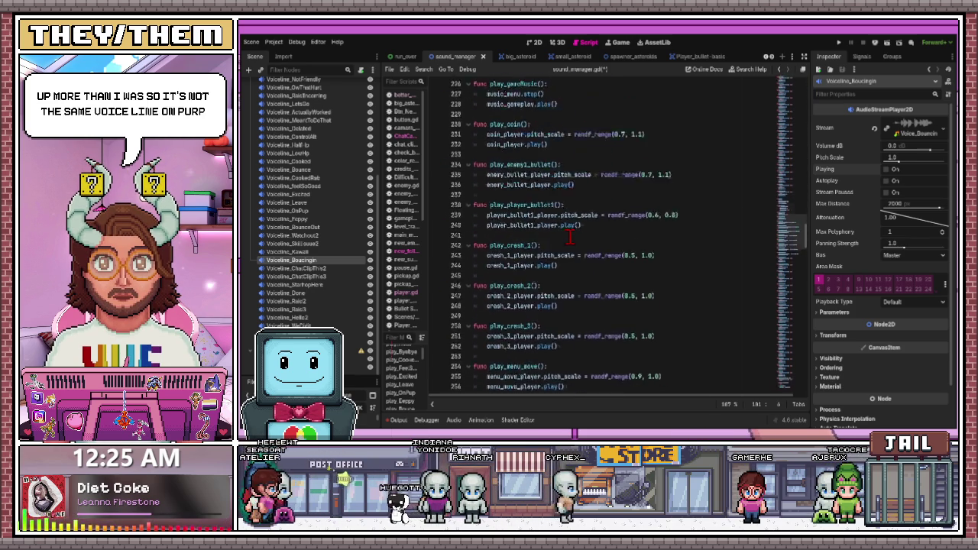
scroll(569, 237, "down", 20)
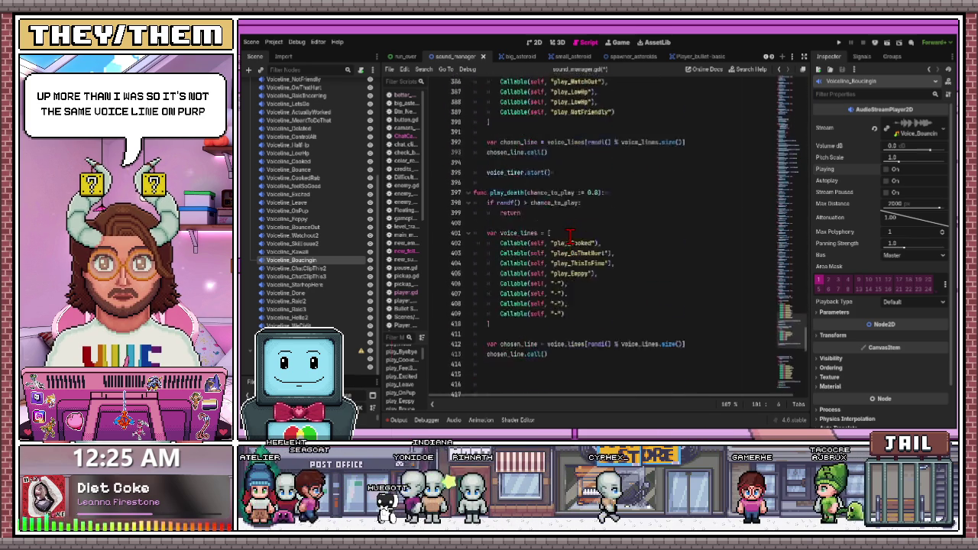
scroll(569, 237, "up", 2)
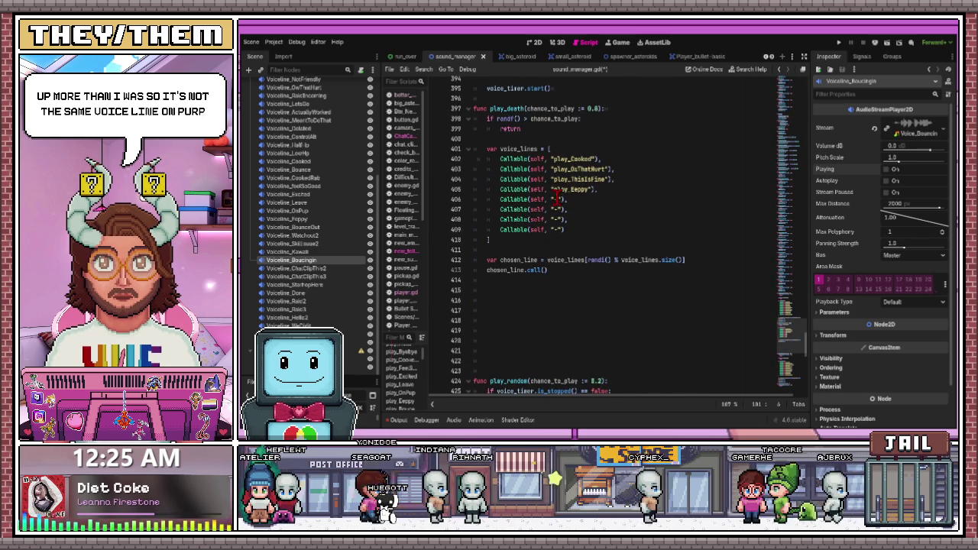
scroll(569, 218, "up", 7)
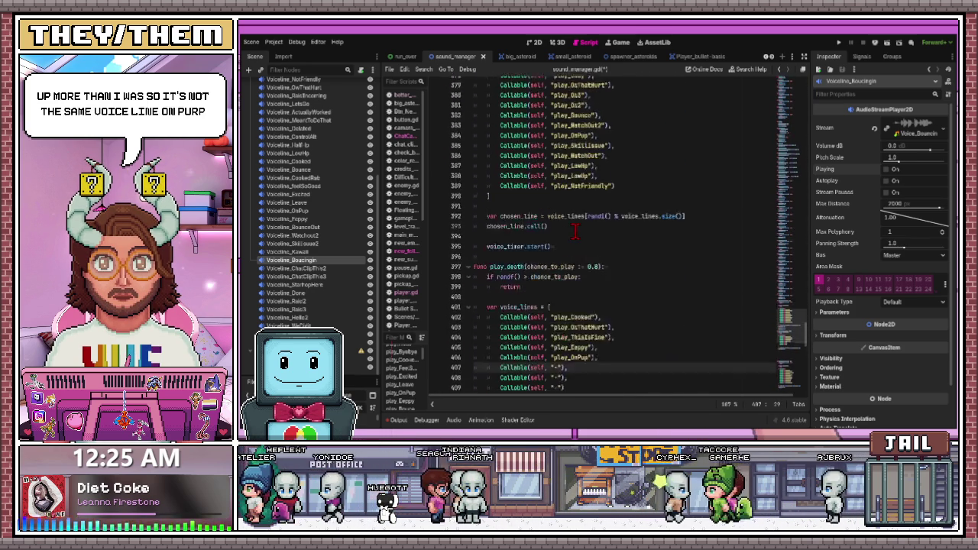
scroll(578, 231, "up", 20)
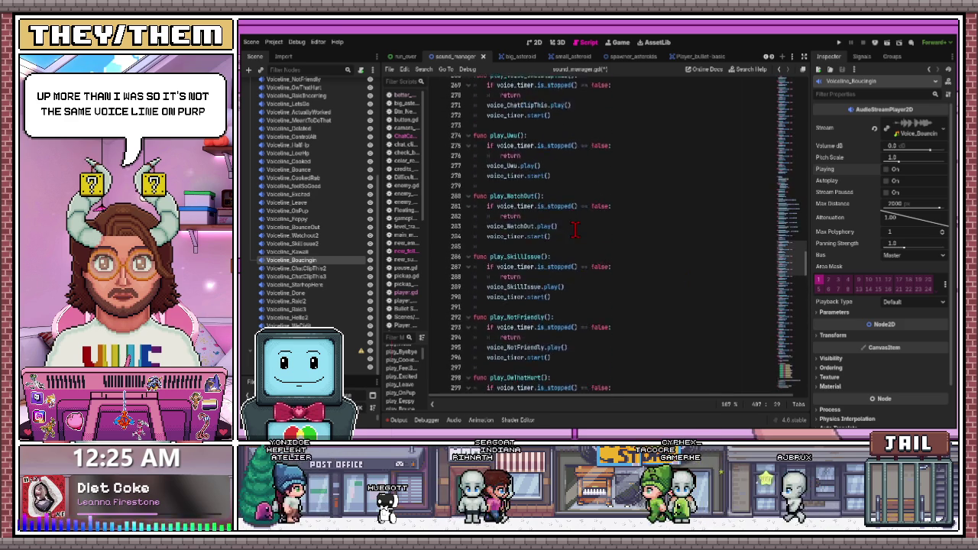
scroll(575, 229, "up", 8)
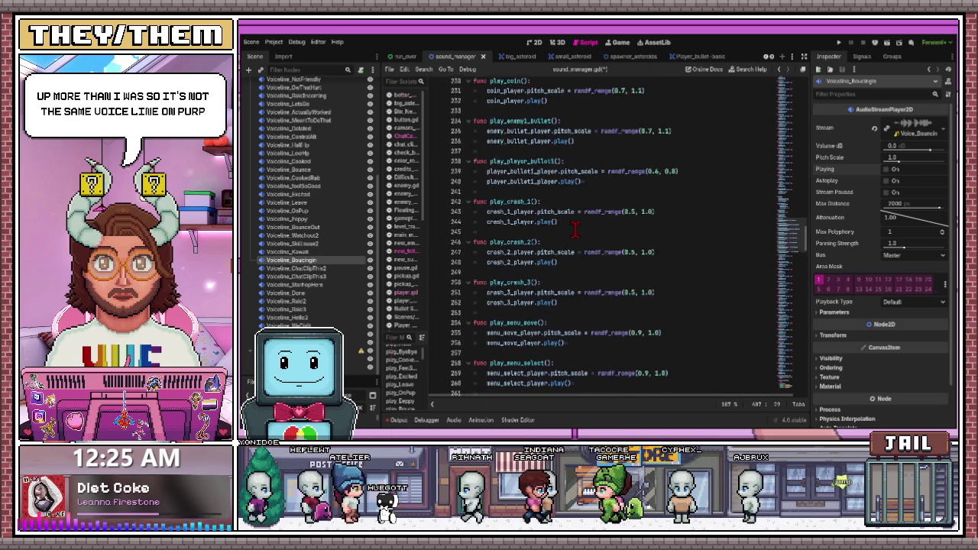
scroll(574, 229, "down", 3)
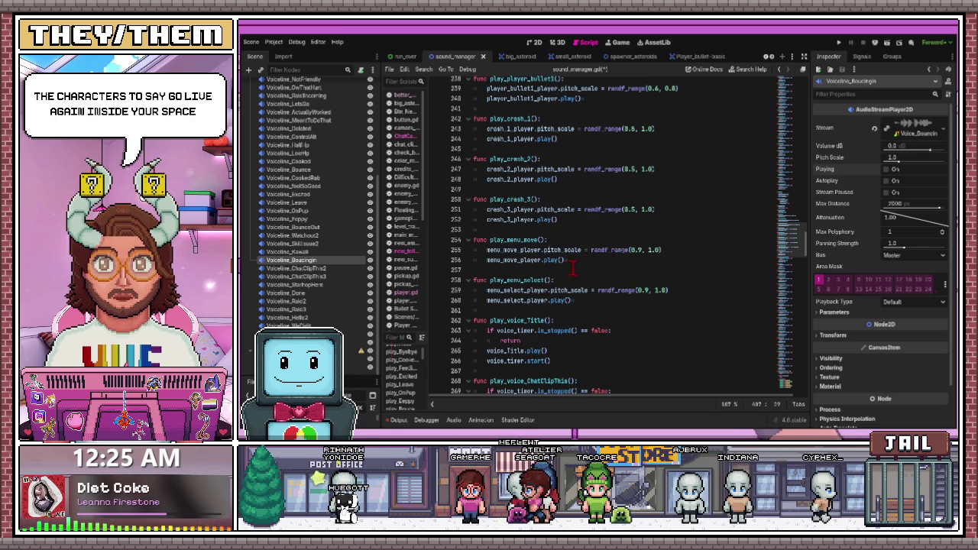
Select Voiceline_Bounce in the Scene tree and tick Playing to preview its voice line
scroll(572, 267, "up", 14)
scroll(560, 271, "up", 9)
scroll(556, 277, "up", 11)
scroll(555, 277, "up", 12)
scroll(555, 278, "up", 1)
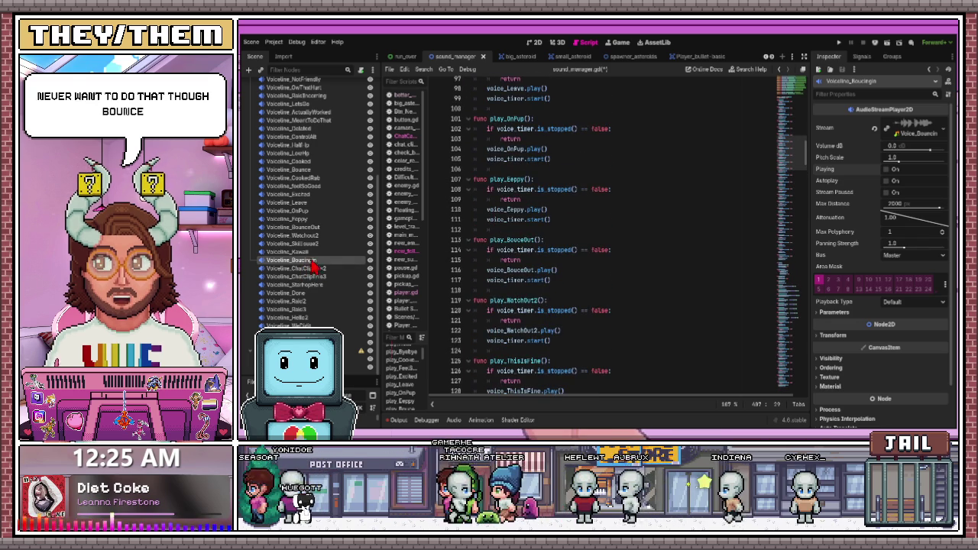
left_click(313, 169)
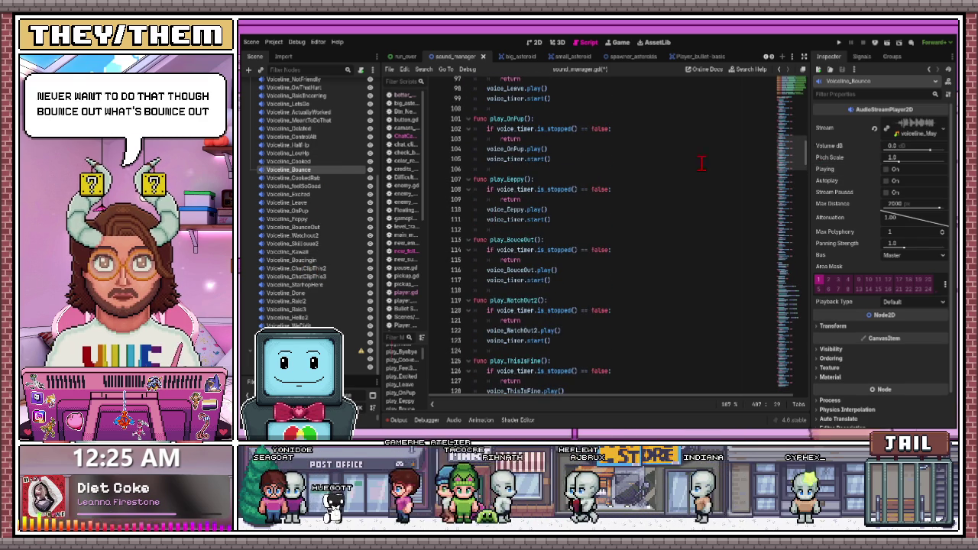
left_click(888, 170)
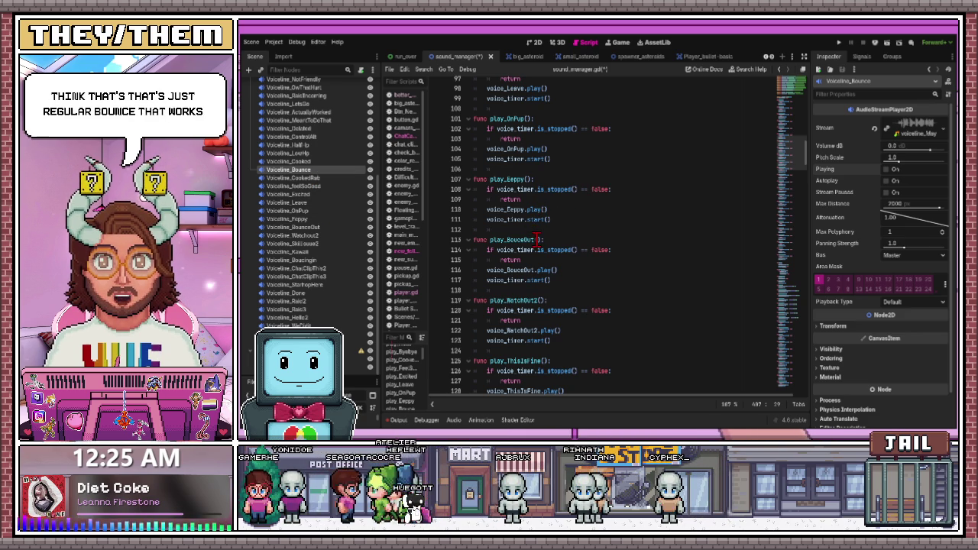
scroll(538, 251, "up", 6)
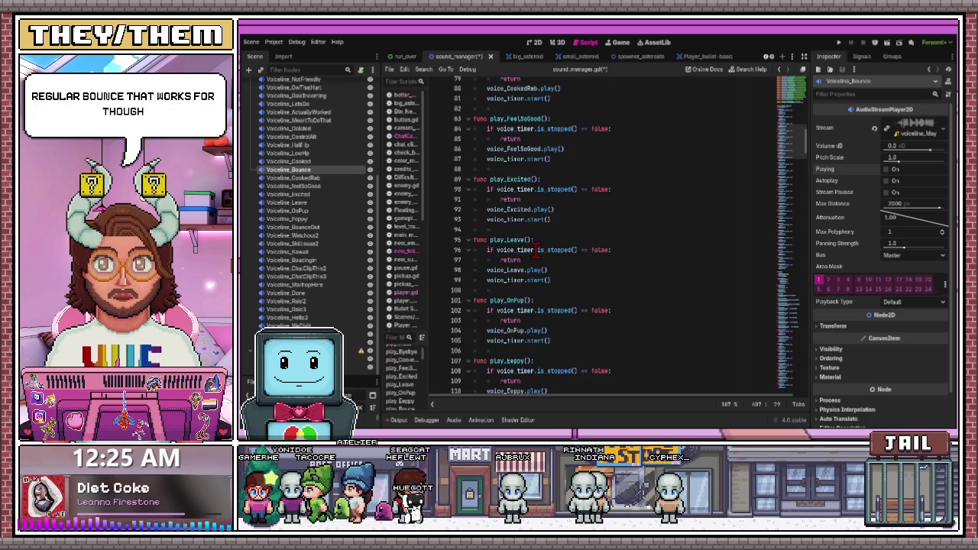
Complete the line 407 Callable as play_Bounce and save sound_manager.gd
scroll(537, 250, "up", 3)
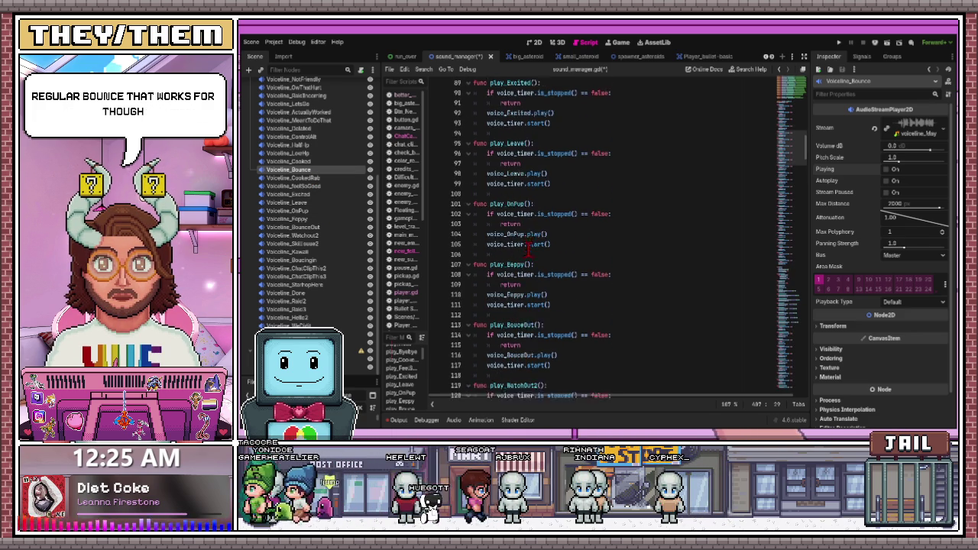
scroll(524, 248, "up", 20)
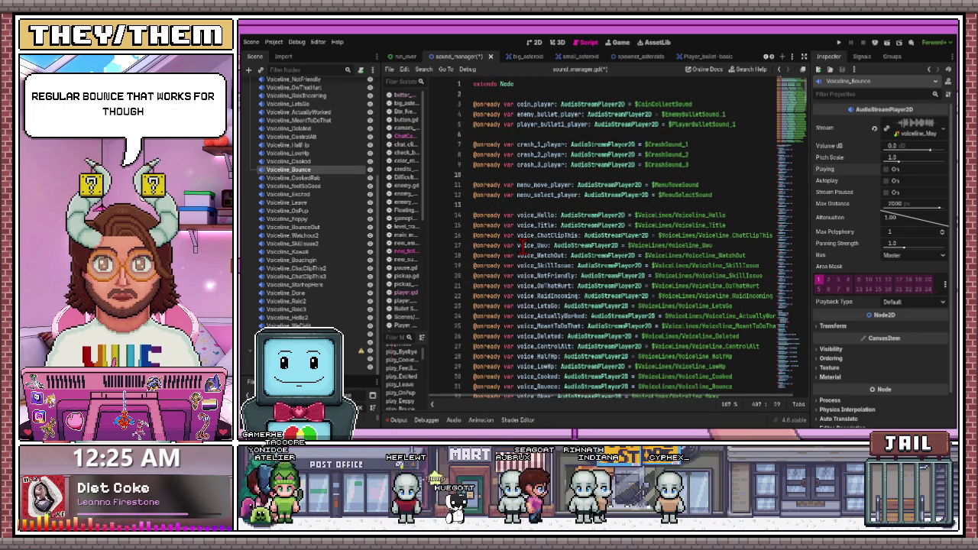
scroll(535, 253, "down", 1)
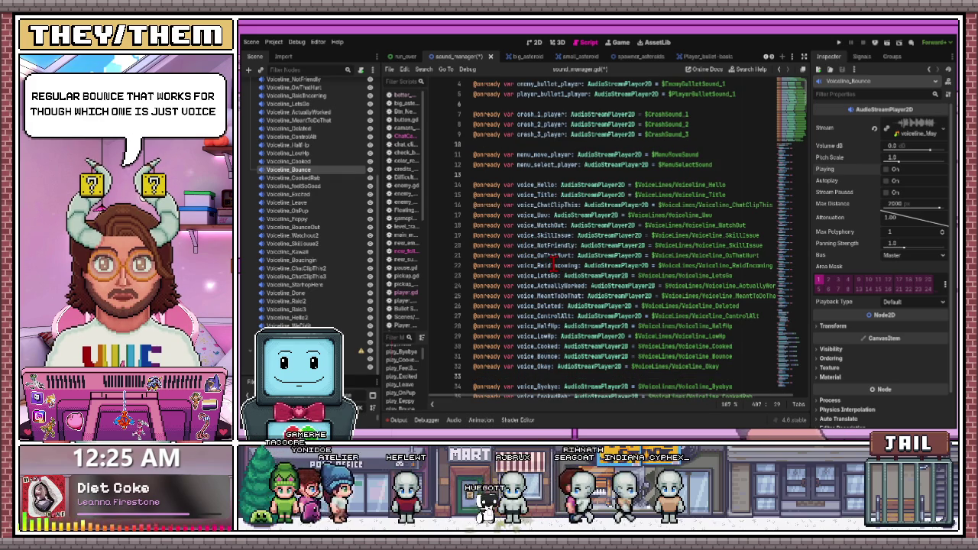
scroll(554, 275, "down", 1)
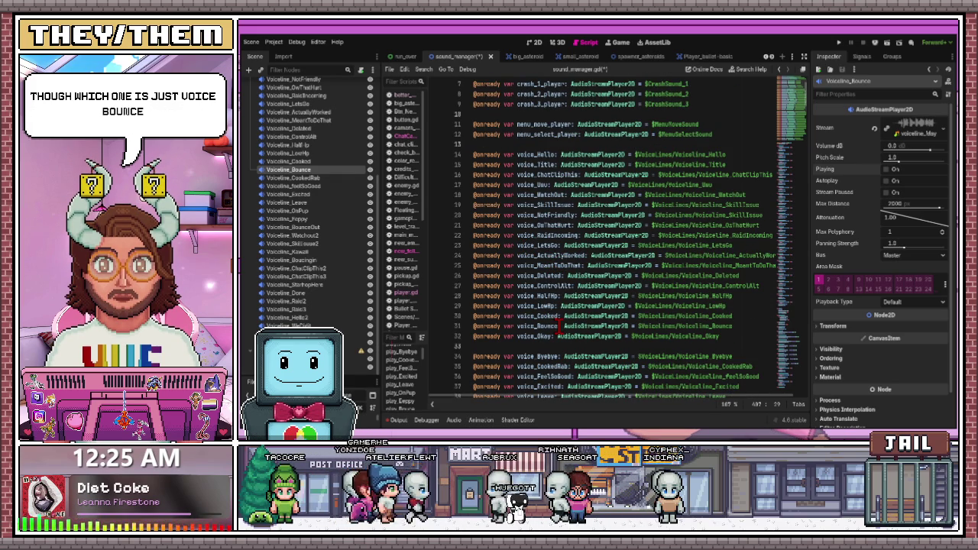
scroll(558, 326, "down", 4)
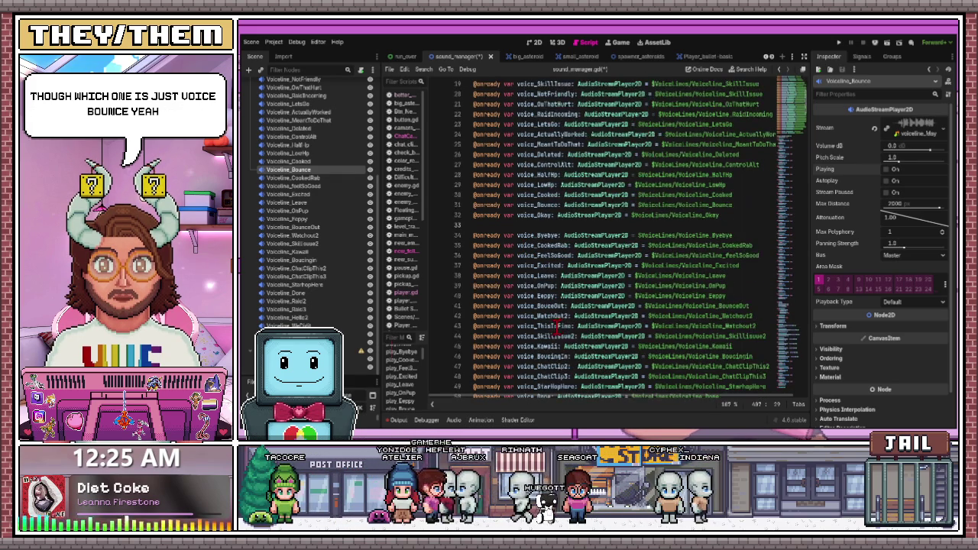
scroll(558, 326, "down", 20)
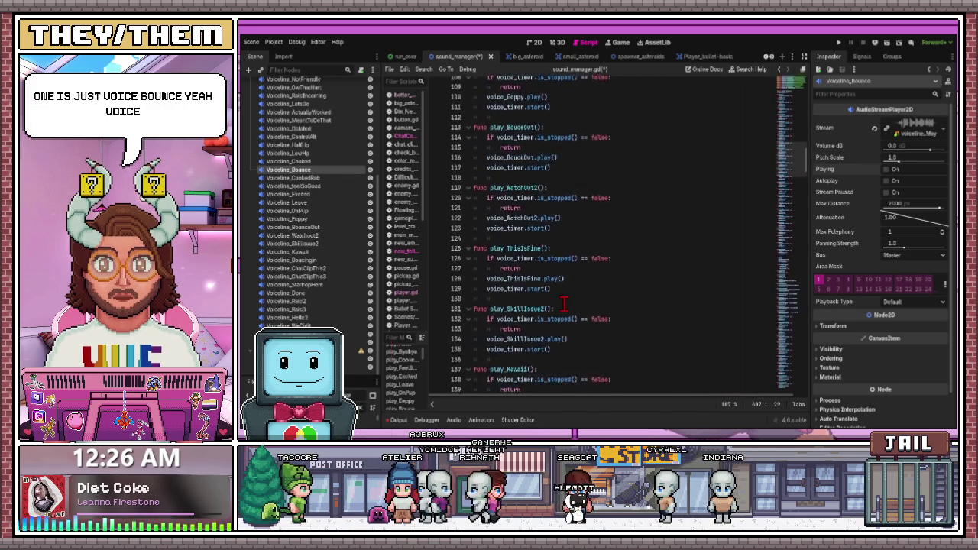
scroll(563, 304, "down", 20)
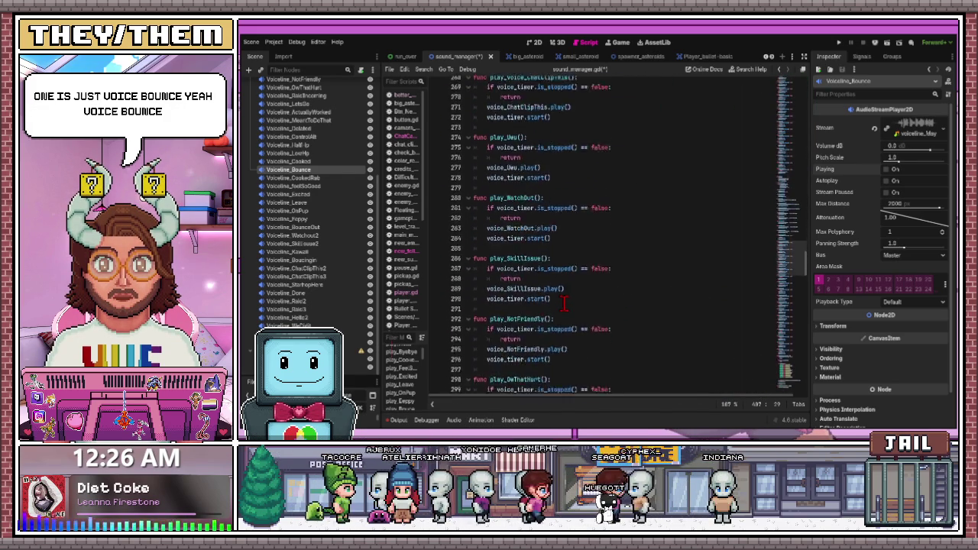
scroll(563, 303, "down", 20)
scroll(563, 303, "down", 6)
scroll(565, 201, "up", 1)
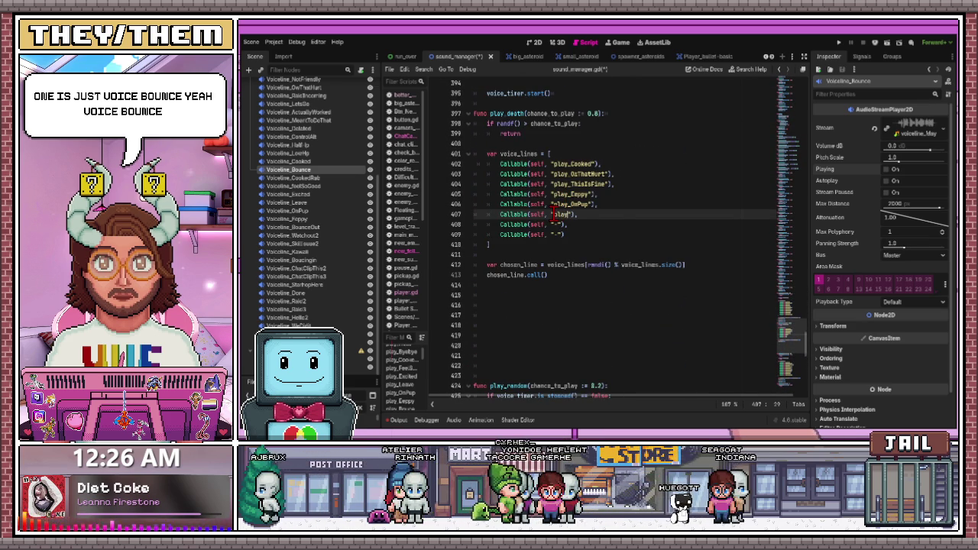
type("_Bounce")
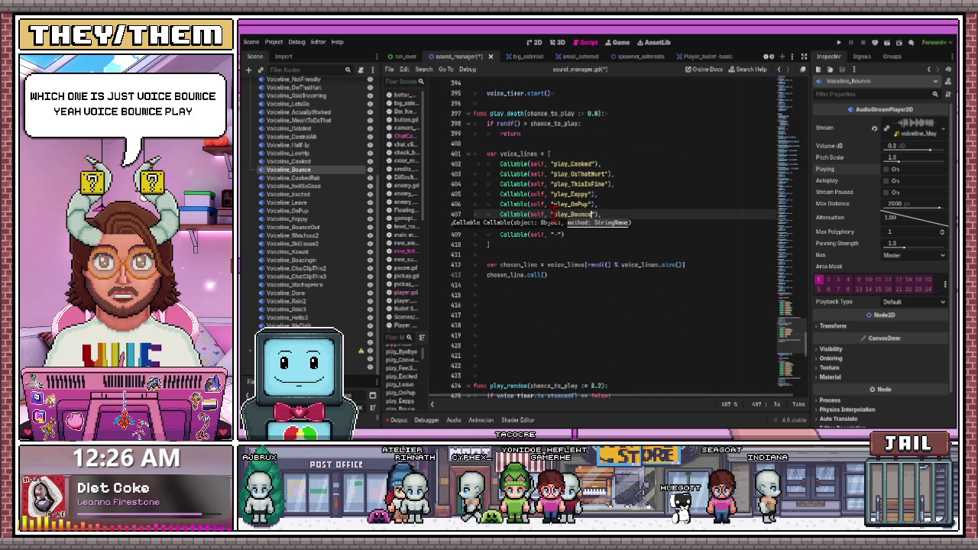
key("ctrl+s")
Select the Voiceline_Excited node in the Scene tree to inspect it
left_click(531, 194)
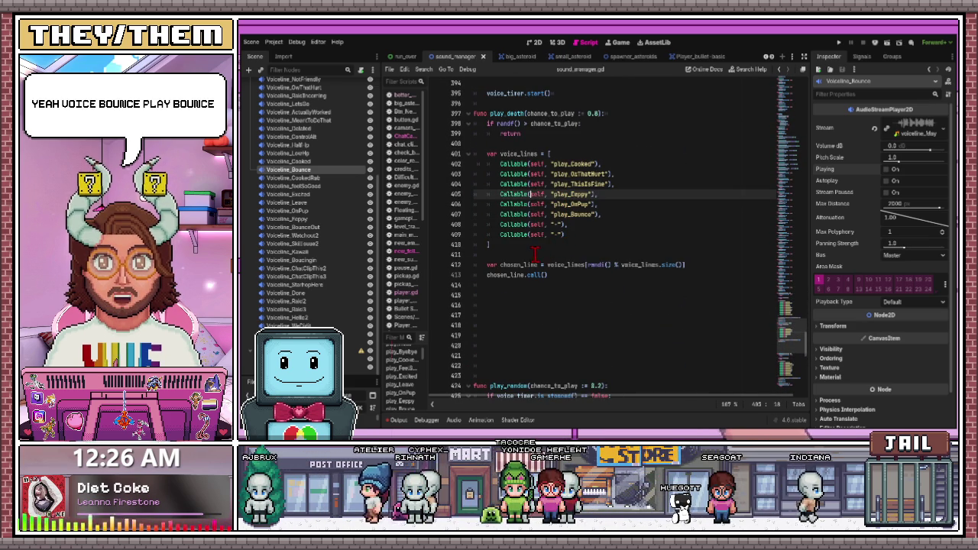
left_click(309, 194)
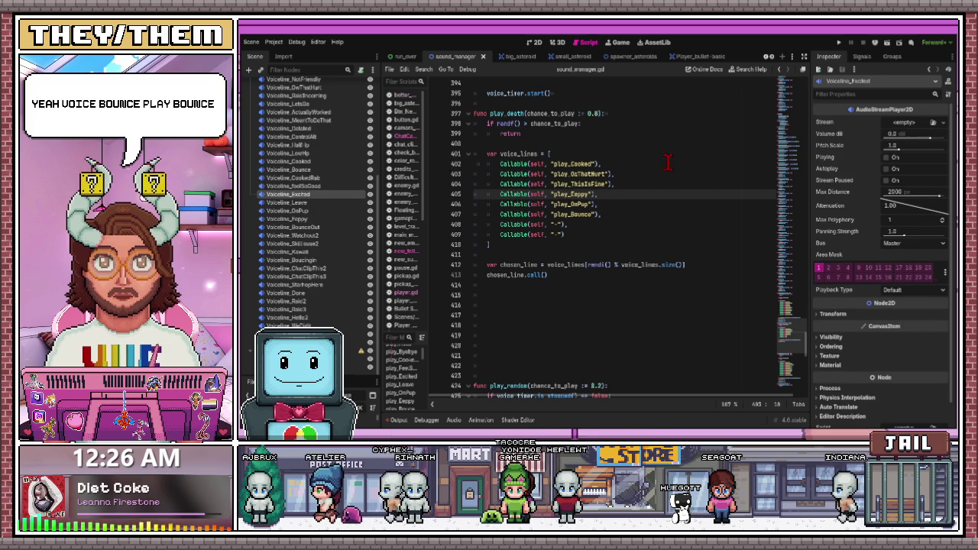
scroll(314, 170, "up", 3)
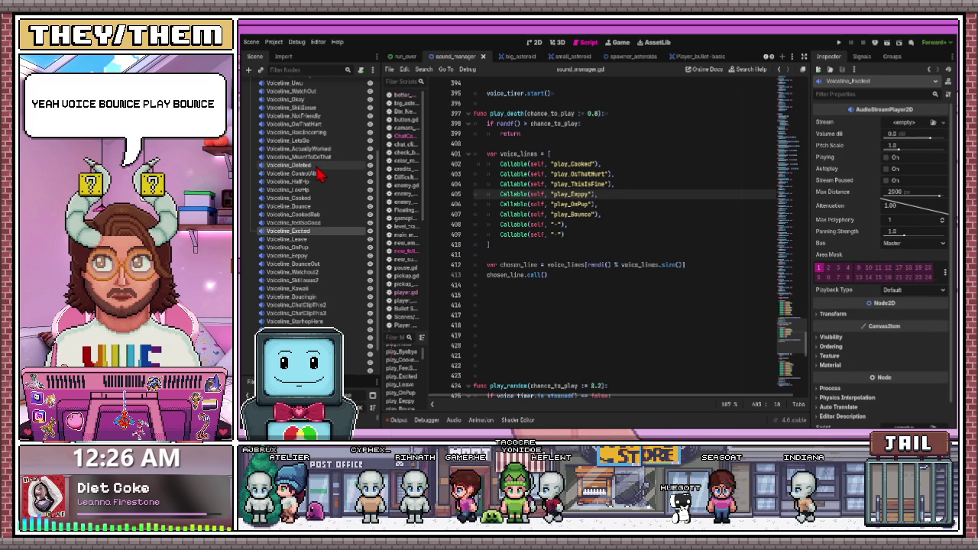
Start the line 408 entry as play_, then search 'cont' to find play_ControlAlt
left_click(557, 223)
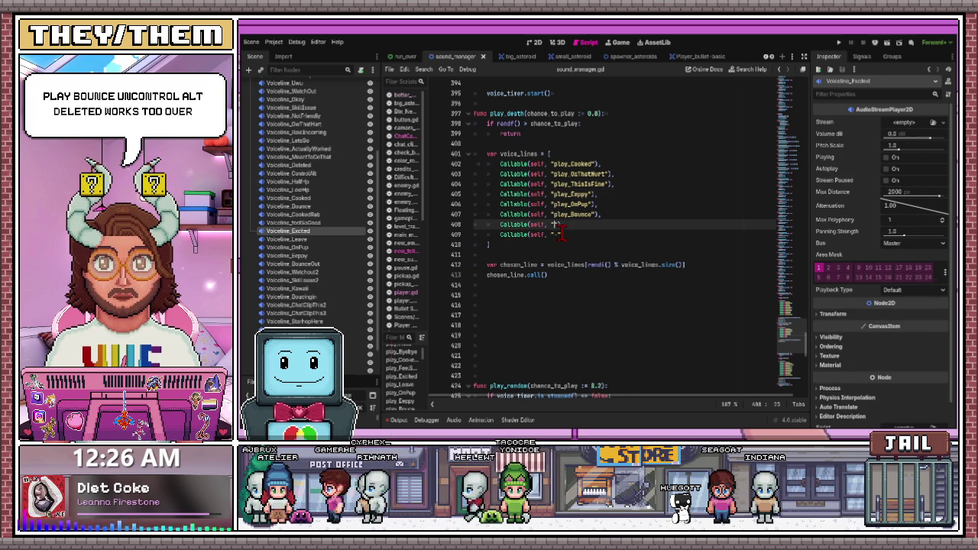
type("pla_")
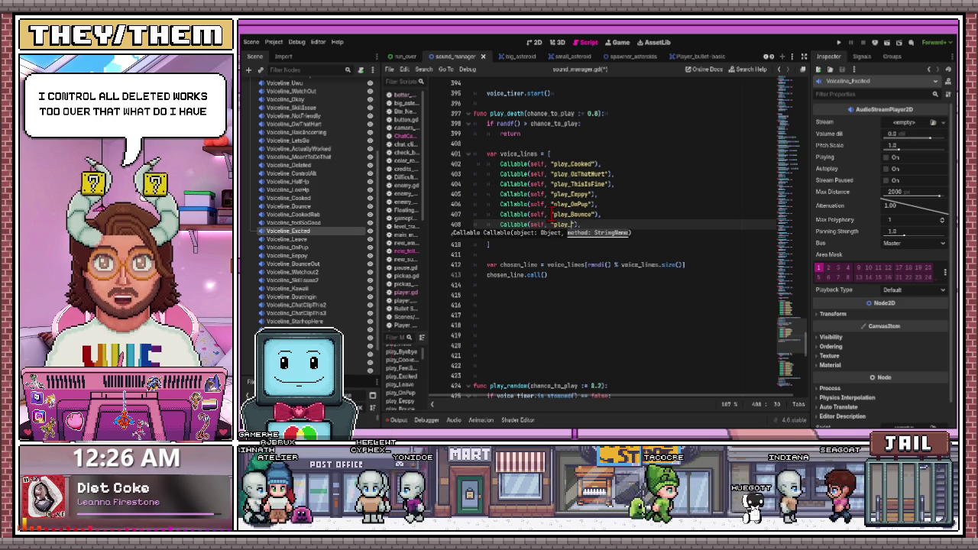
scroll(552, 215, "up", 6)
scroll(548, 233, "up", 11)
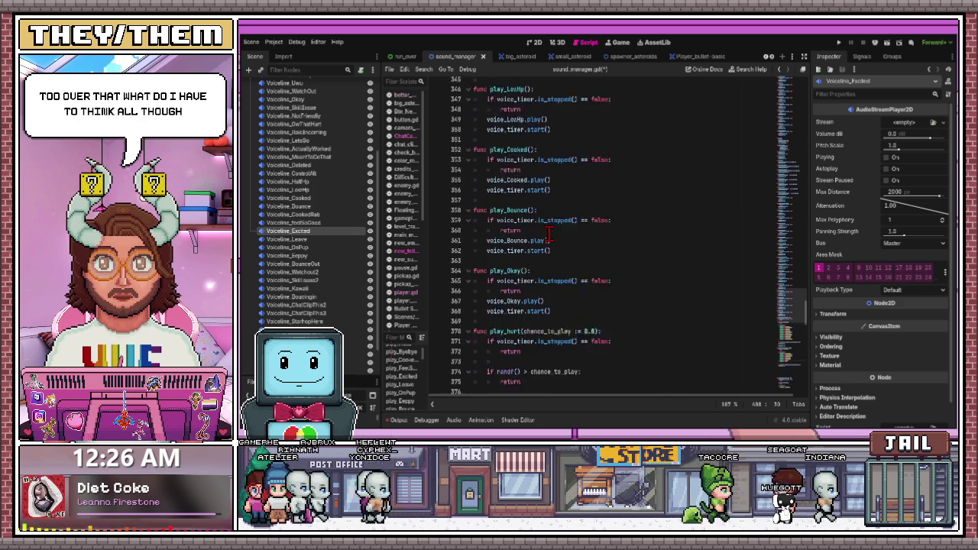
key("ctrl+f")
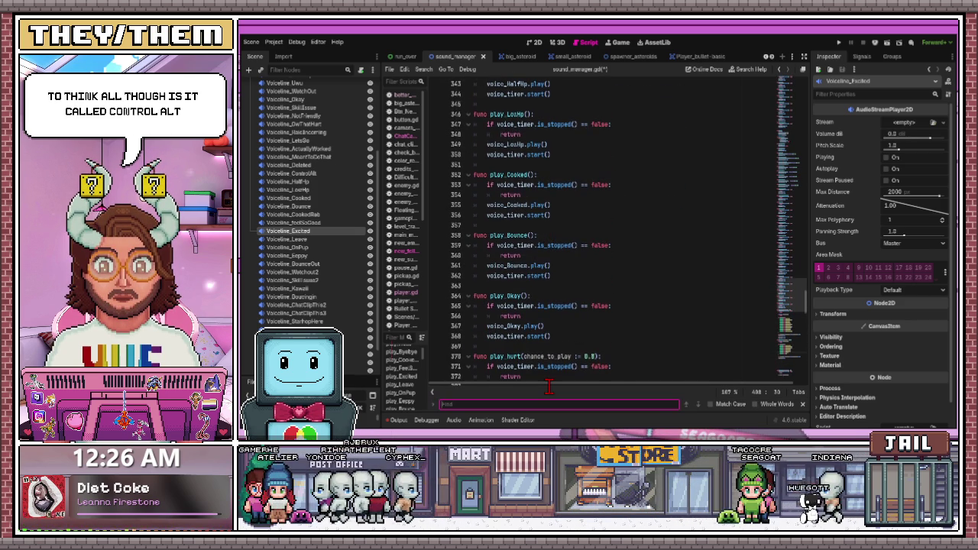
type("cont")
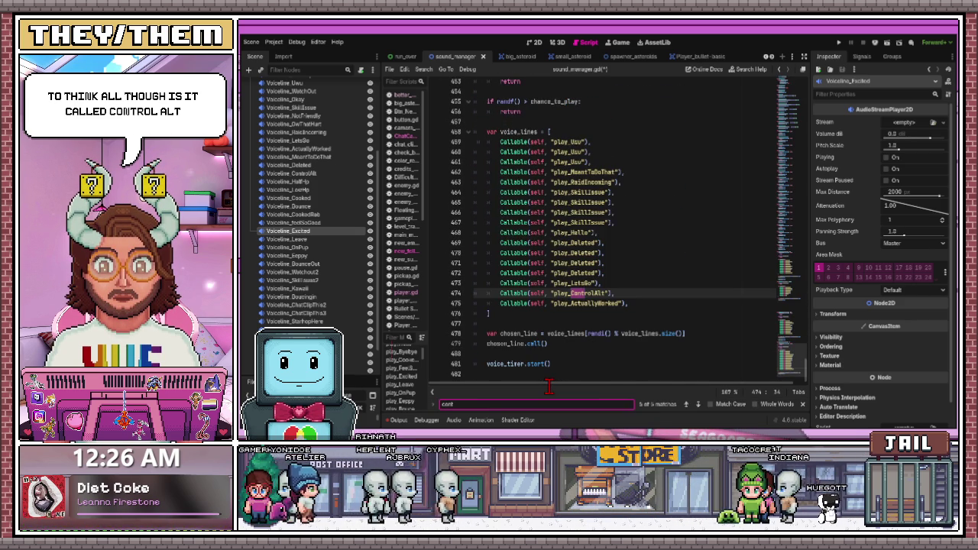
left_click(603, 293)
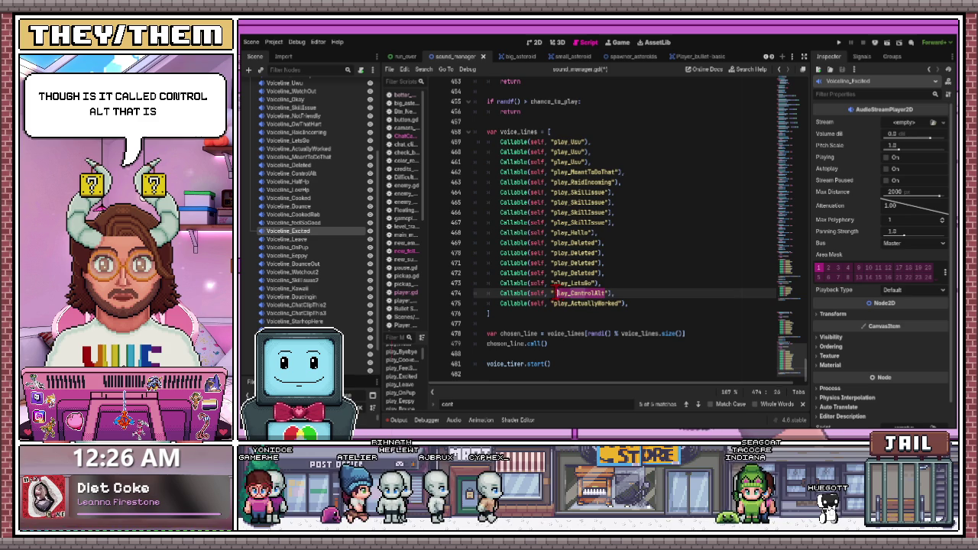
scroll(596, 306, "up", 15)
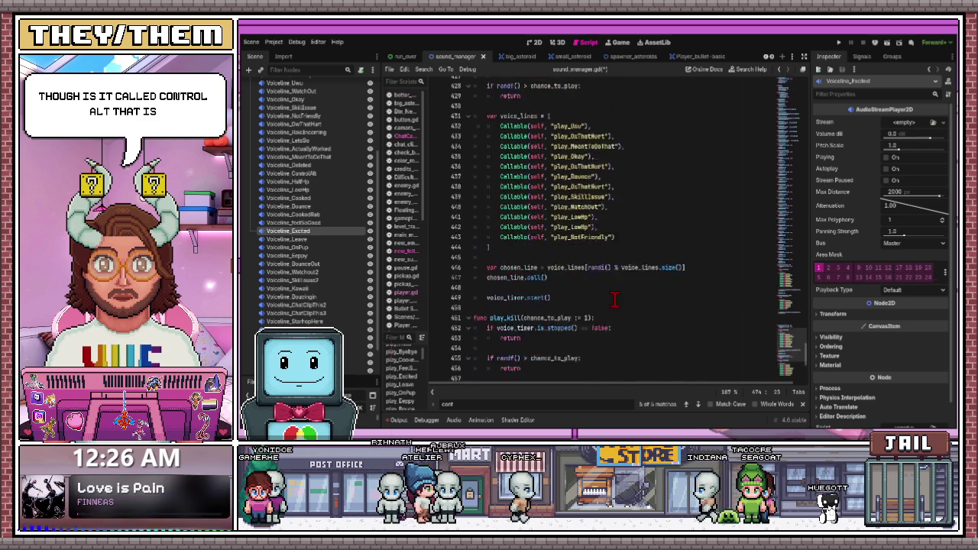
scroll(614, 300, "up", 3)
left_click(558, 242)
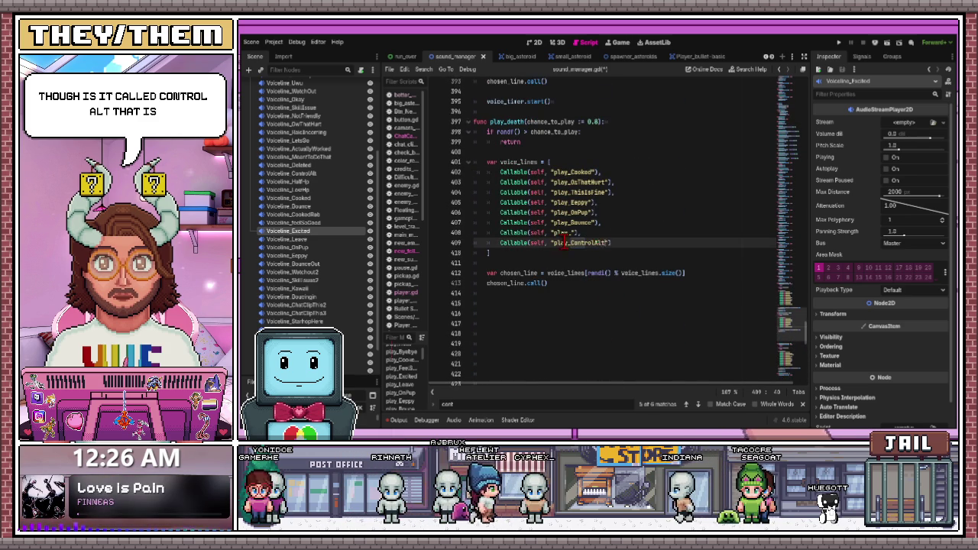
Paste play_ControlAlt into the death list and duplicate the line 408 placeholder Callable twice
type("play_ControlAlt")
left_click(609, 234)
left_click_drag(627, 233, 513, 233)
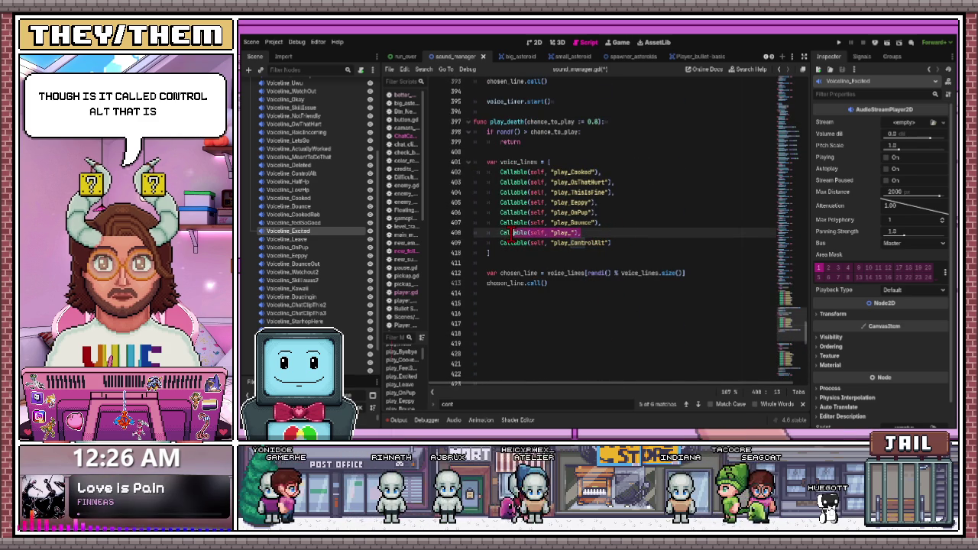
key("ctrl+c")
left_click(599, 232)
key("Return")
key("ctrl+v")
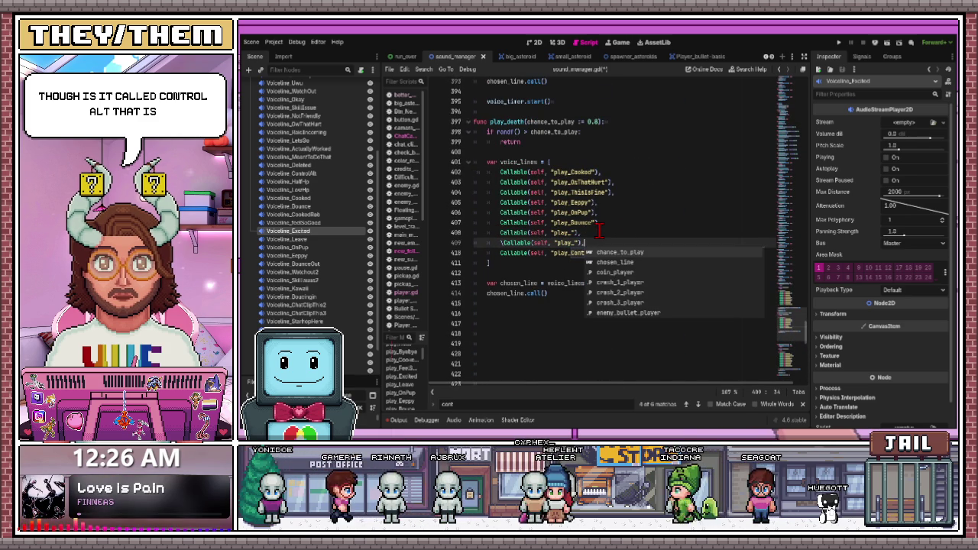
key("Return")
key("ctrl+v")
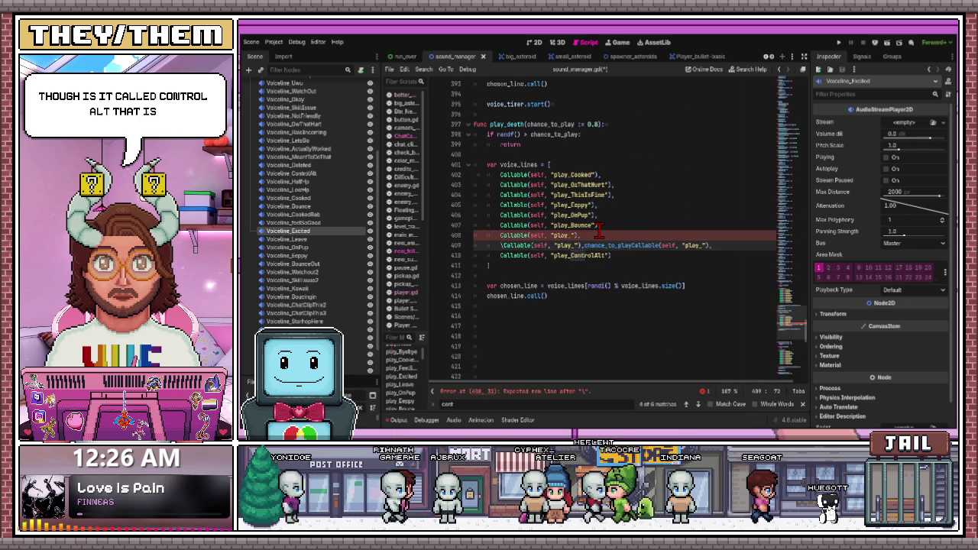
Remove stray chance_to_play text, add a trailing comma and one more placeholder line
key("ctrl+BackSpace")
key("Home")
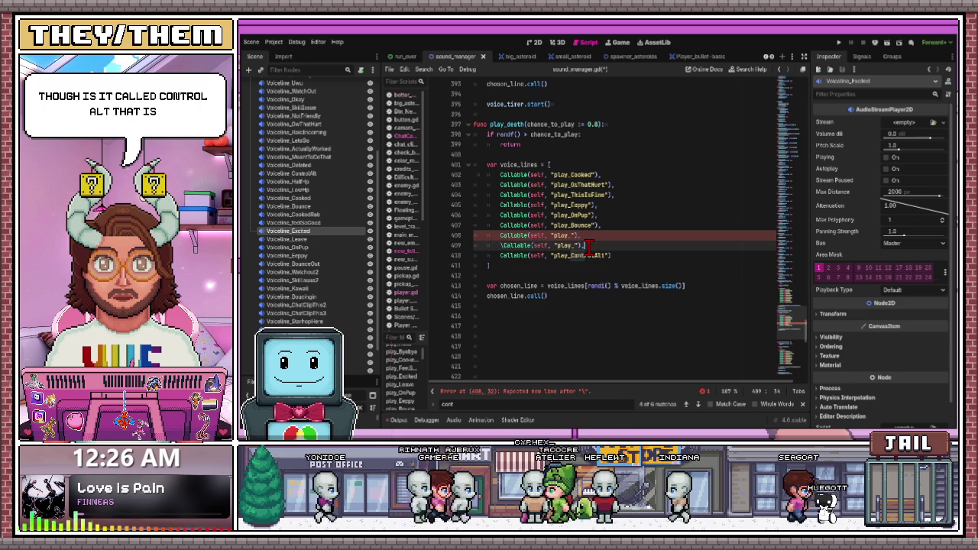
left_click(581, 245)
type(",")
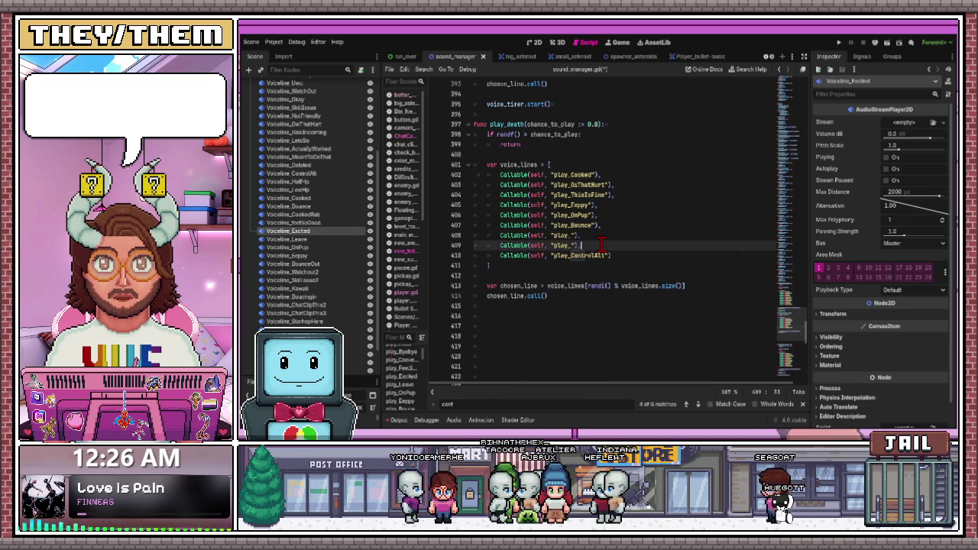
key("ctrl+shift+d")
key("Return")
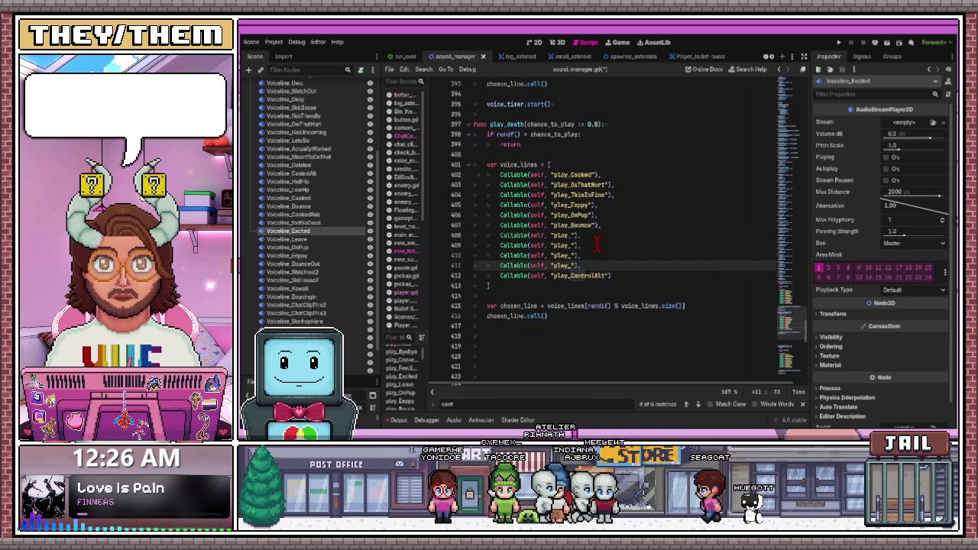
scroll(317, 195, "up", 2)
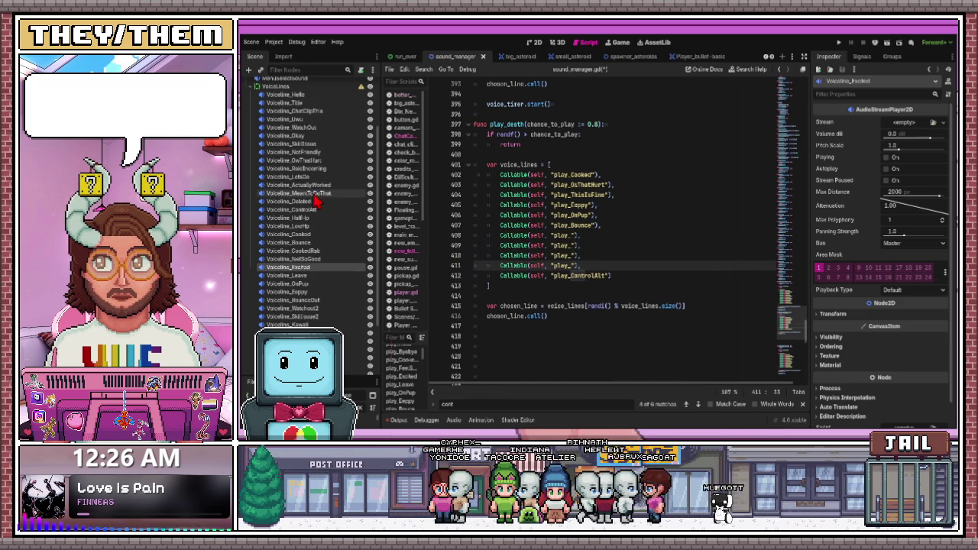
Name the new placeholder entries play_SkillIssue, play_SkillIssue2 and play_CookedRab
left_click(573, 237)
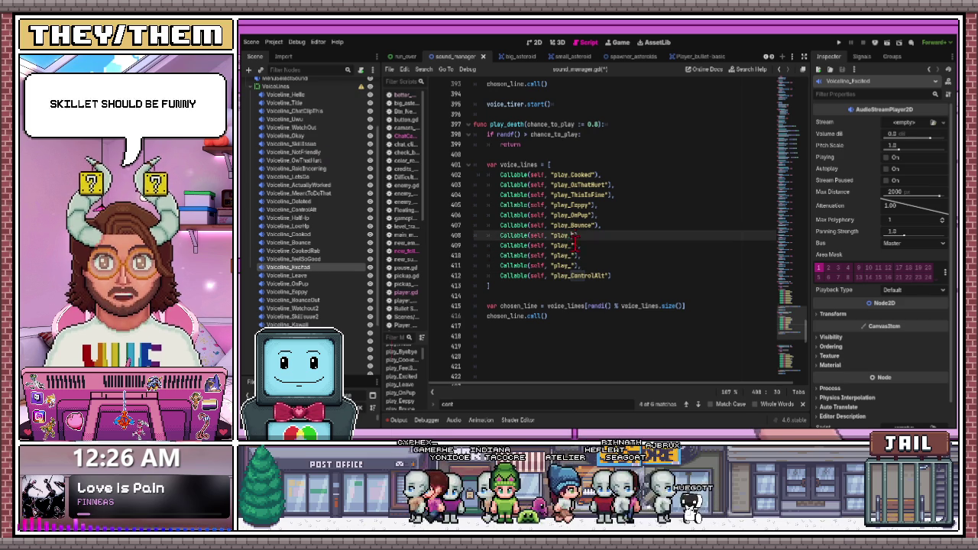
type("SkillIssue")
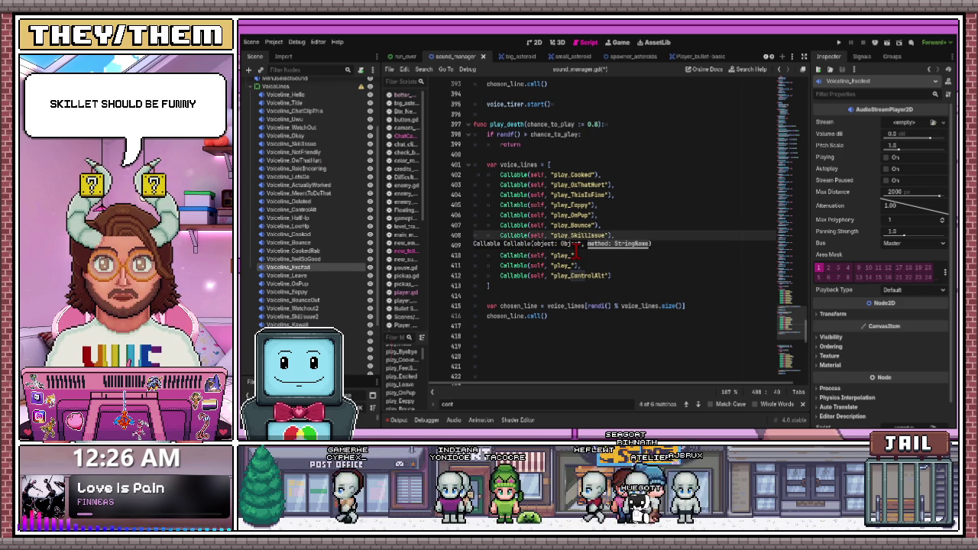
key("Down")
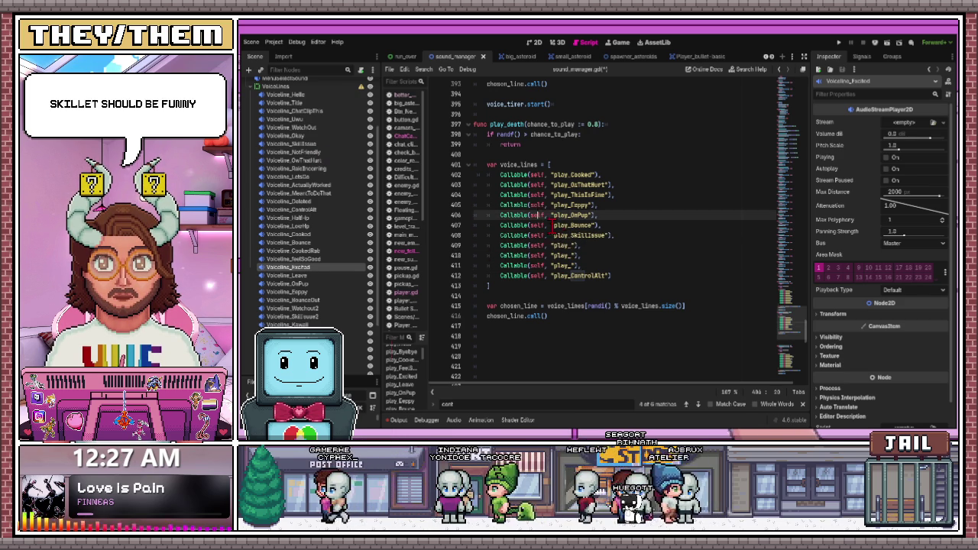
key("Left")
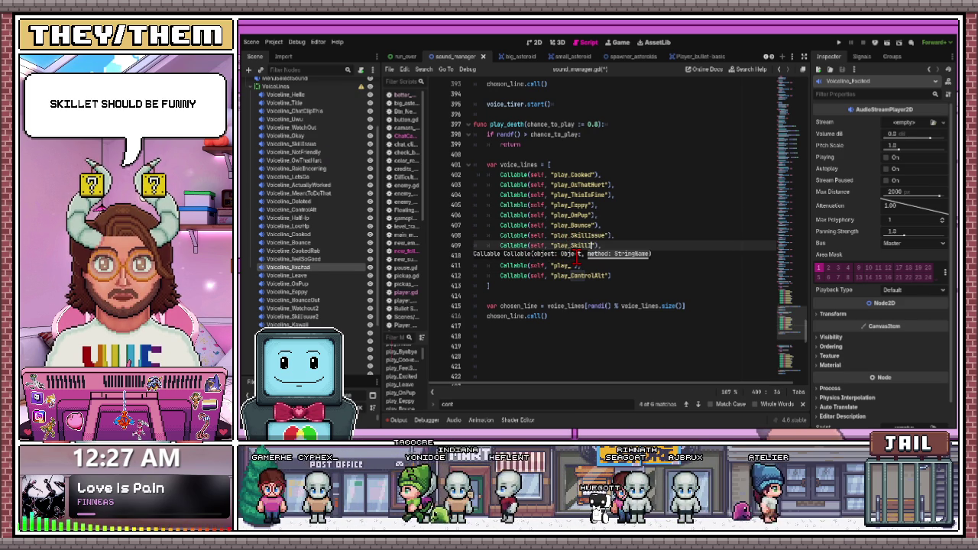
type("2")
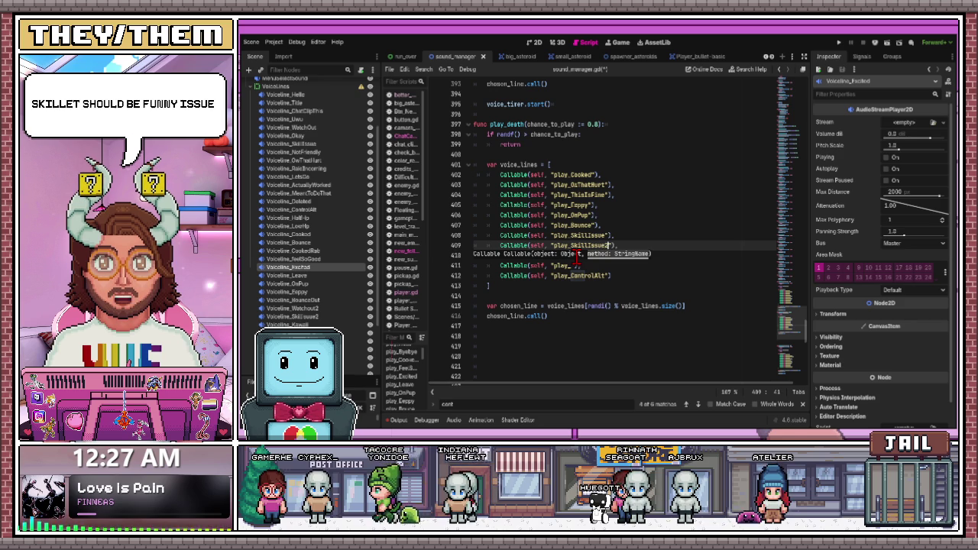
left_click(524, 215)
scroll(317, 290, "down", 2)
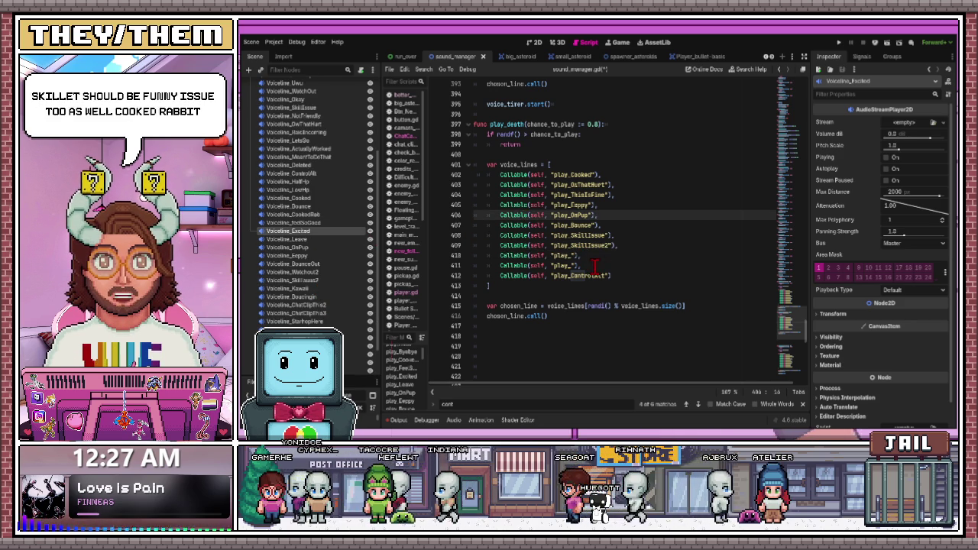
left_click(571, 256)
type("CookedRab")
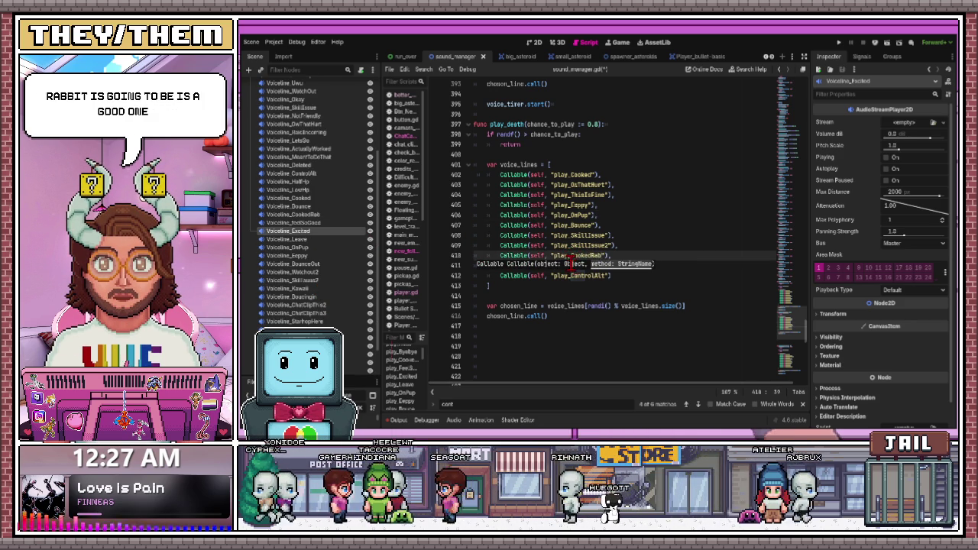
Duplicate the play_Cooked entry at the top of the death list
left_click(612, 184)
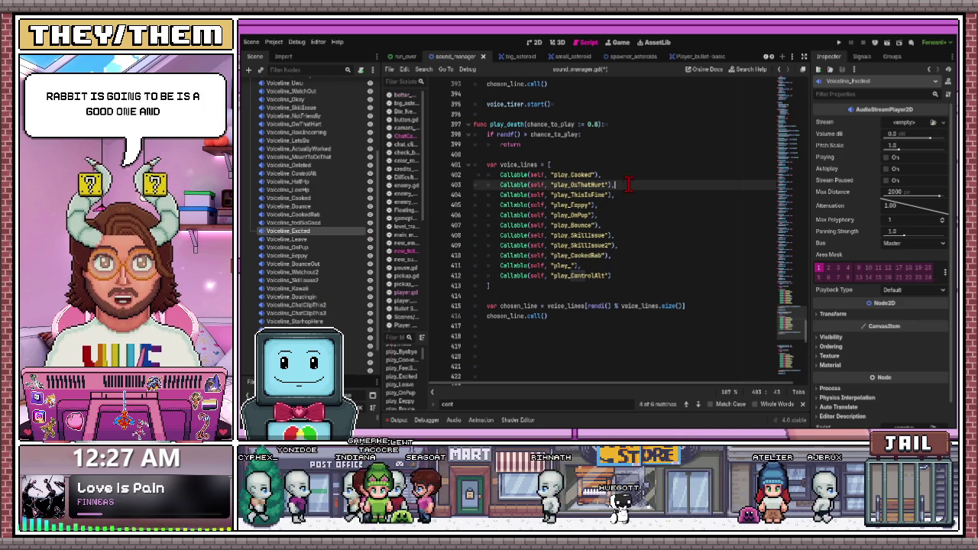
left_click(611, 174)
key("ctrl+shift+d")
Add more play_Cooked copies and fix the indentation of the duplicated lines
key("ctrl+v")
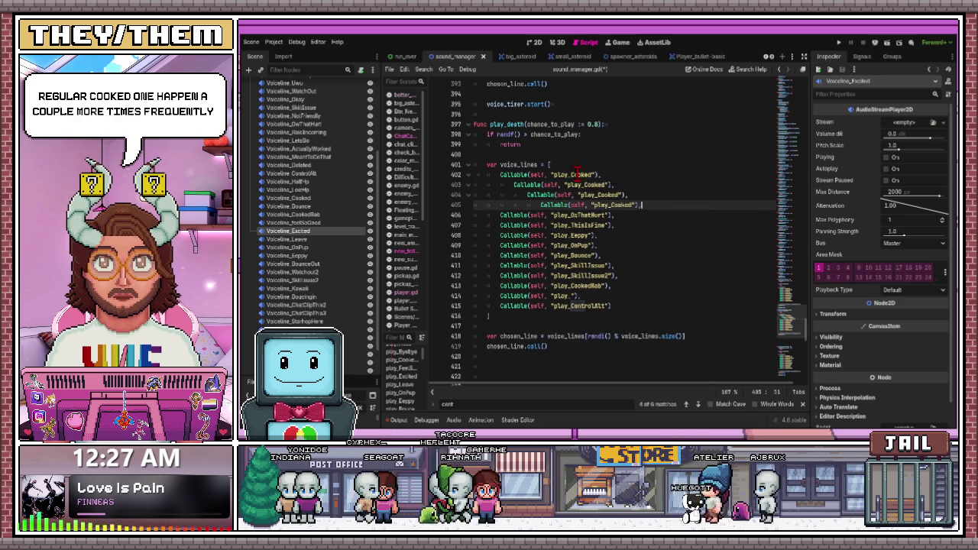
left_click(510, 187)
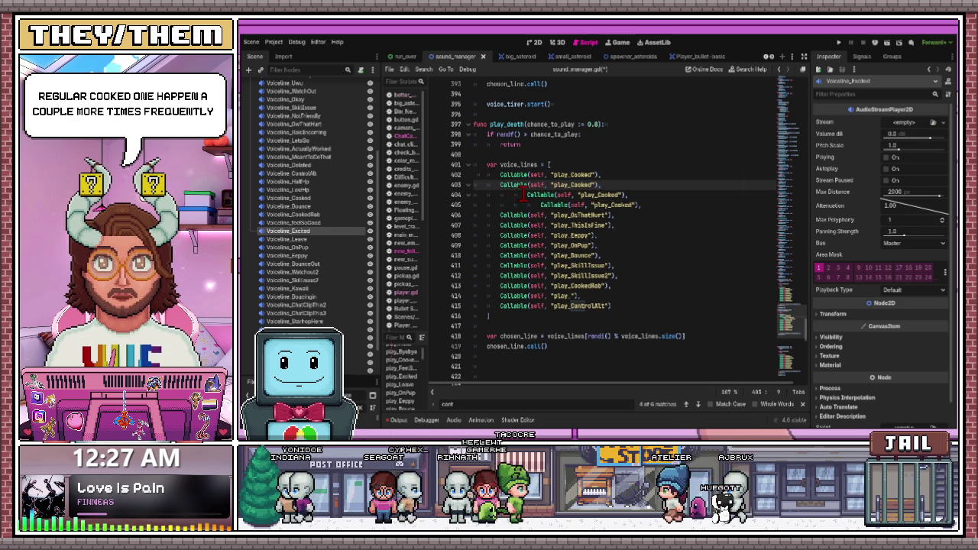
left_click(526, 196)
left_click(539, 204)
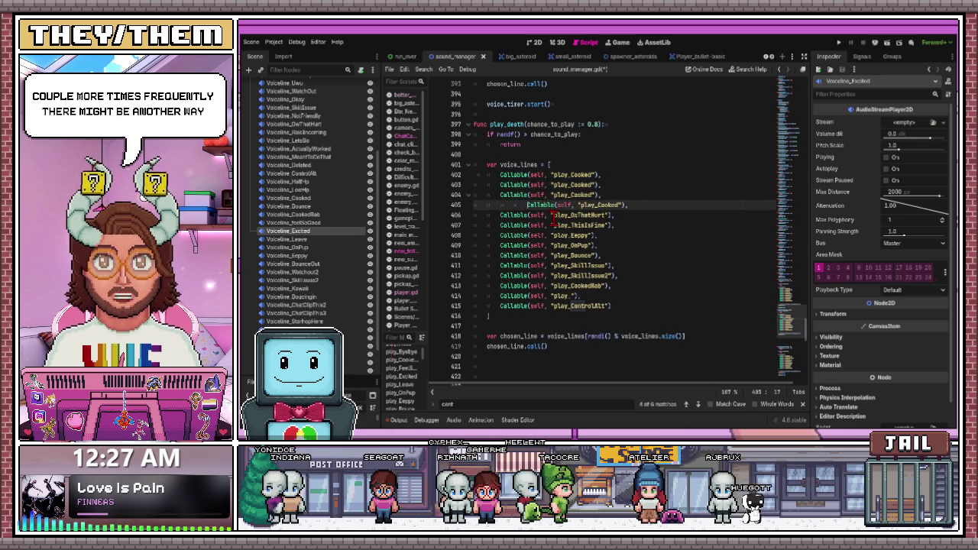
left_click_drag(501, 204, 603, 204)
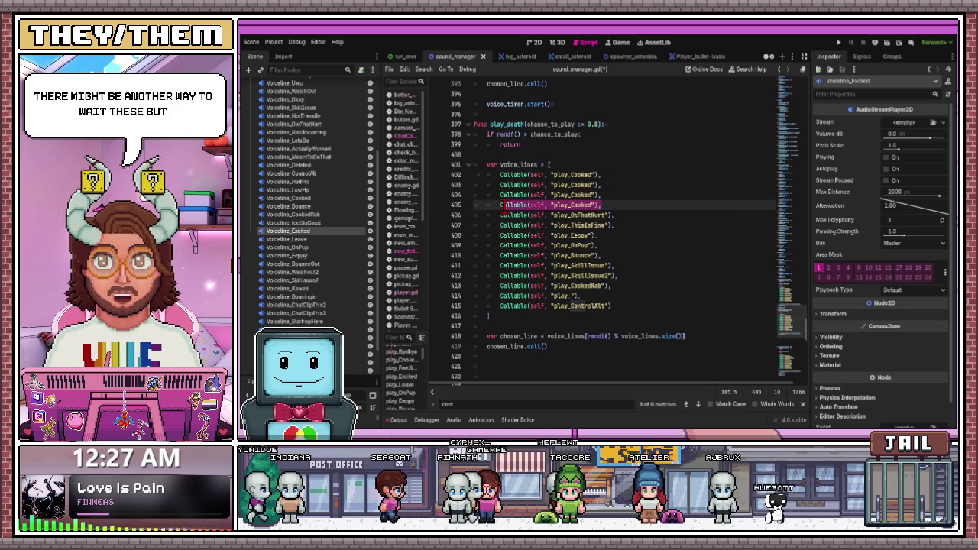
left_click(625, 204)
key("Return")
key("ctrl+v")
key("Return")
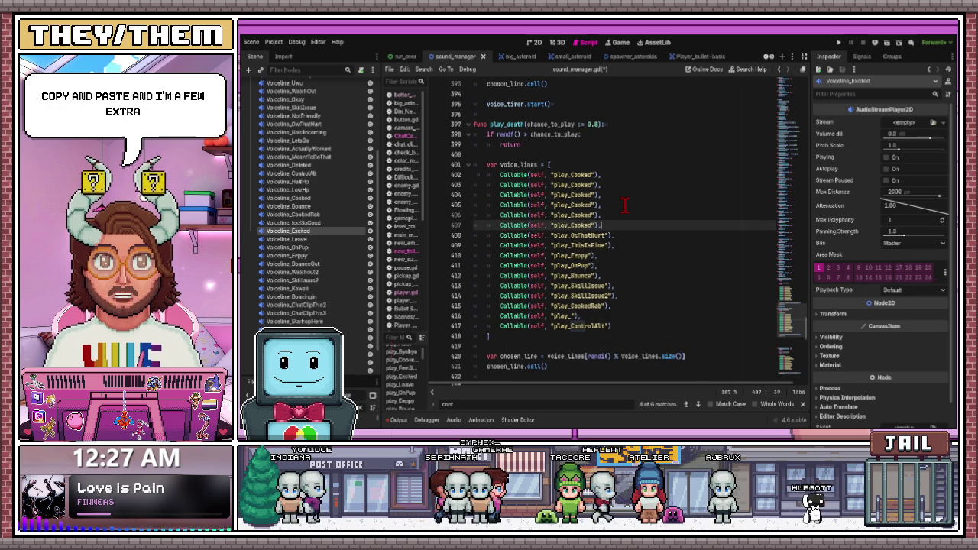
Copy the play_CookedRab entry and paste two more copies below it
left_click_drag(501, 305, 611, 305)
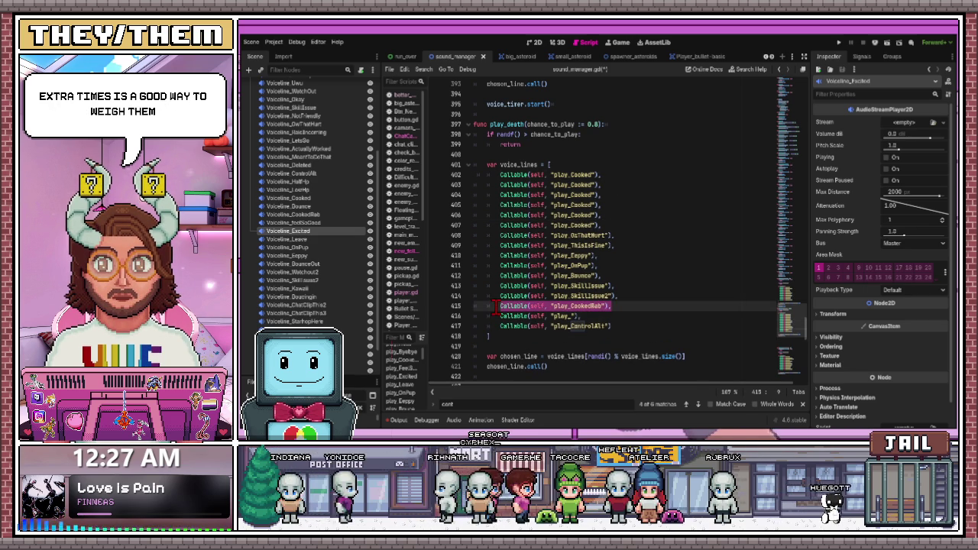
key("ctrl+c")
left_click(619, 306)
key("Return")
key("ctrl+v")
key("Return")
key("ctrl+v")
key("Return")
key("Return")
key("ctrl+v")
Paste three more copies of the play_Eepy entry into the death list
scroll(619, 303, "down", 2)
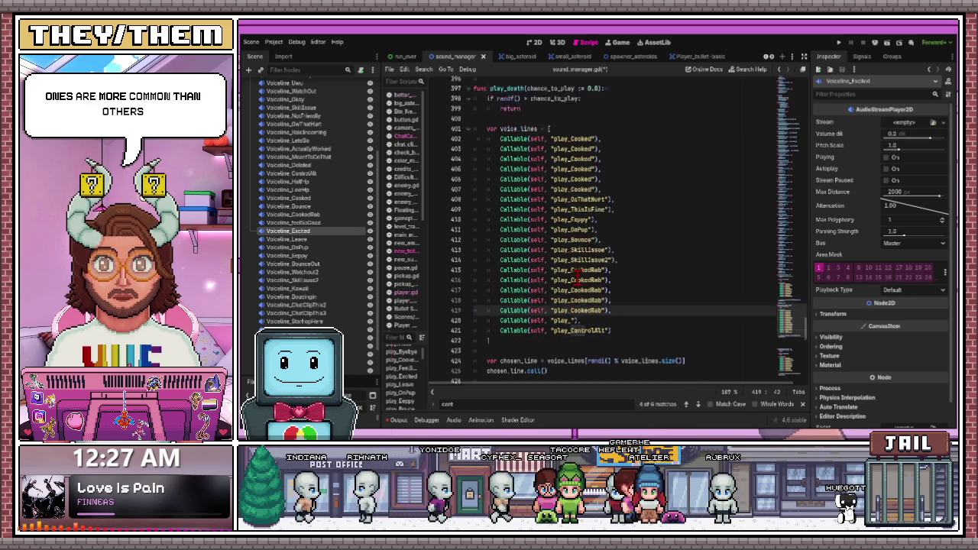
left_click_drag(598, 195, 517, 195)
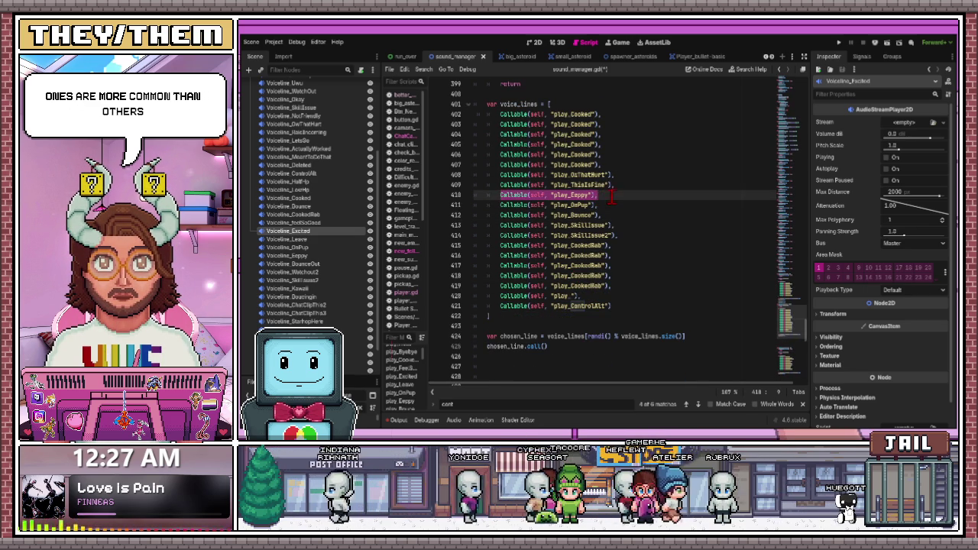
key("Return")
key("ctrl+v")
key("Return")
key("ctrl+v")
key("Return")
key("ctrl+v")
key("Return")
key("ctrl+v")
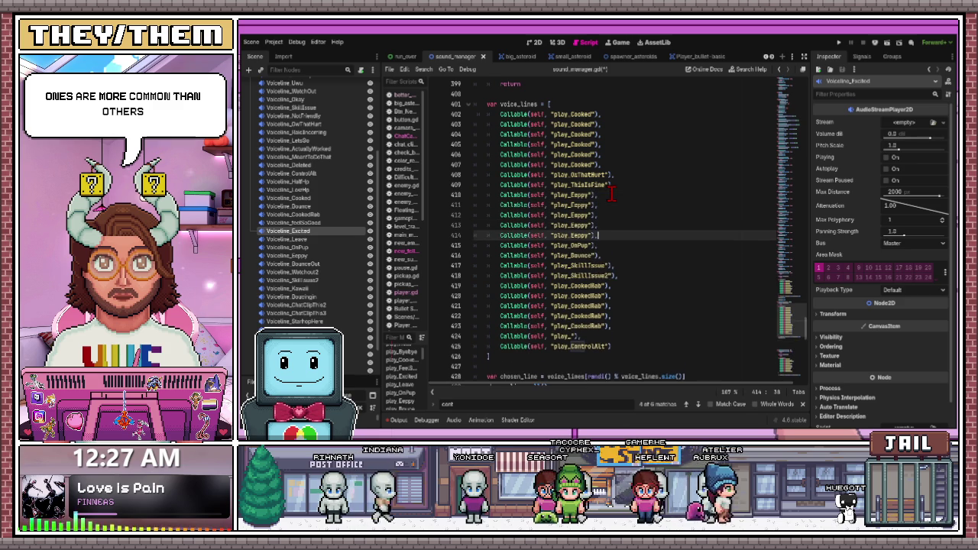
Delete the unfinished empty play_ Callable entry from the death list
scroll(569, 260, "down", 2)
left_click_drag(588, 275, 472, 275)
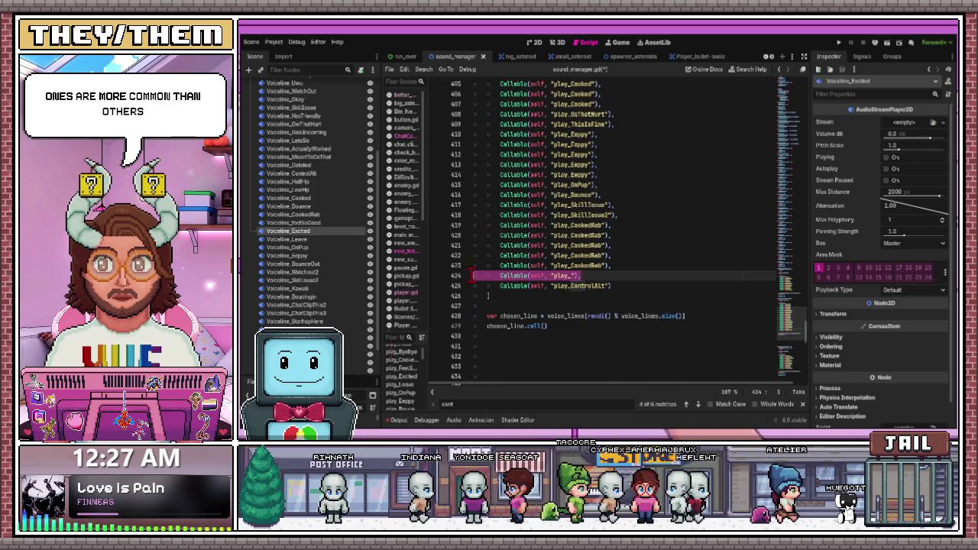
key("BackSpace")
key("BackSpace")
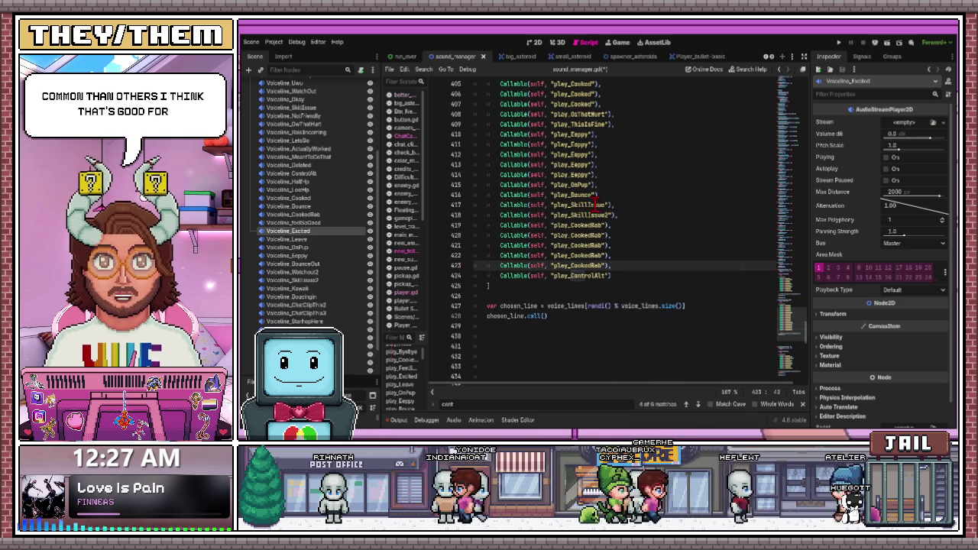
left_click(621, 205)
scroll(604, 222, "up", 1)
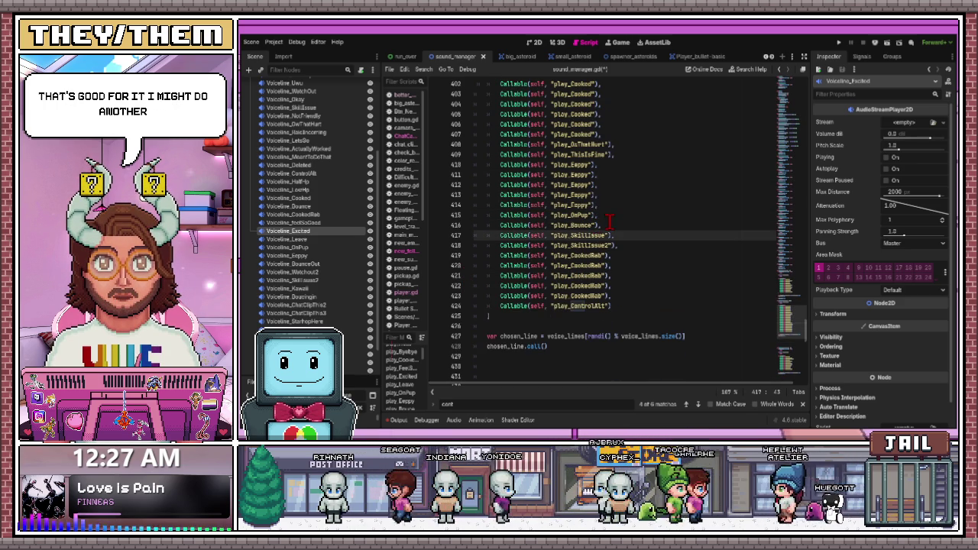
scroll(329, 261, "down", 3)
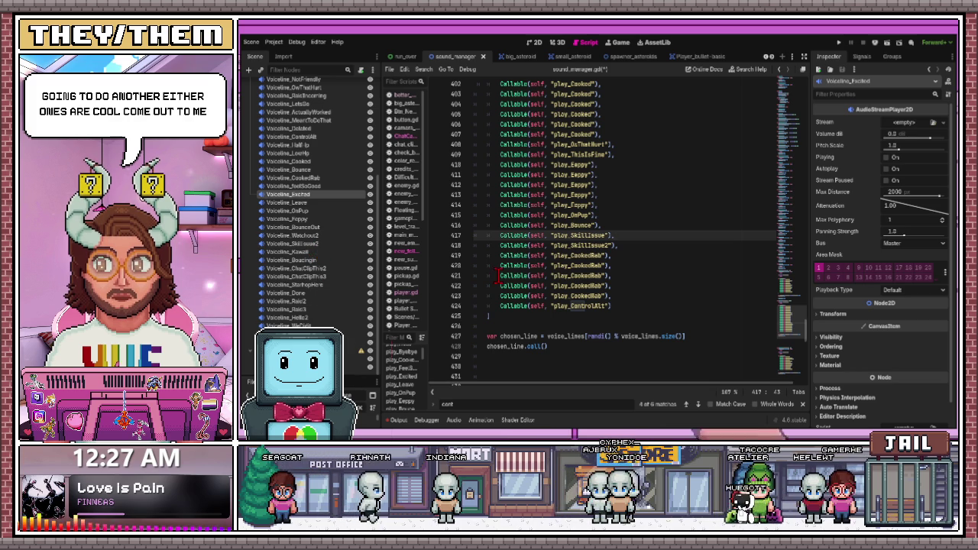
left_click(592, 256)
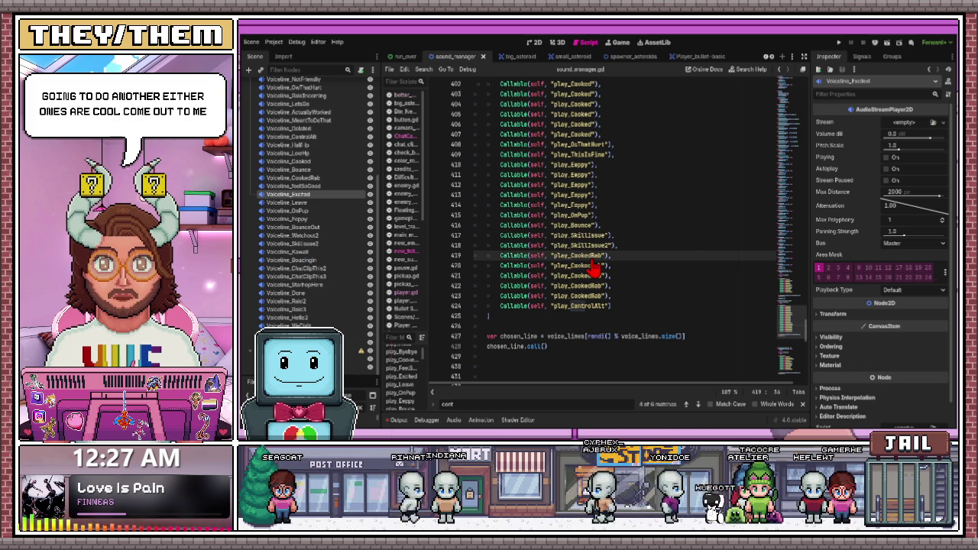
left_click(613, 245)
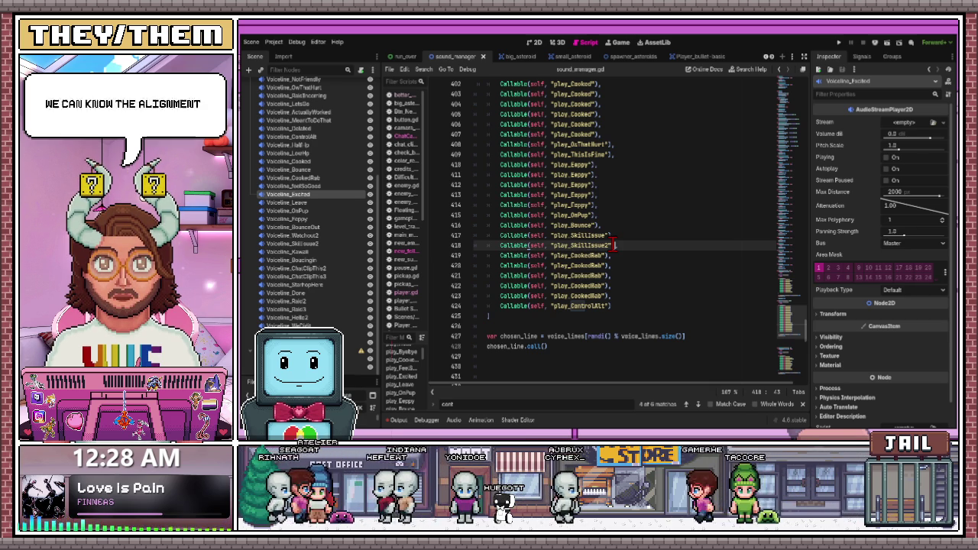
scroll(580, 283, "up", 3)
Remove the extra blank lines above the play_random function
scroll(548, 315, "down", 1)
scroll(549, 315, "up", 2)
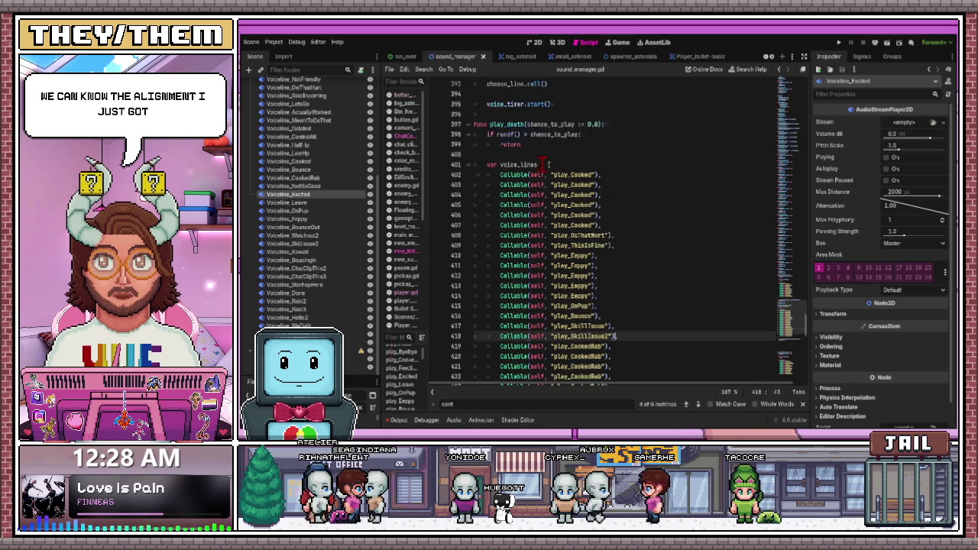
scroll(547, 239, "down", 3)
scroll(548, 237, "down", 7)
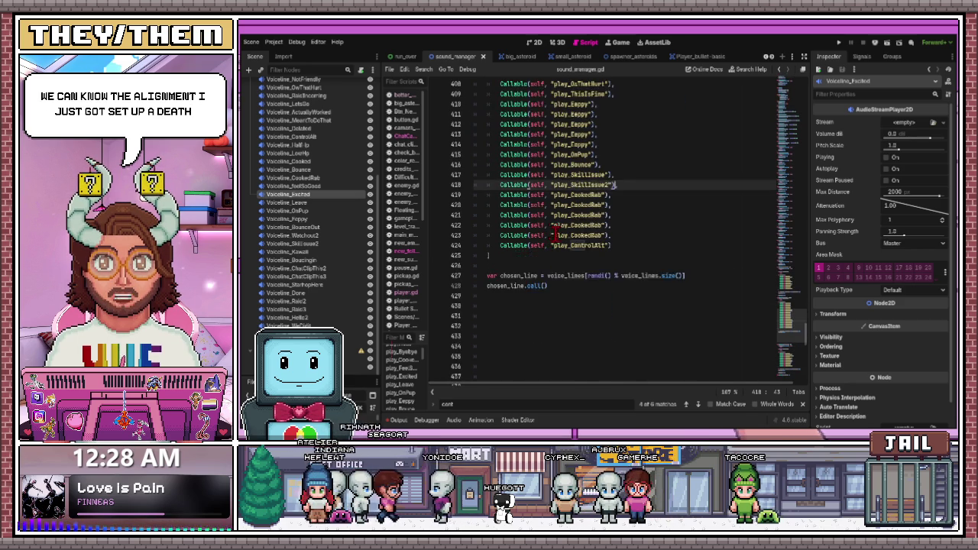
left_click(537, 264)
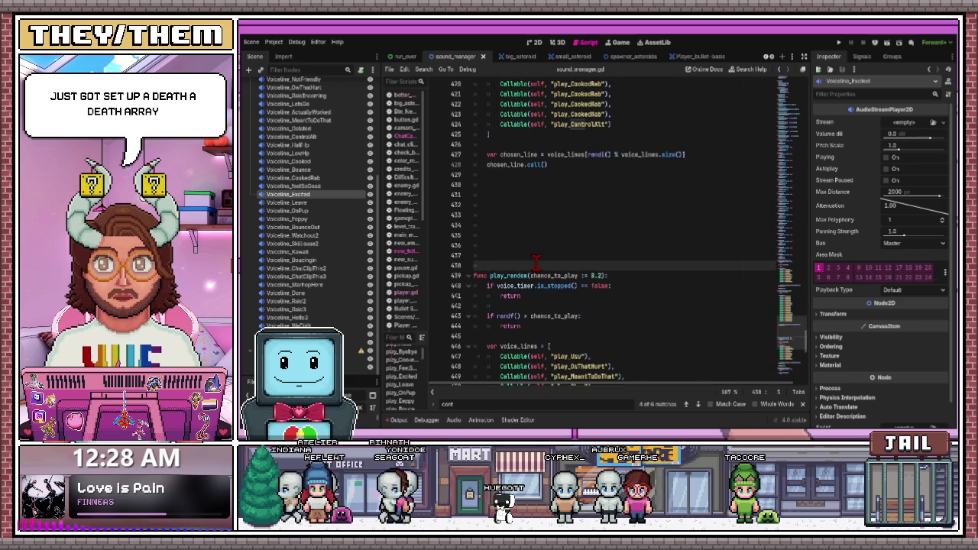
key("BackSpace")
key("BackSpace")
key("BackSpace")
key("BackSpace")
key("BackSpace")
key("BackSpace")
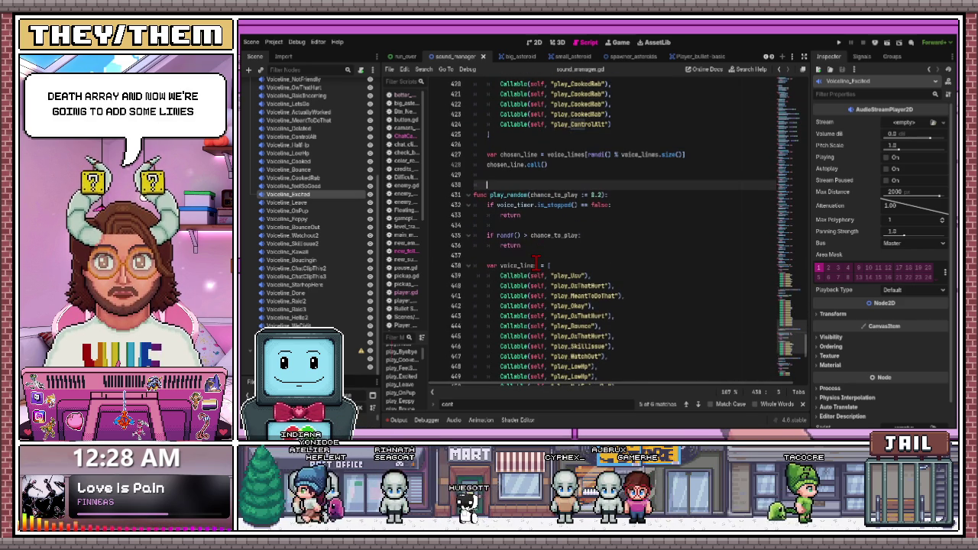
Delete both play_LowHp entries from the play_random array, with their leftover empty line
scroll(557, 205, "down", 3)
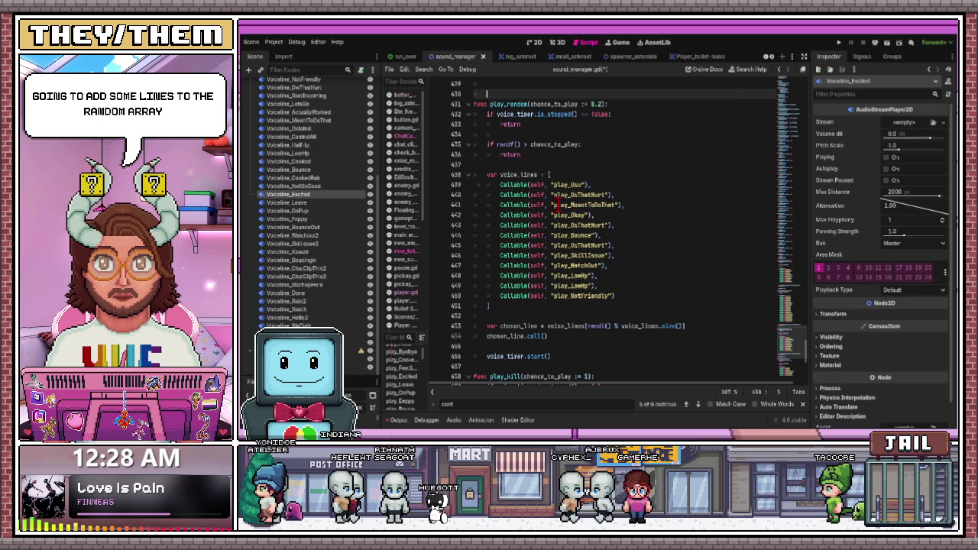
left_click(602, 285)
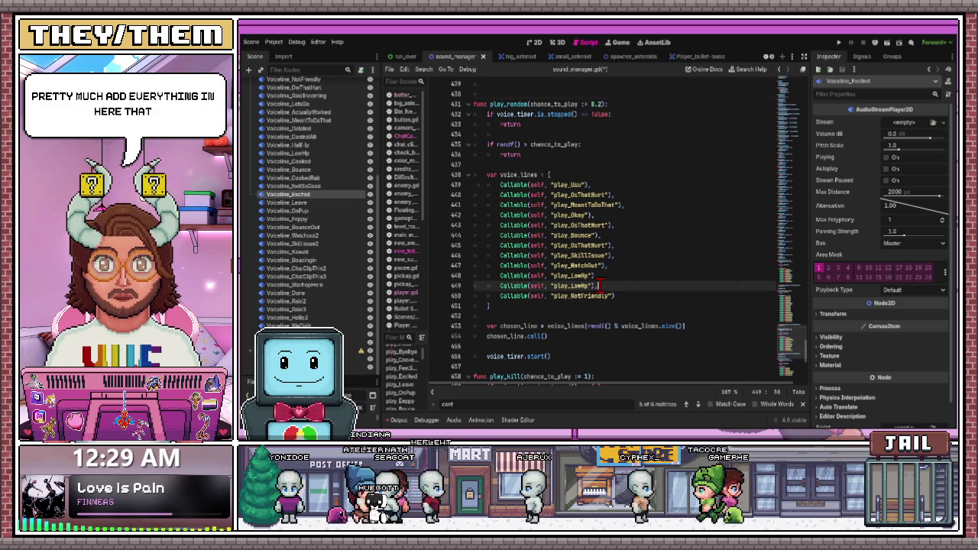
left_click_drag(617, 284, 474, 281)
key("BackSpace")
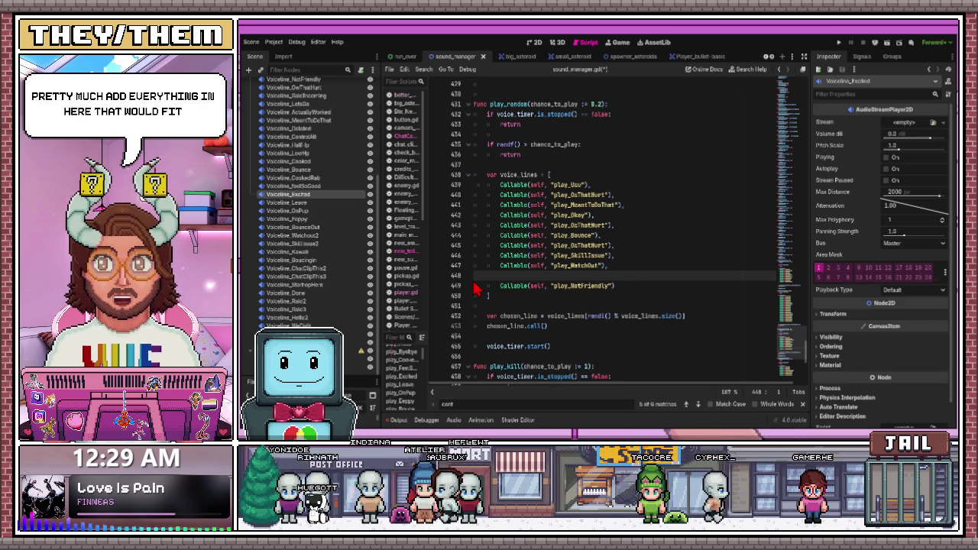
key("BackSpace")
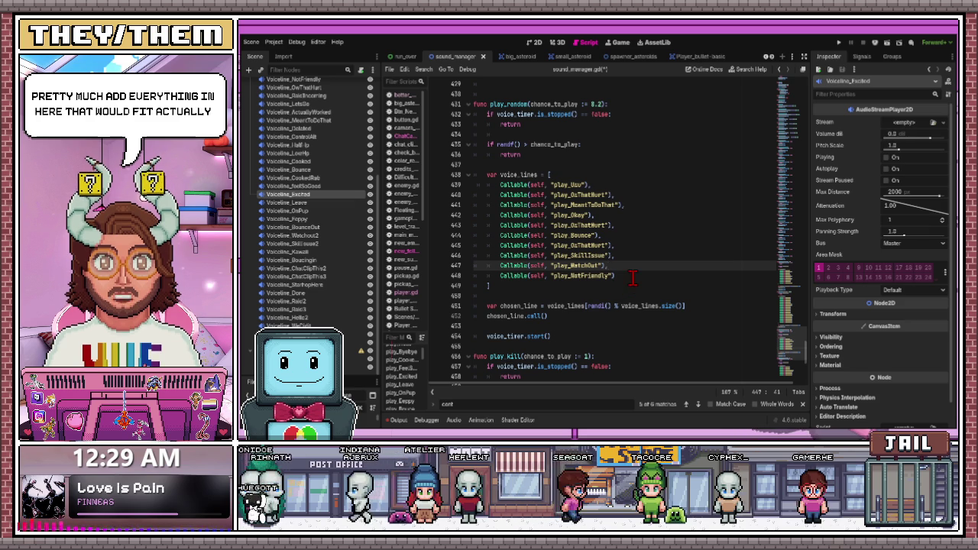
Delete two play_OuThatHurt entries and the play_WatchOut entry from the array
left_click_drag(613, 195, 477, 197)
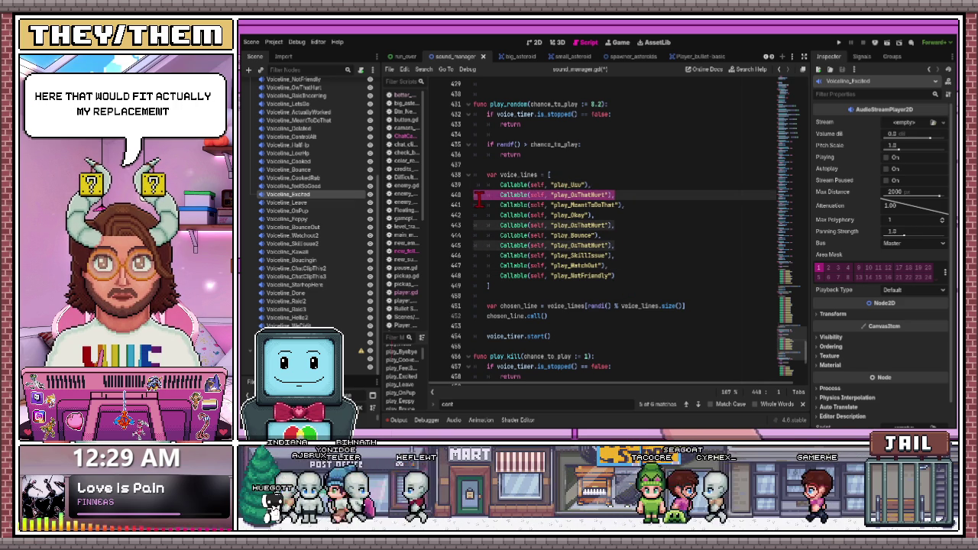
key("BackSpace")
key("BackSpace")
key("Down")
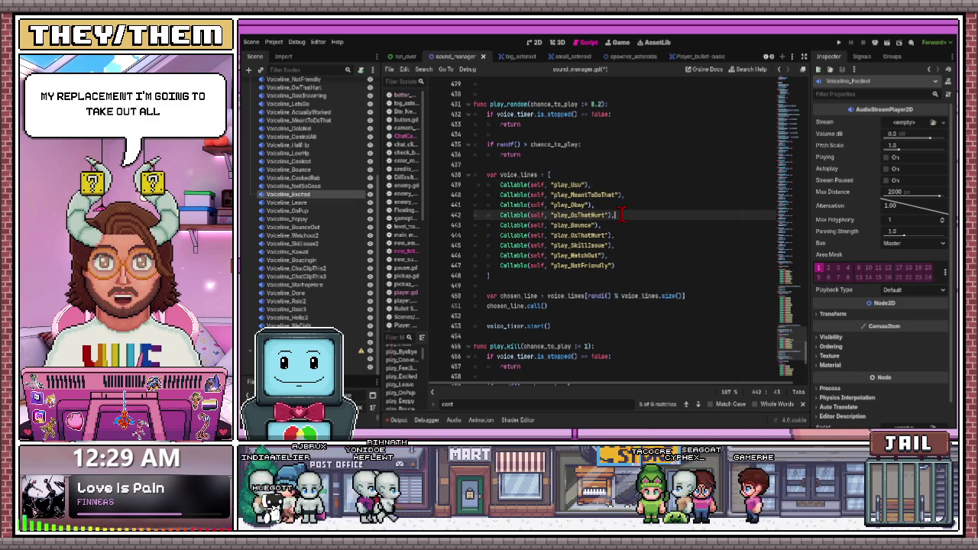
left_click_drag(616, 236, 475, 236)
key("BackSpace")
key("BackSpace")
left_click_drag(638, 242, 475, 246)
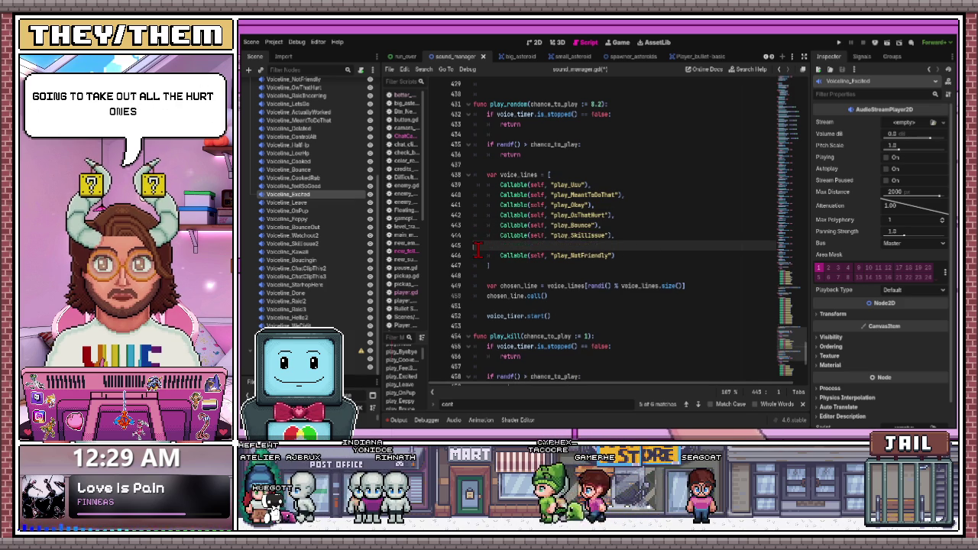
key("BackSpace")
key("BackSpace")
Review the trimmed array and select the whole play_Uwu entry
scroll(552, 245, "up", 13)
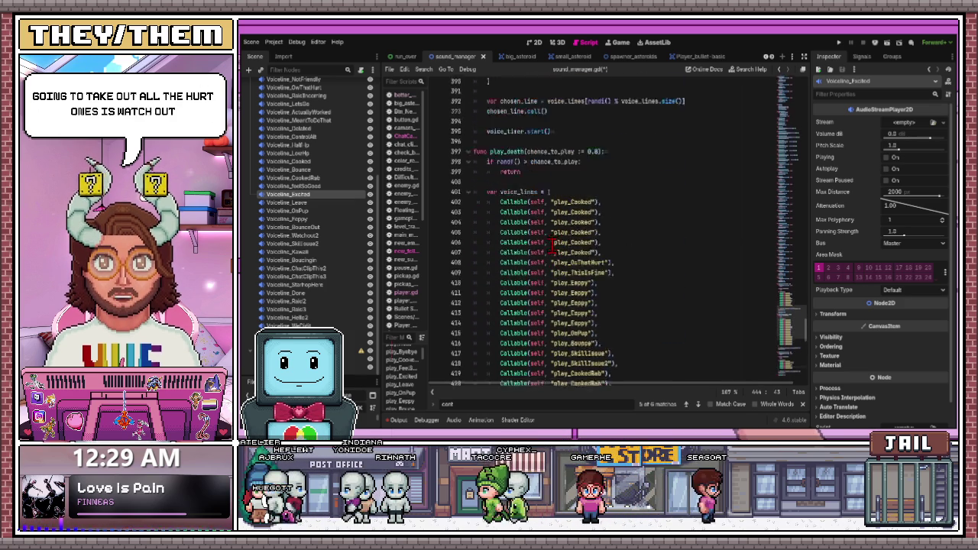
scroll(550, 243, "up", 5)
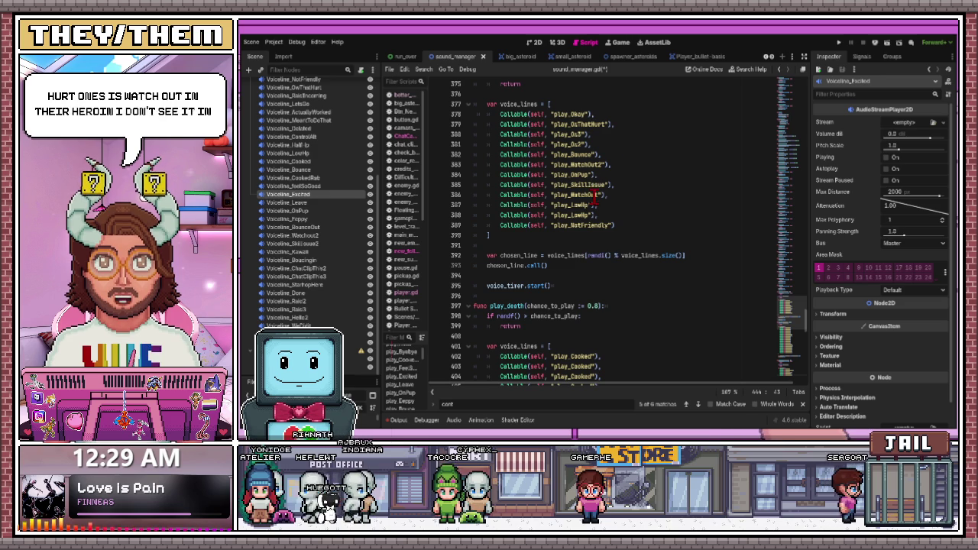
scroll(566, 263, "down", 2)
scroll(566, 264, "down", 15)
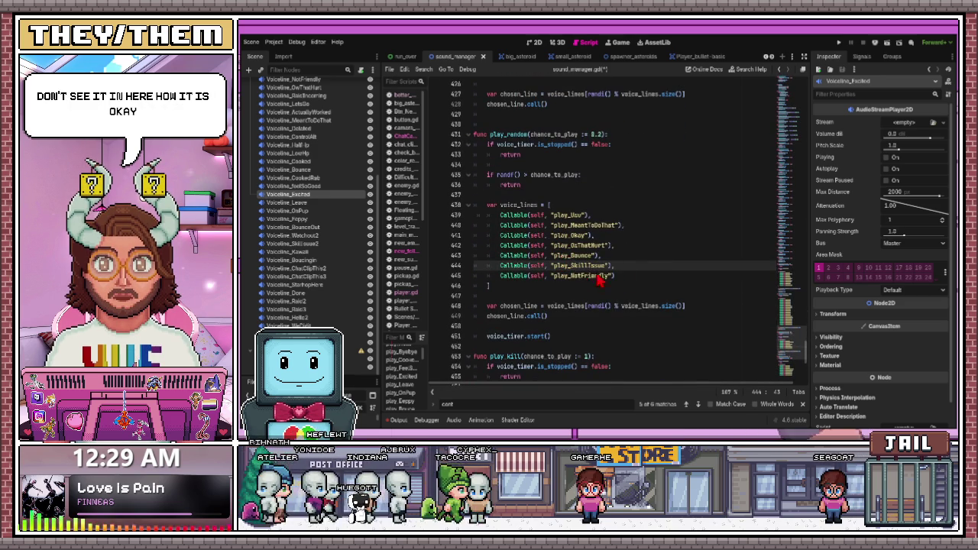
left_click(615, 226)
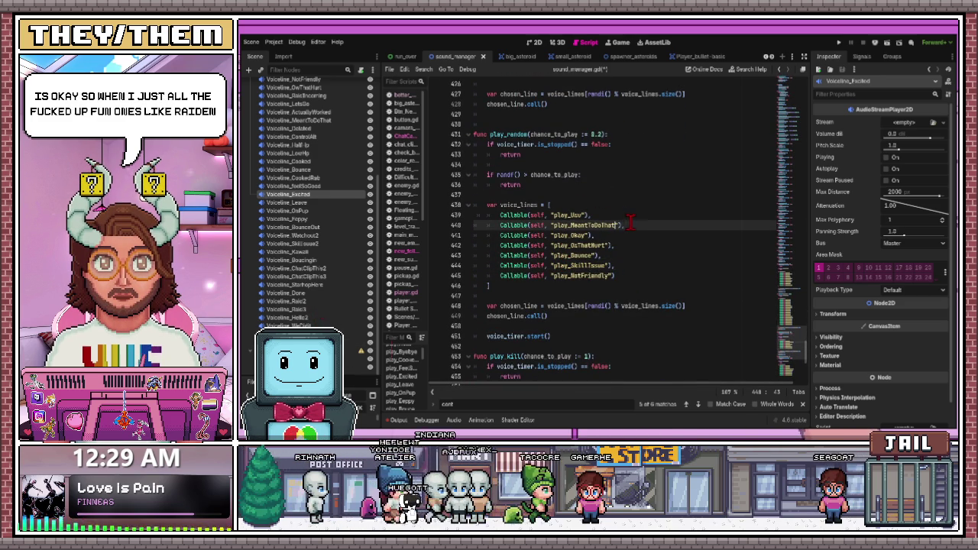
left_click(567, 215)
left_click_drag(589, 215, 493, 216)
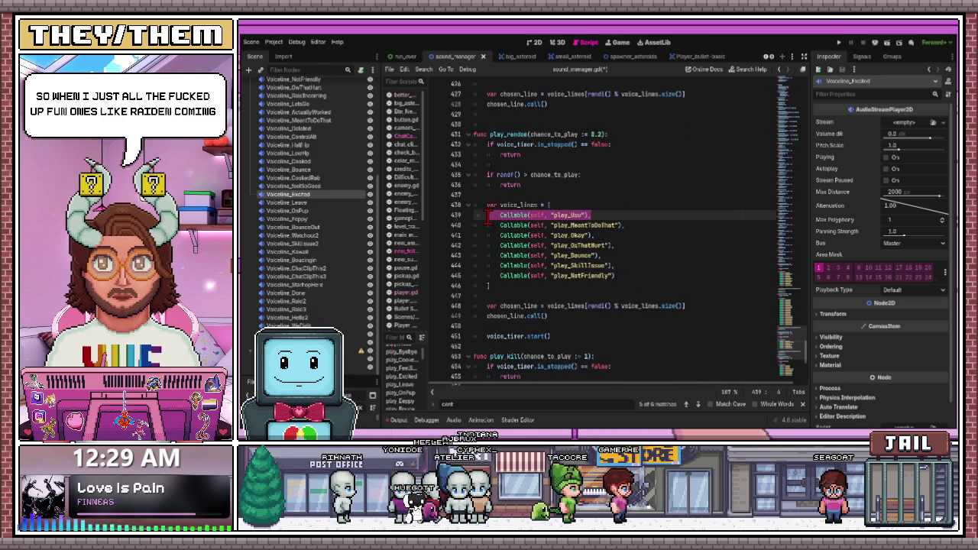